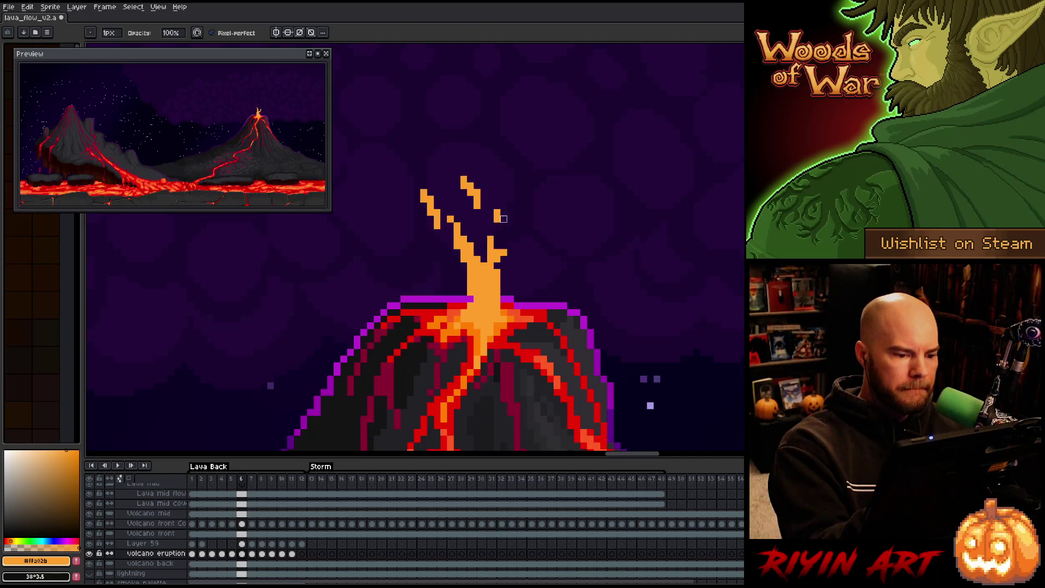
Step through the first eruption frames, then play and stop the animation.
key(e)
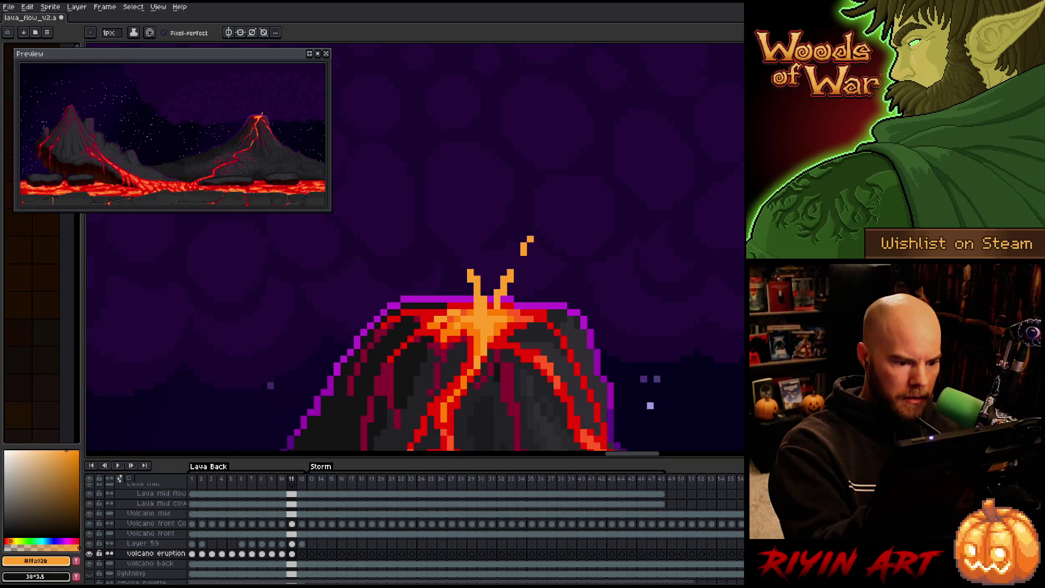
key(Right)
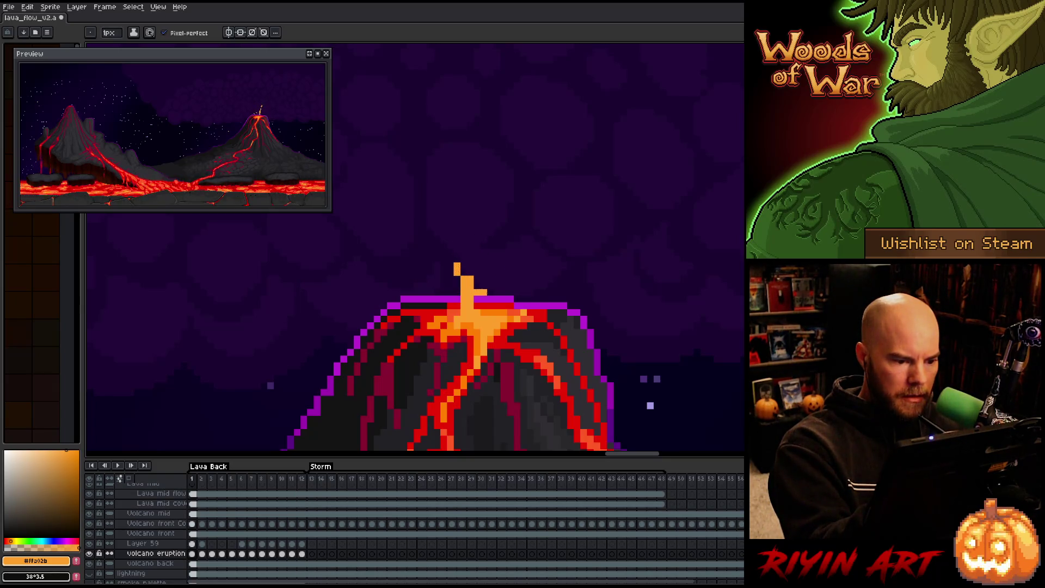
key(Right)
key(Right)
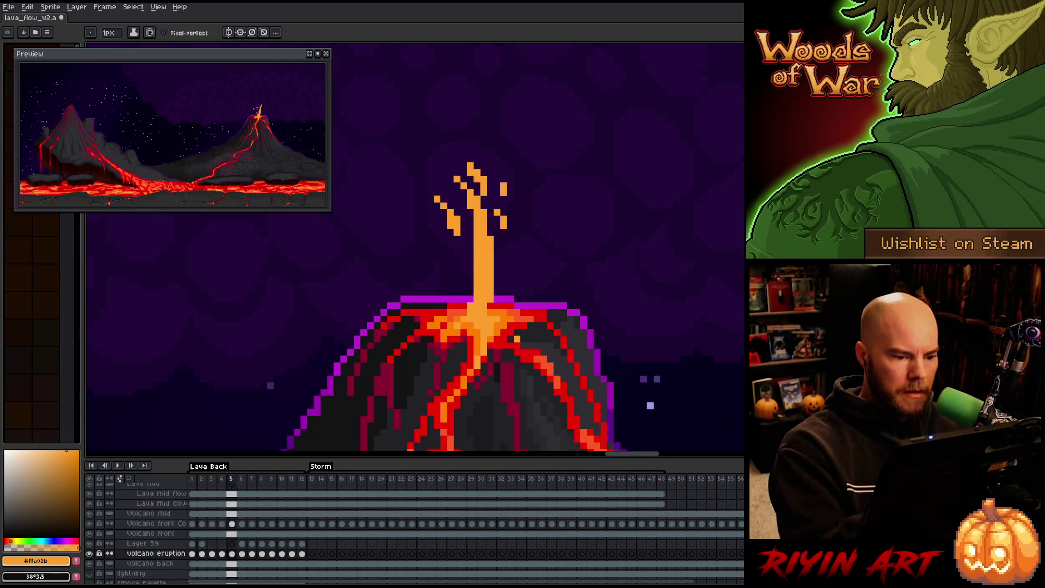
key(Return)
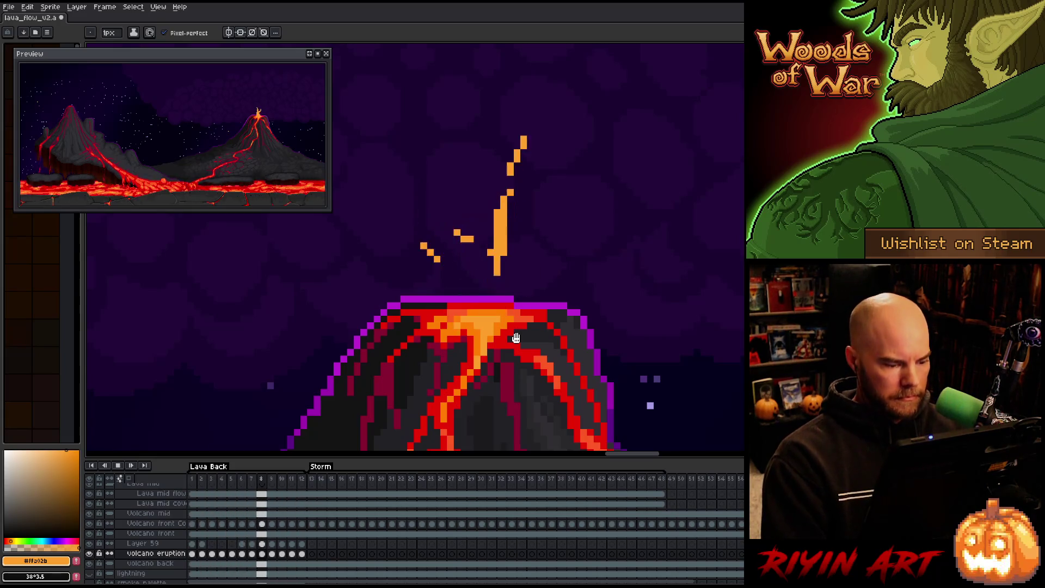
key(Return)
On frame 1 of the volcano eruption layer, recolour a summit pixel with the sampled lava orange.
click(170, 555)
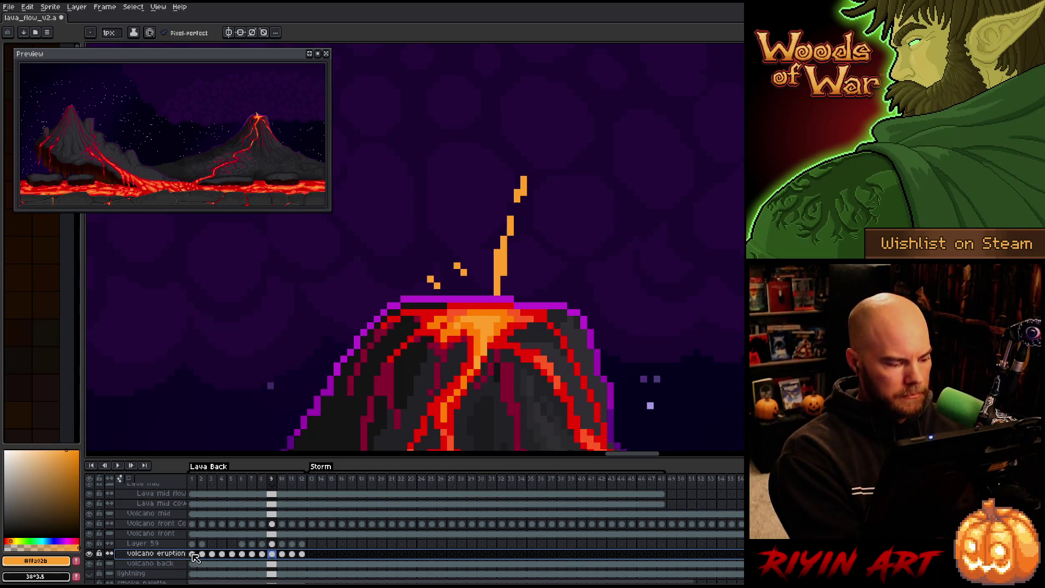
key(Home)
alt+click(484, 299)
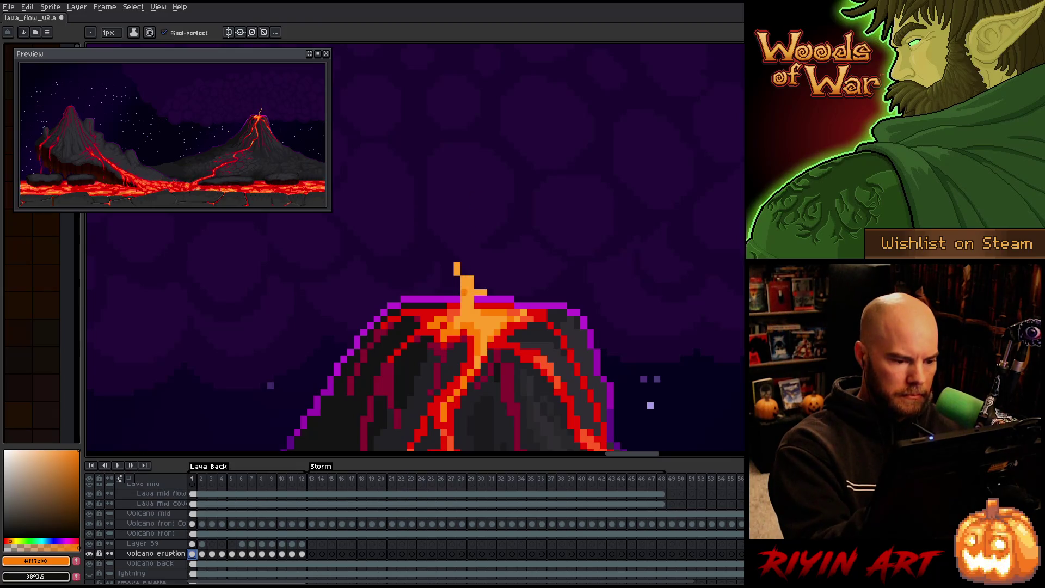
click(457, 268)
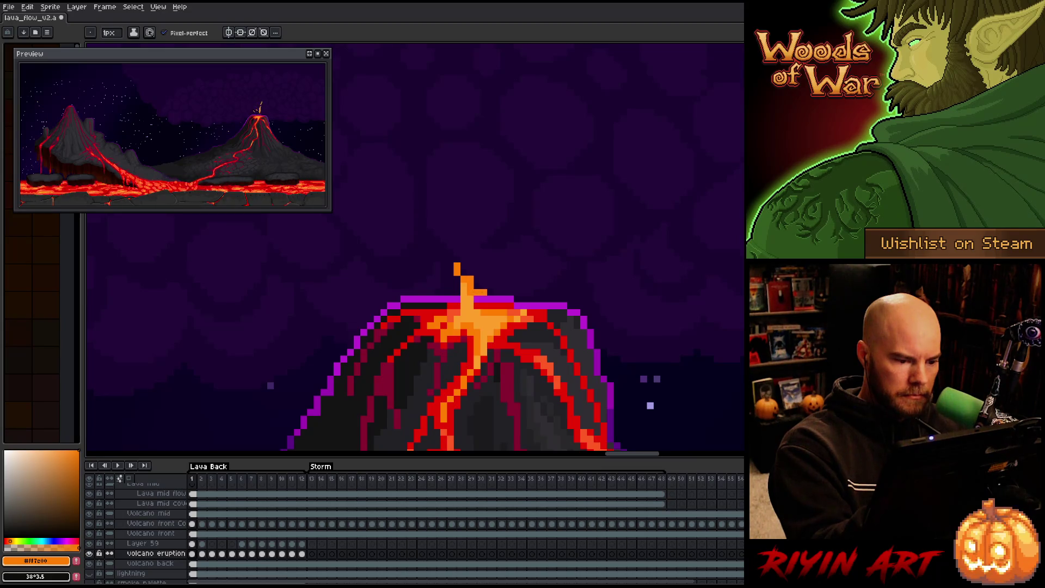
key(Right)
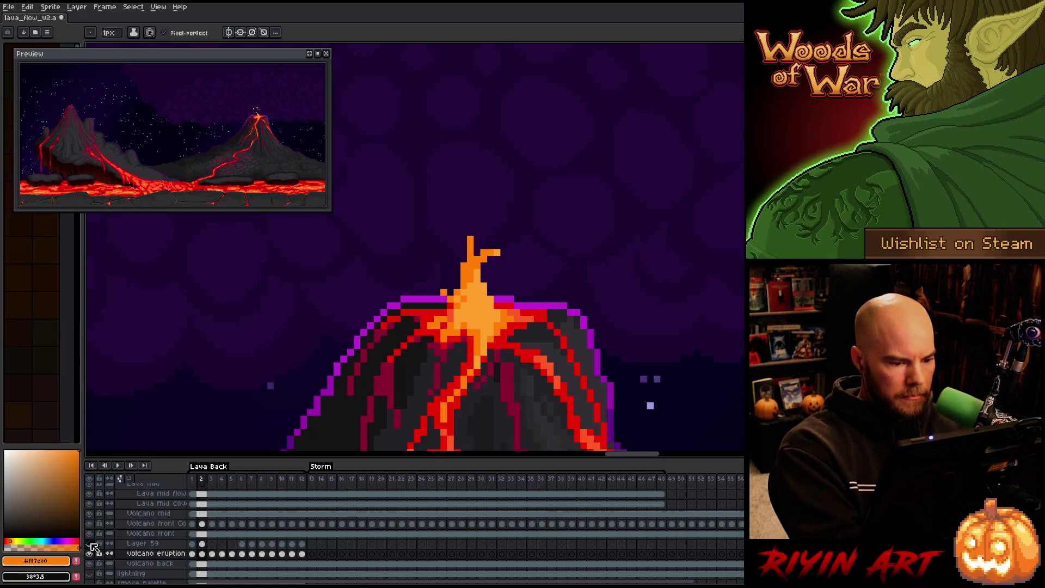
Shade the right and left lava spurts on frame 3 in darker orange, adding a tip pixel.
key(Right)
key(Left)
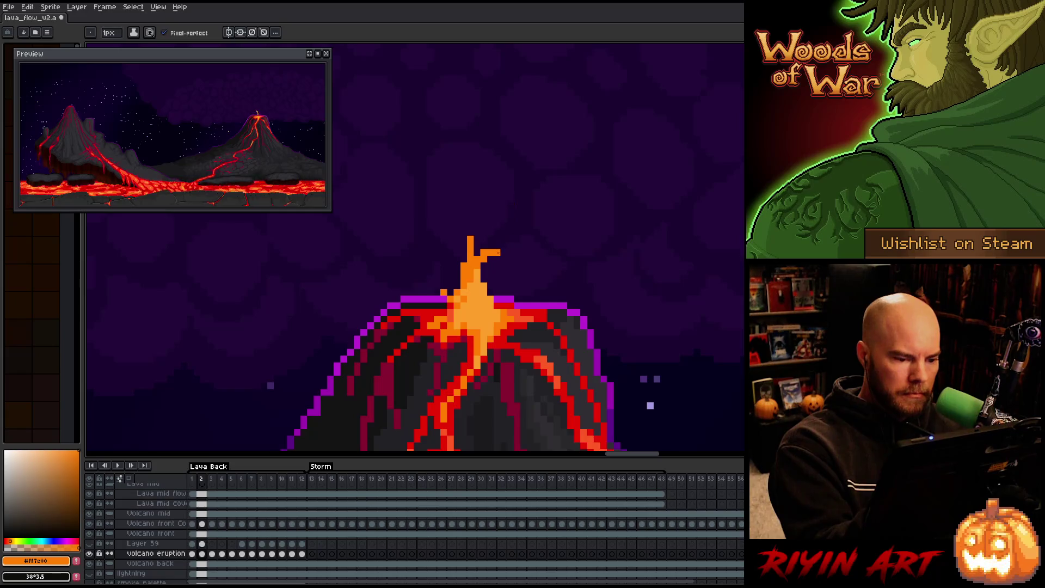
key(Right)
mouse_move(511, 224)
mouse_down()
mouse_move(477, 255)
mouse_move(477, 287)
mouse_up()
click(471, 206)
drag(470, 223, 470, 235)
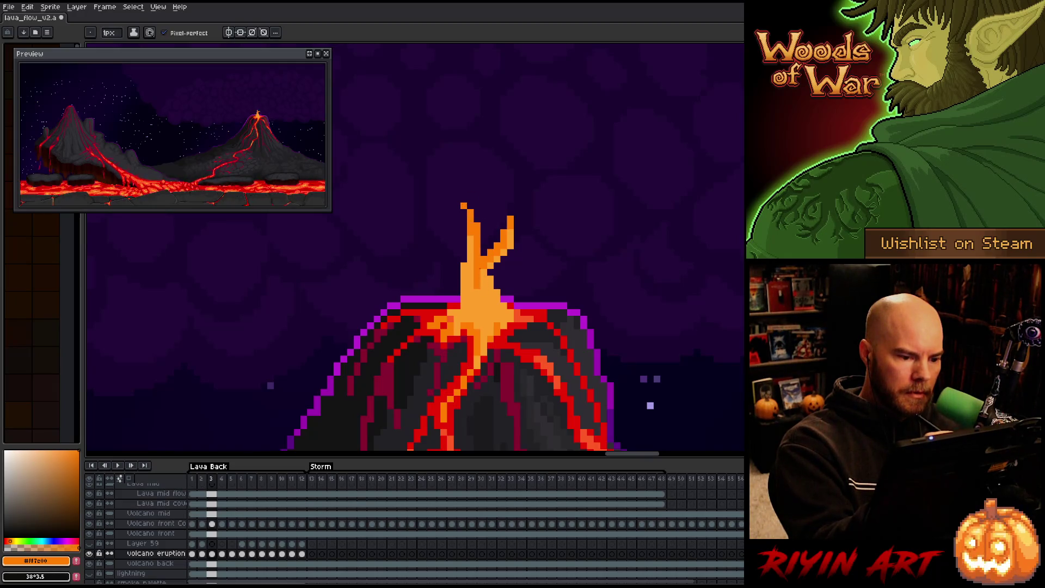
Darken the lava spurt's right side and edge on frame 4.
key(period)
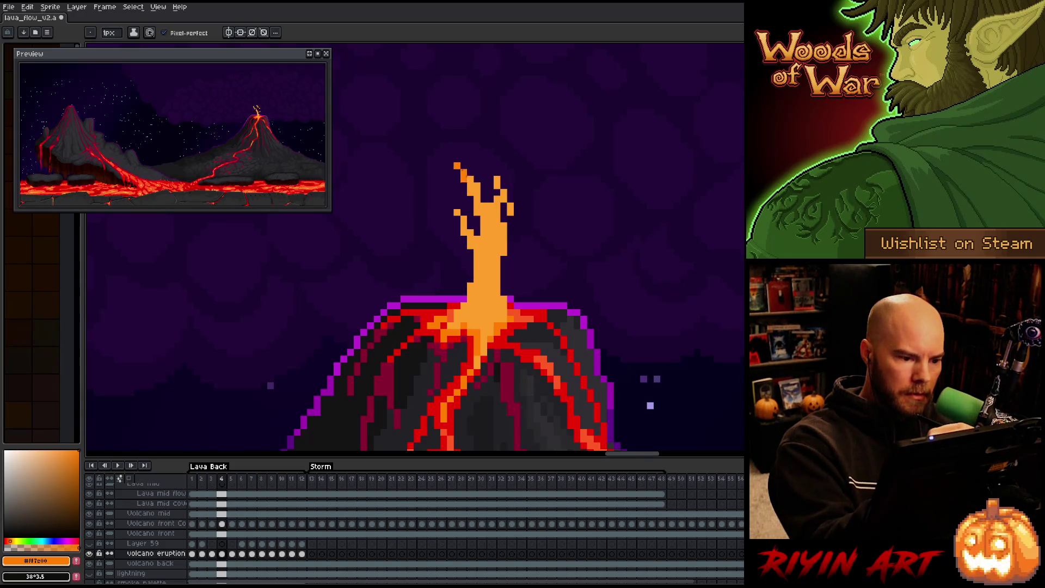
mouse_move(483, 218)
mouse_down()
mouse_move(490, 254)
mouse_move(491, 203)
mouse_move(501, 209)
mouse_move(497, 315)
mouse_up()
click(497, 185)
click(475, 179)
drag(456, 213, 464, 226)
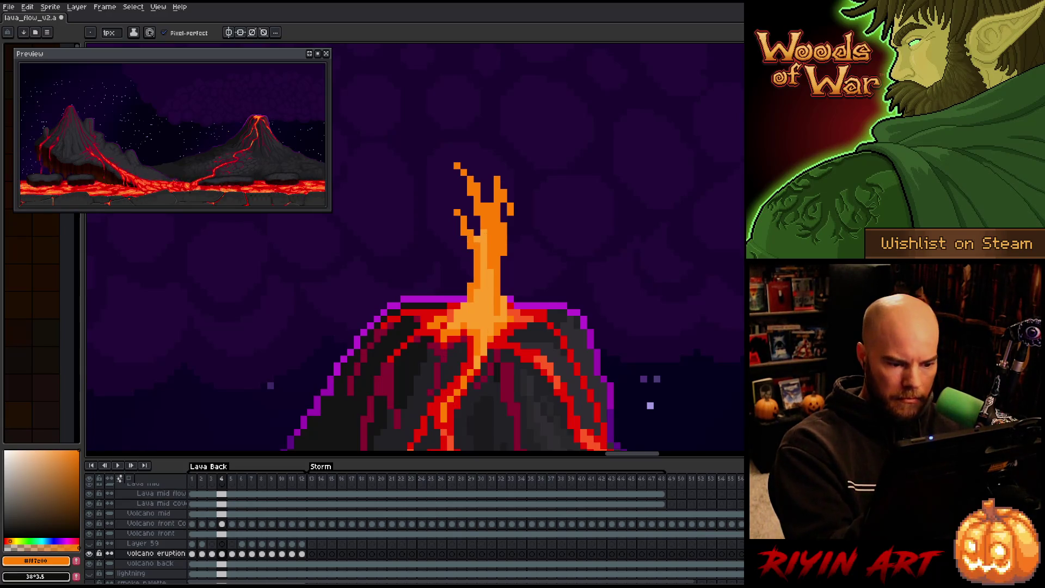
Shade the frame-5 lava spurt column darker, touching up its top.
key(Right)
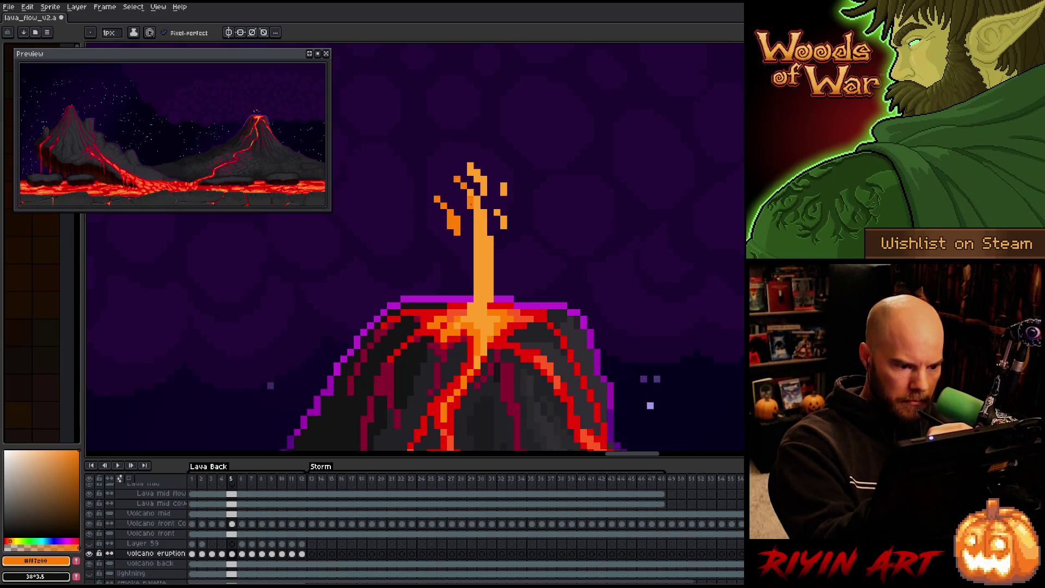
drag(477, 188, 491, 302)
click(473, 172)
drag(477, 177, 484, 200)
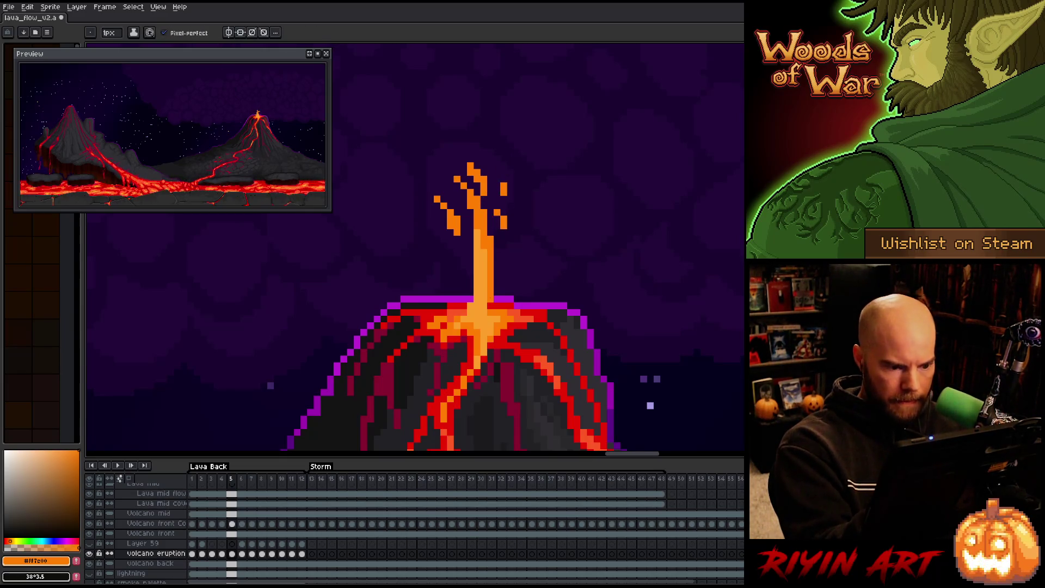
key(Right)
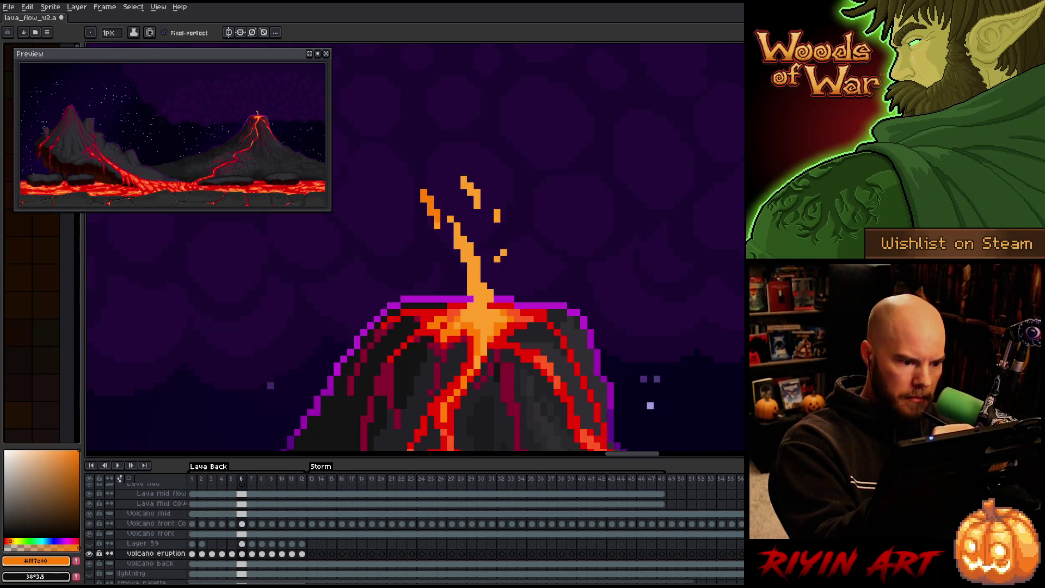
Undo an accidental orange bucket fill and return to the pencil.
key(g)
click(469, 191)
key(ctrl+z)
key(b)
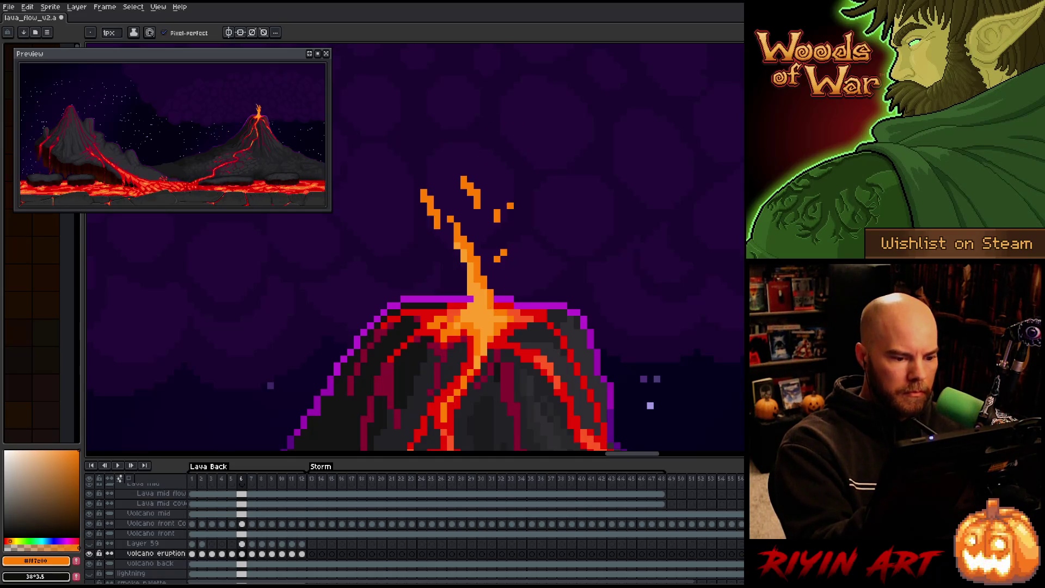
Review eruption frames 6 through 12, then replay the animation from the start.
key(Left)
key(Right)
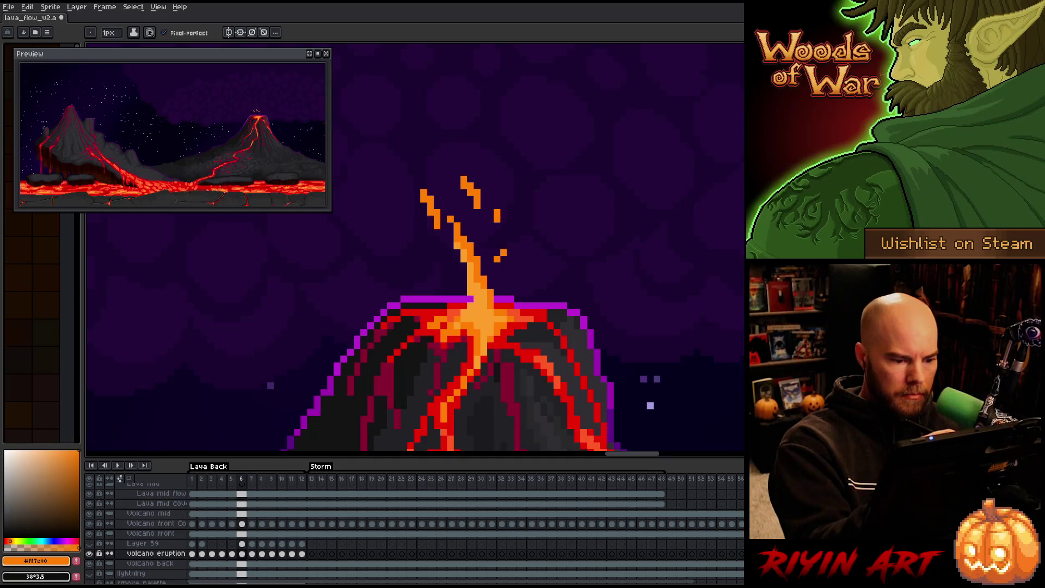
key(Right)
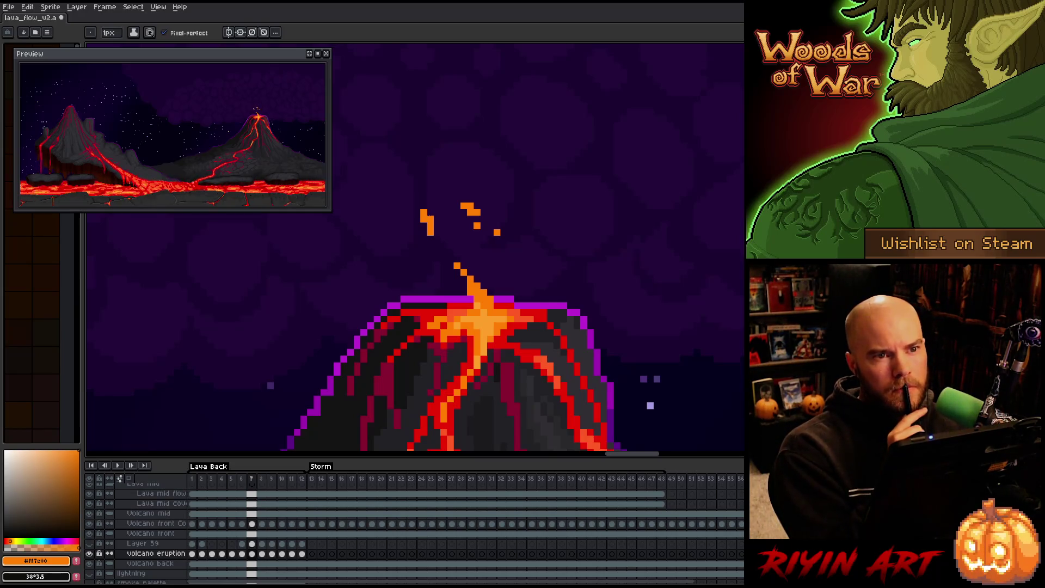
key(period)
key(g)
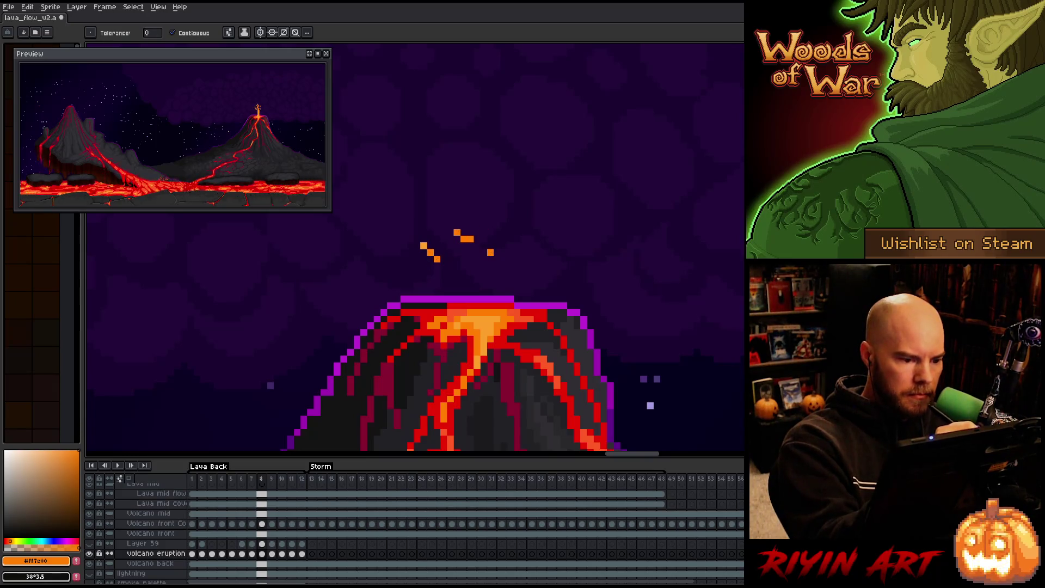
key(b)
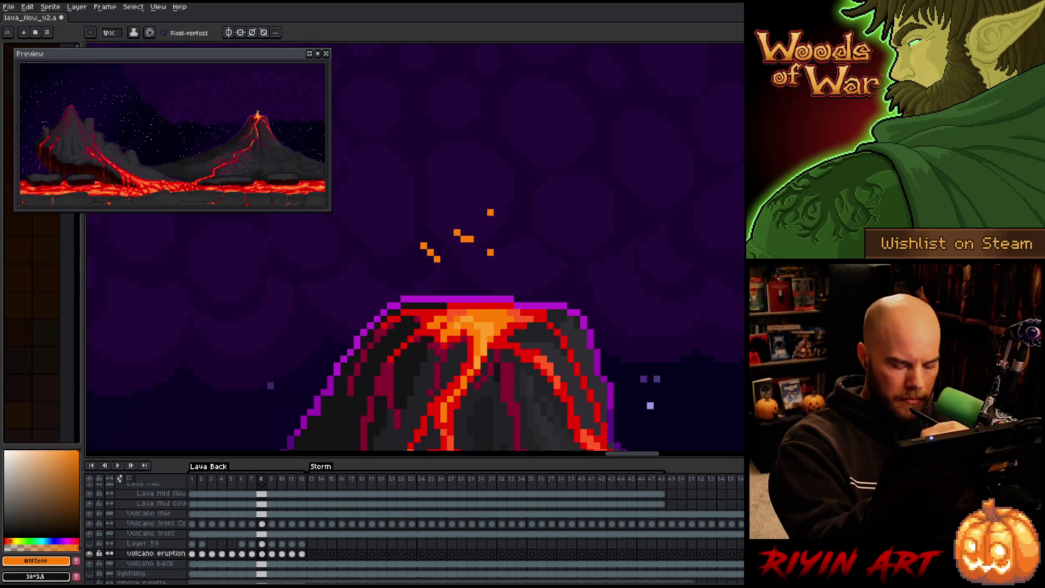
key(period)
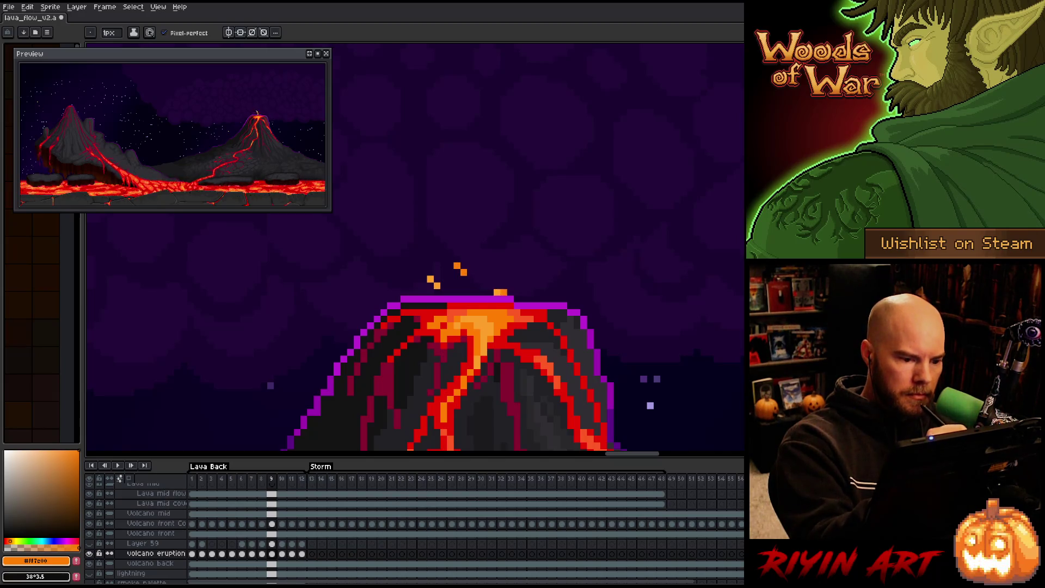
key(period)
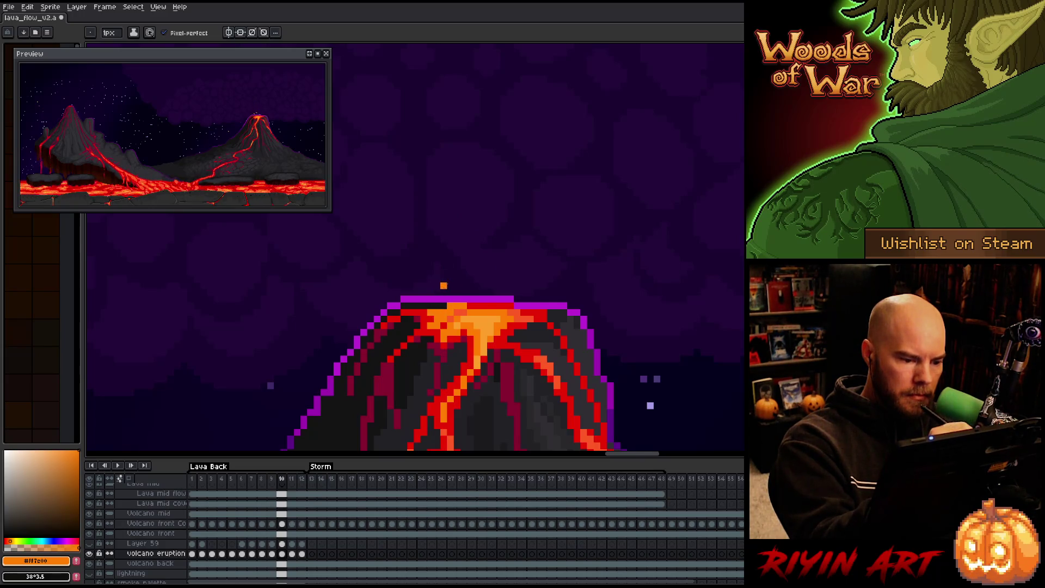
key(period)
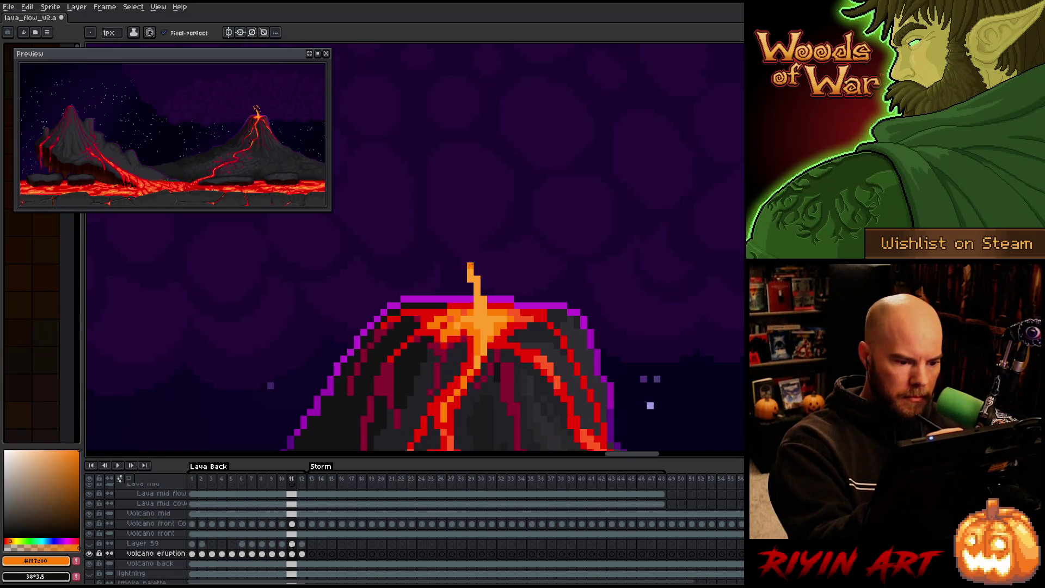
key(period)
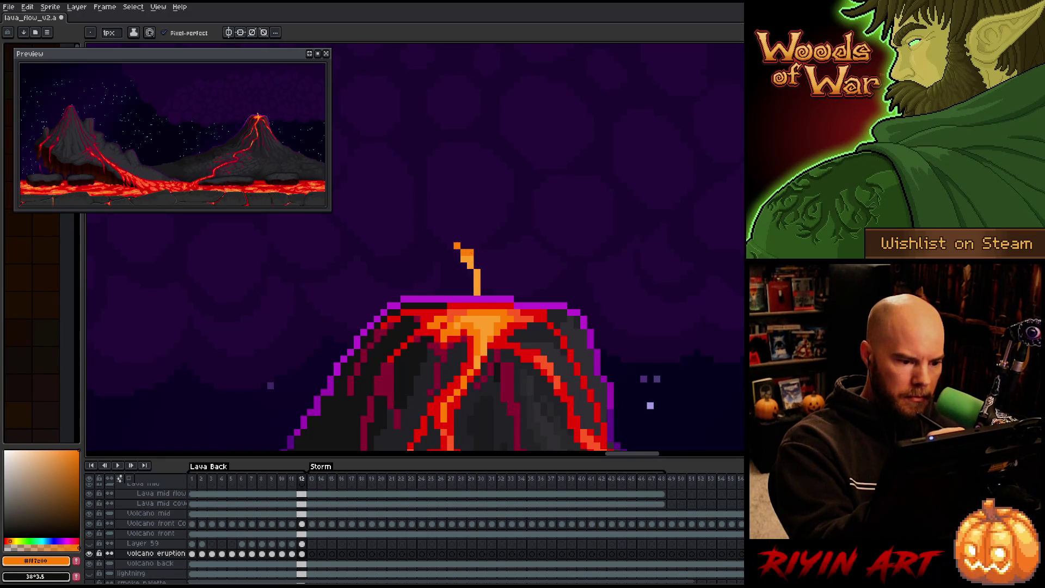
key(Return)
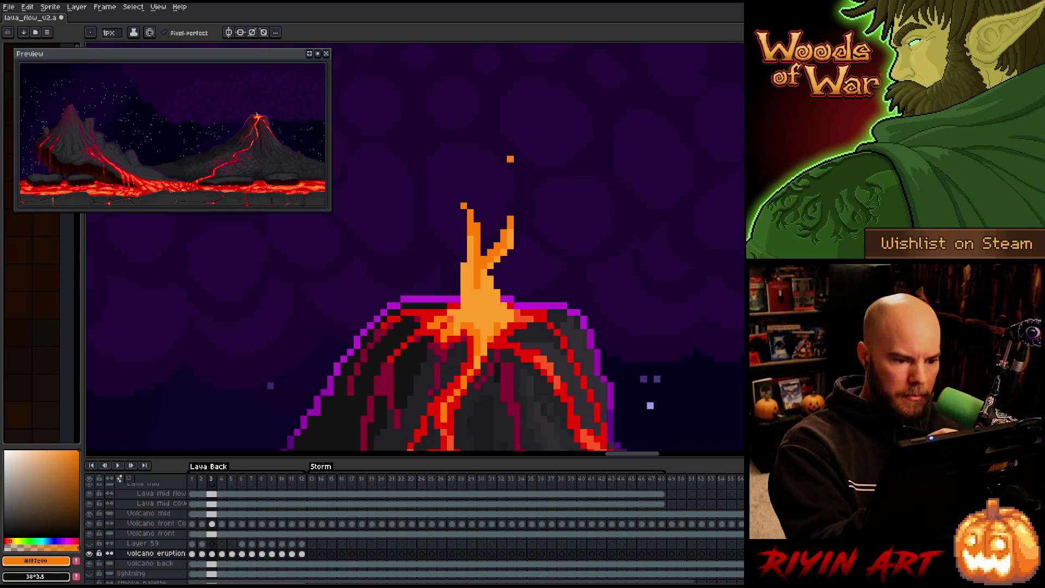
Sample the red-orange lava colour on frame 4.
key(period)
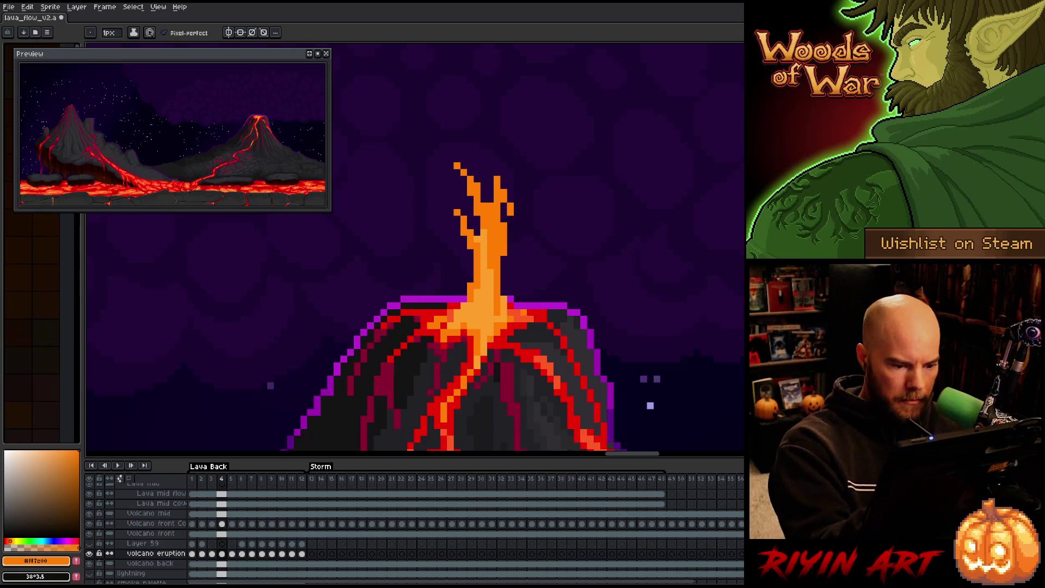
alt+click(527, 314)
key(period)
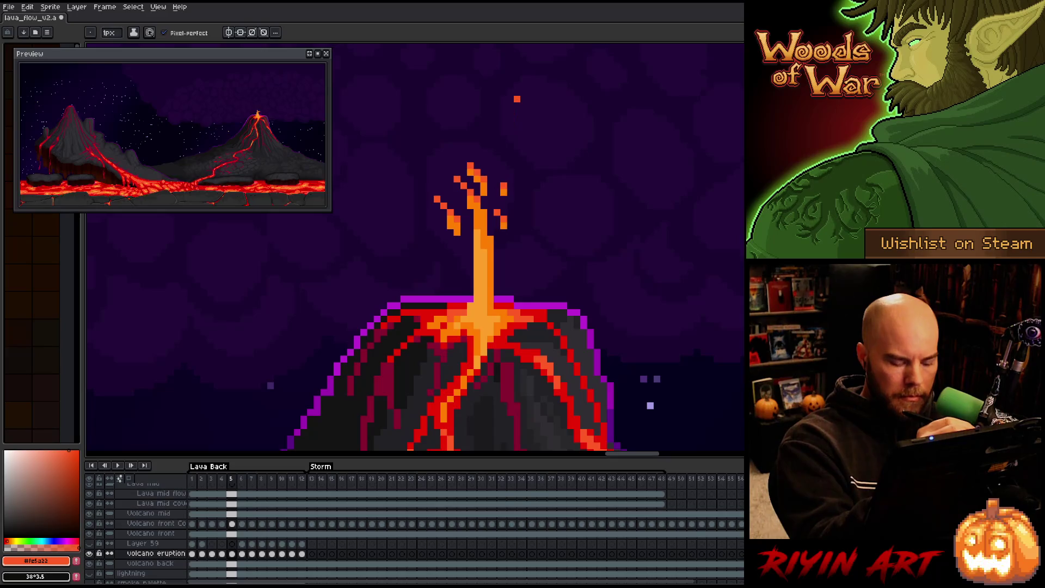
Remove the stray top plume pixel on frame 6 and add an orange spark on frame 7.
key(Right)
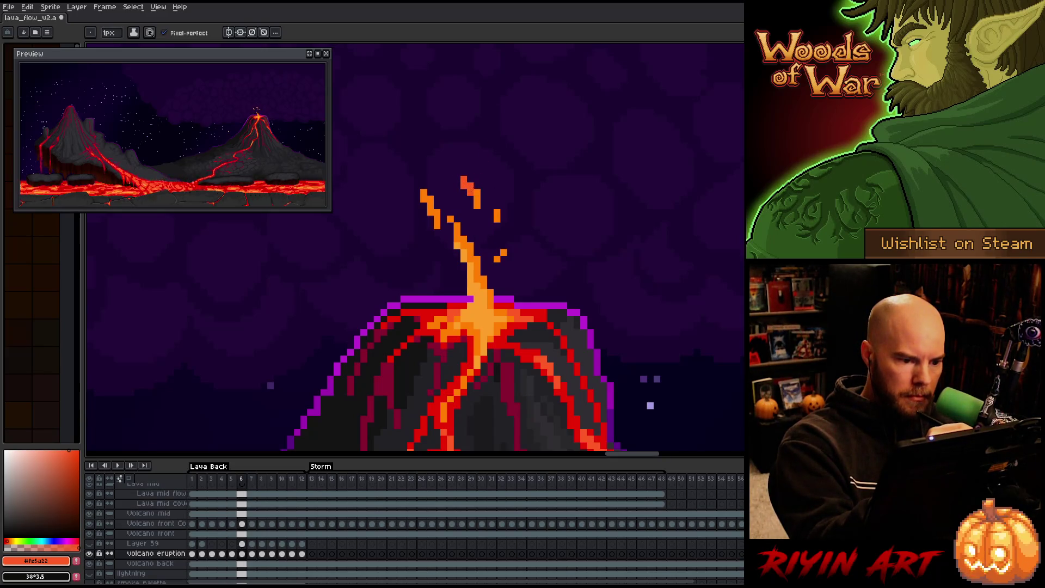
key(ctrl+z)
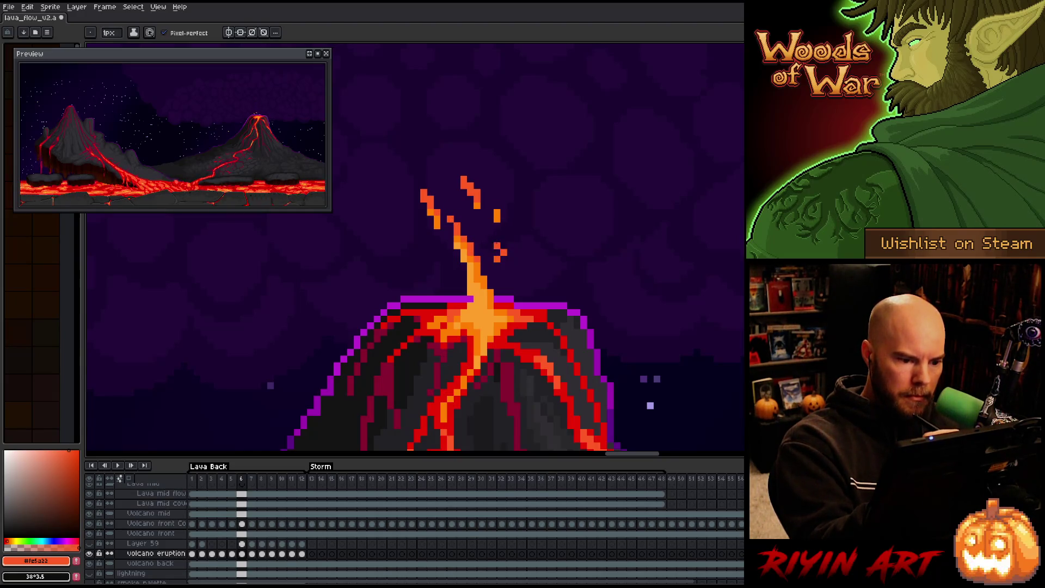
key(Right)
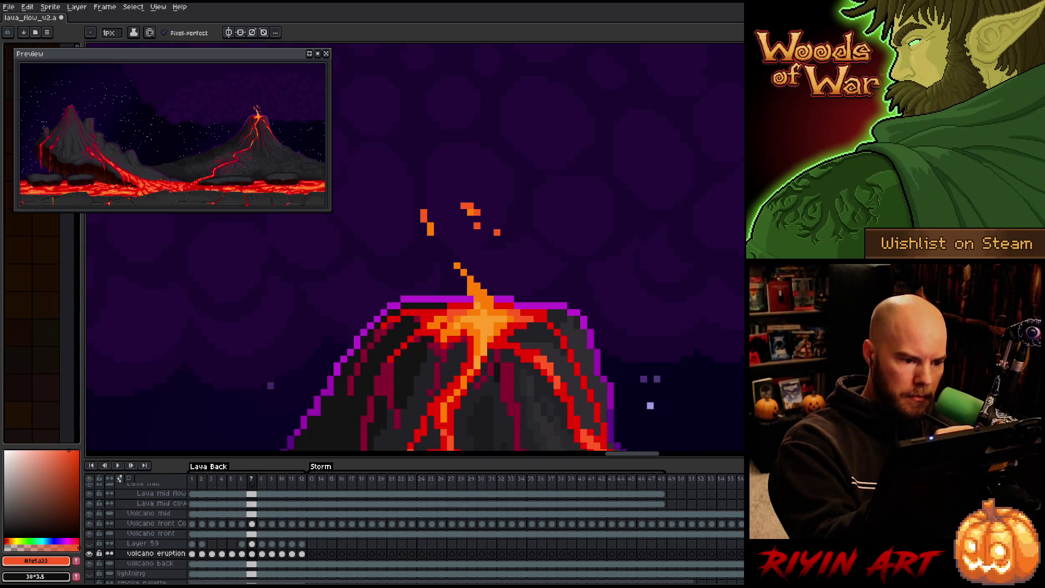
click(463, 266)
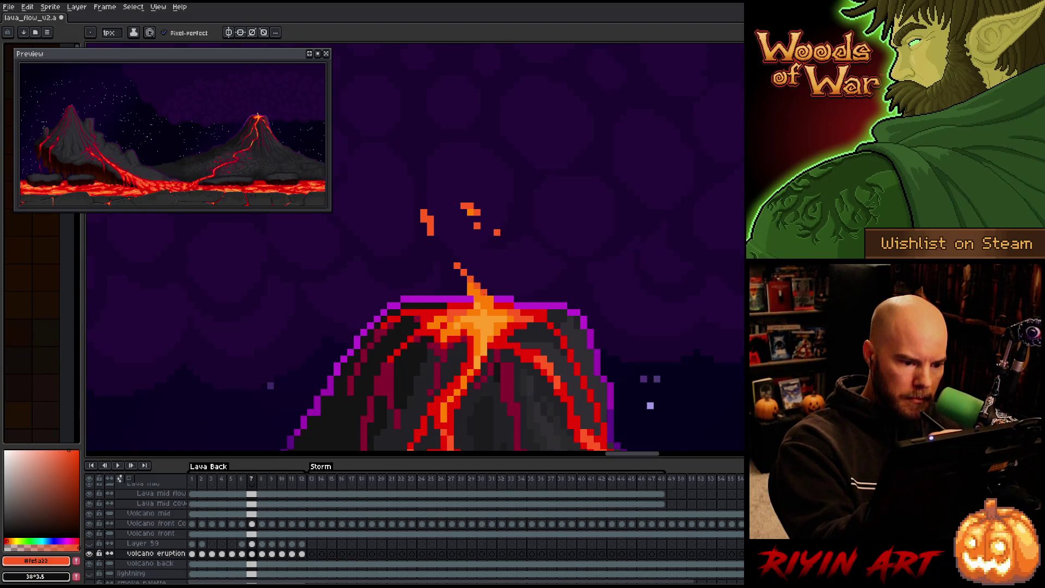
On frame 8, erase stray sparks, brighten crater-top lava and place a new spark pixel.
key(Right)
click(437, 225)
click(472, 306)
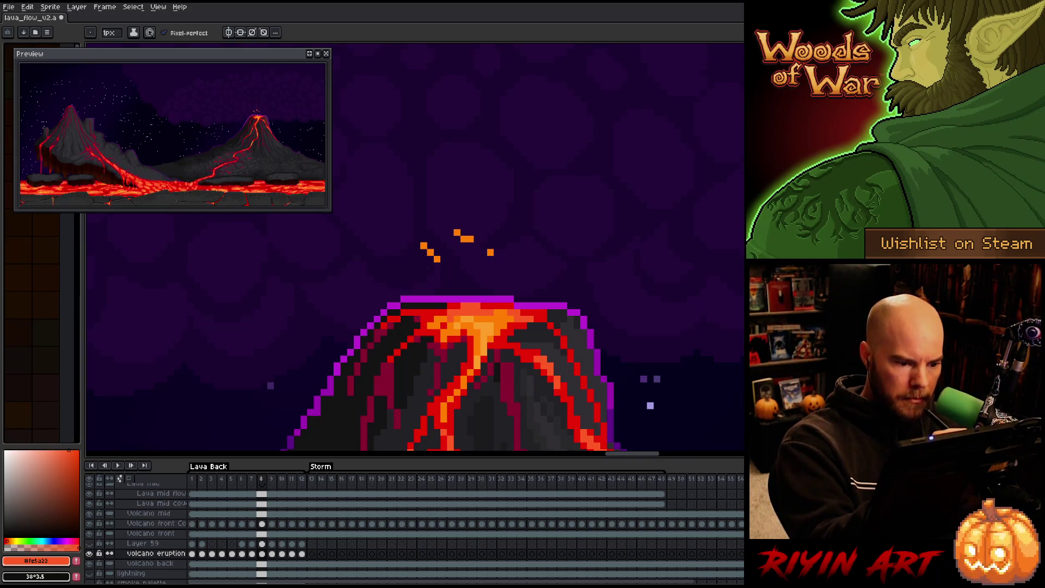
click(417, 239)
right_click(477, 272)
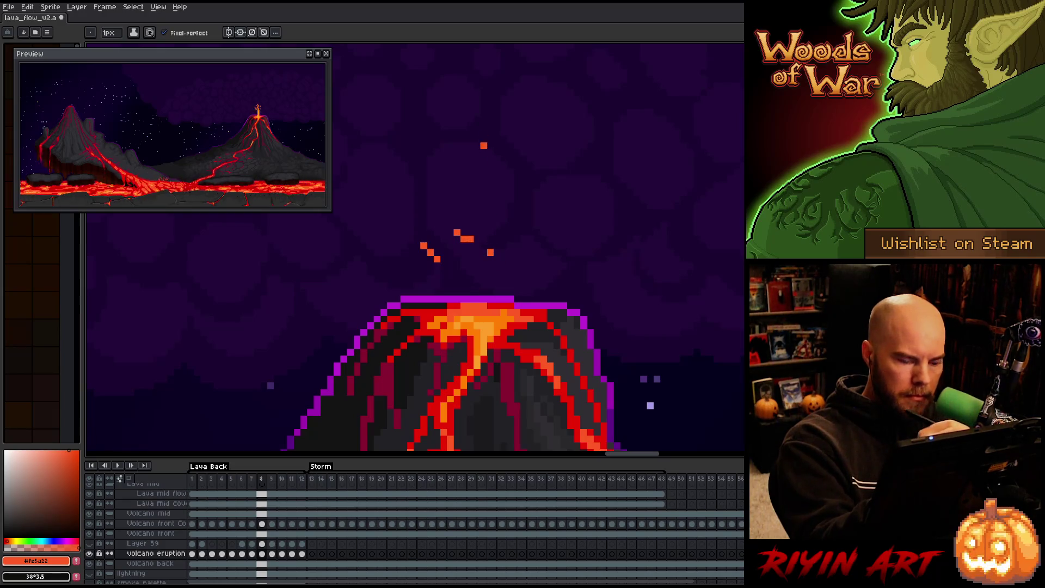
Step to frame 11, sample the dark red lava colour, then move on to frame 2.
key(Right)
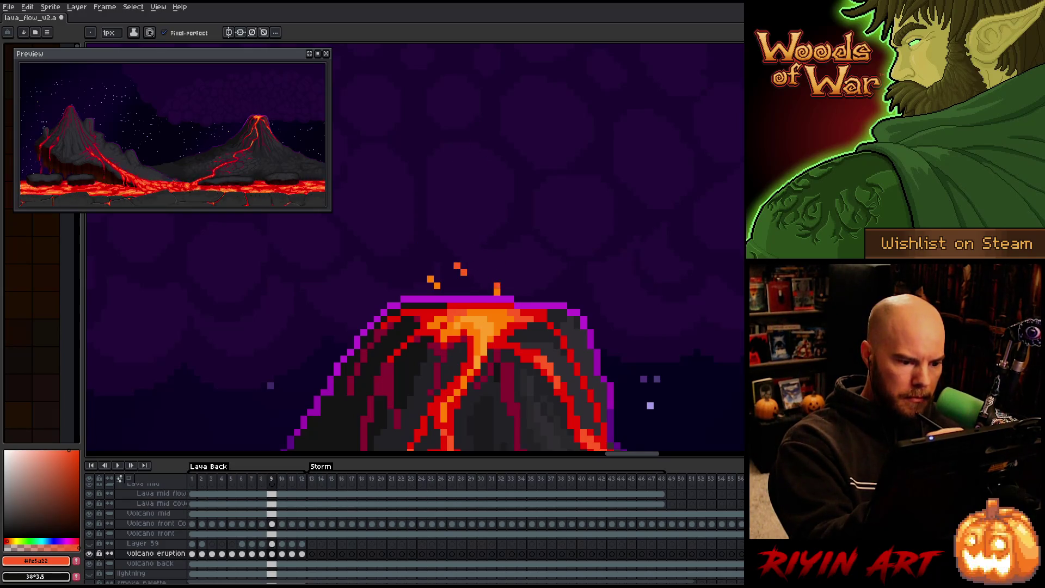
key(Right)
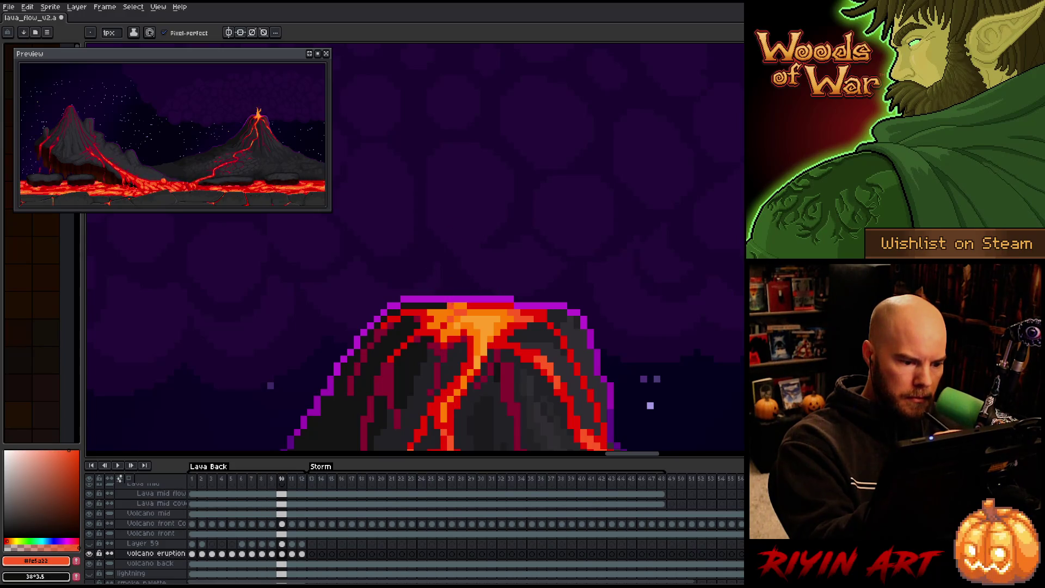
key(Right)
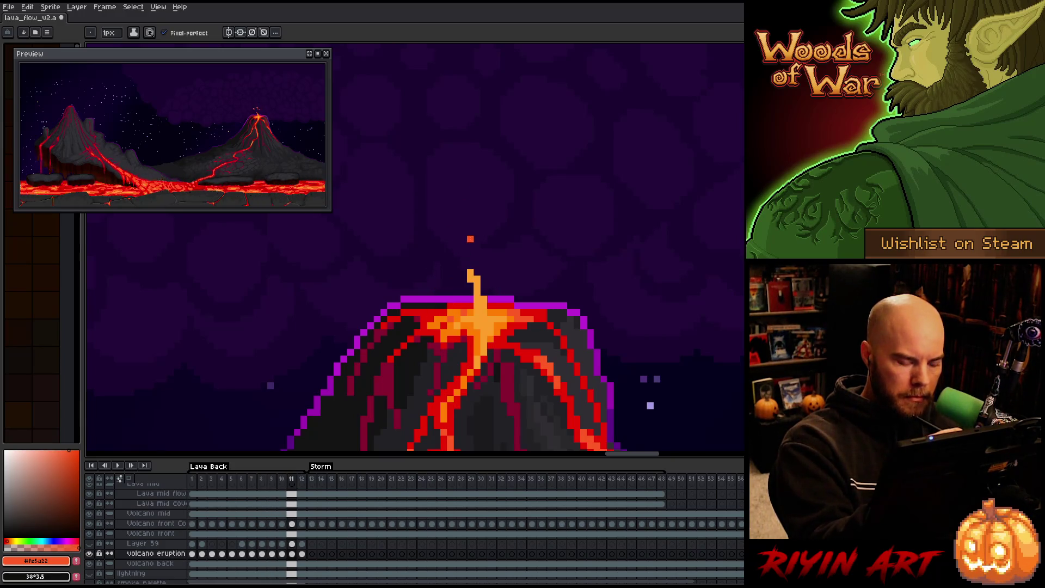
alt+click(503, 253)
key(Right)
key(Right)
key(Right)
key(Left)
key(Right)
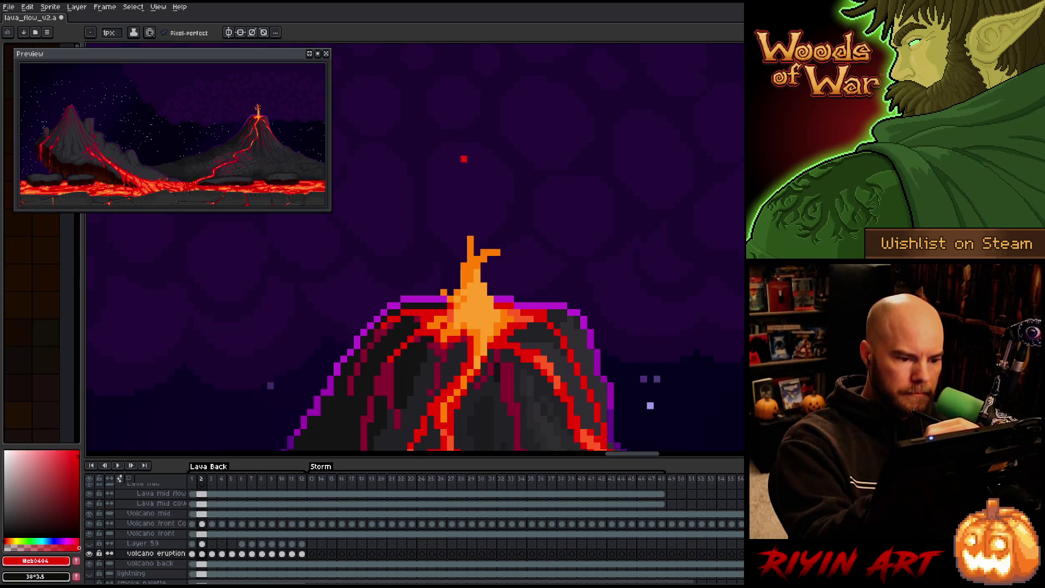
key(Right)
key(Right)
key(Right)
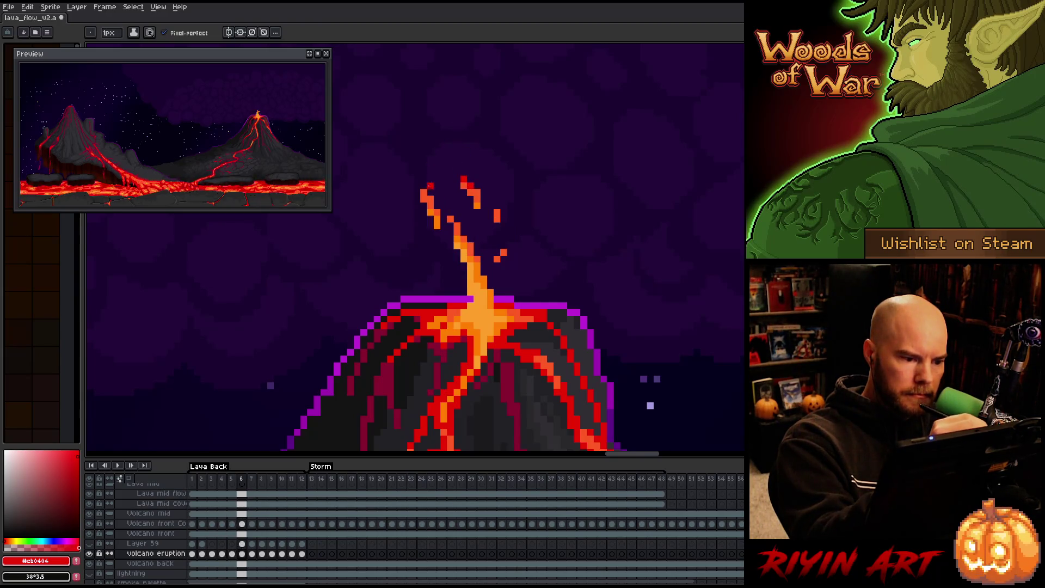
Go back to eruption frame 6 and step through the frames up to 11.
key(Right)
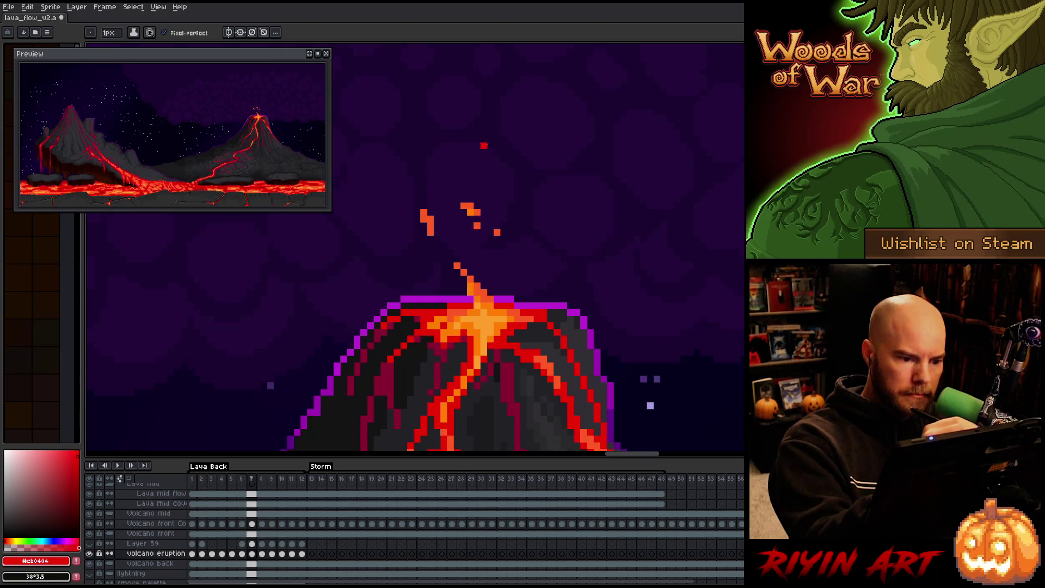
key(v)
key(b)
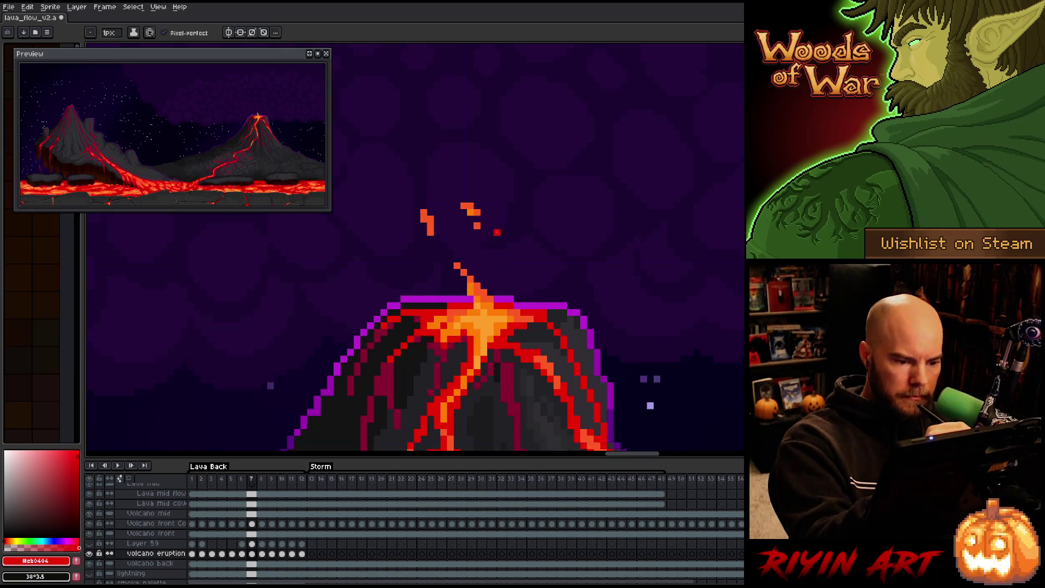
click(242, 479)
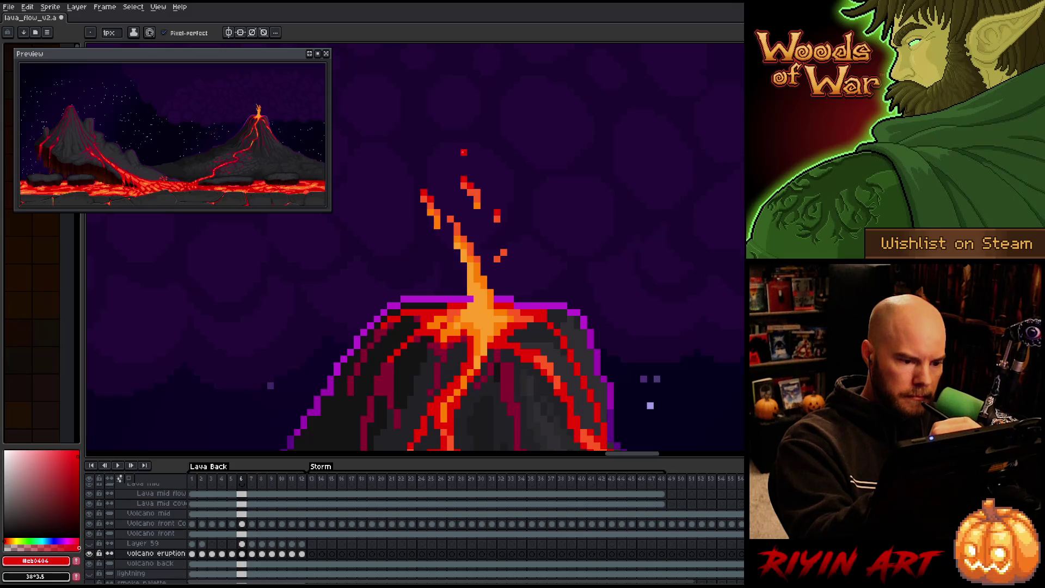
key(Right)
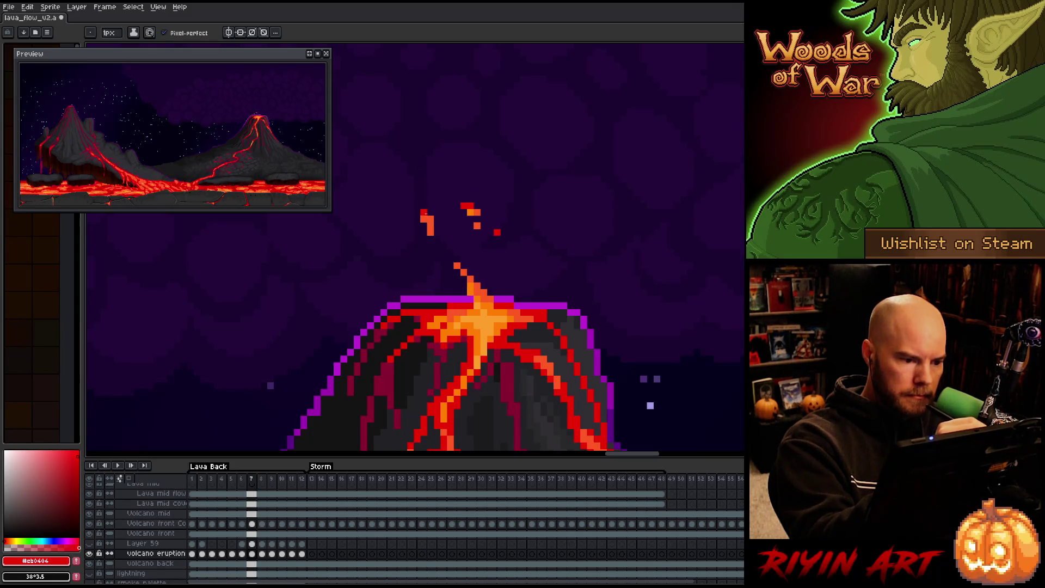
key(Right)
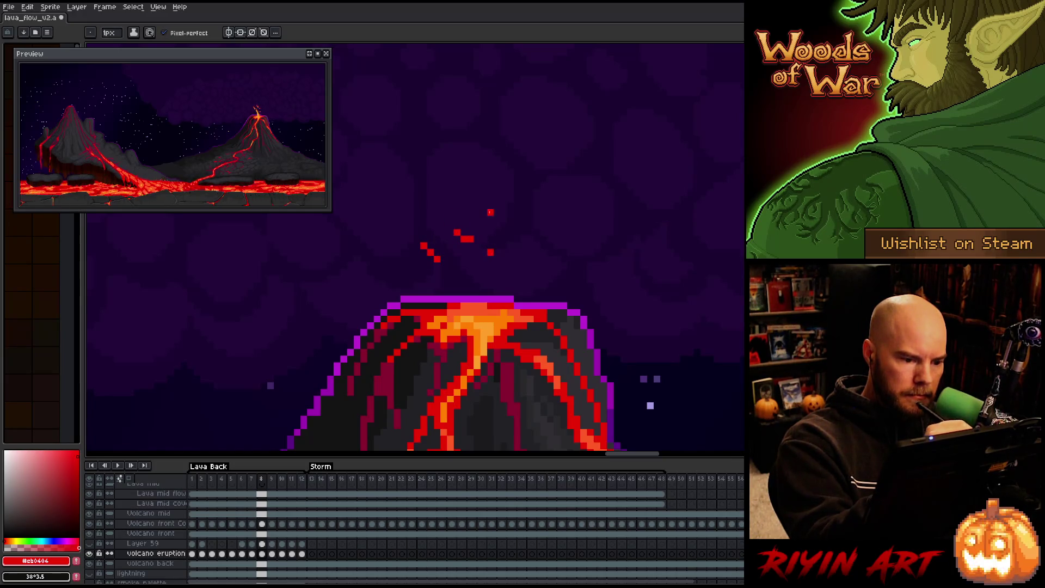
key(Right)
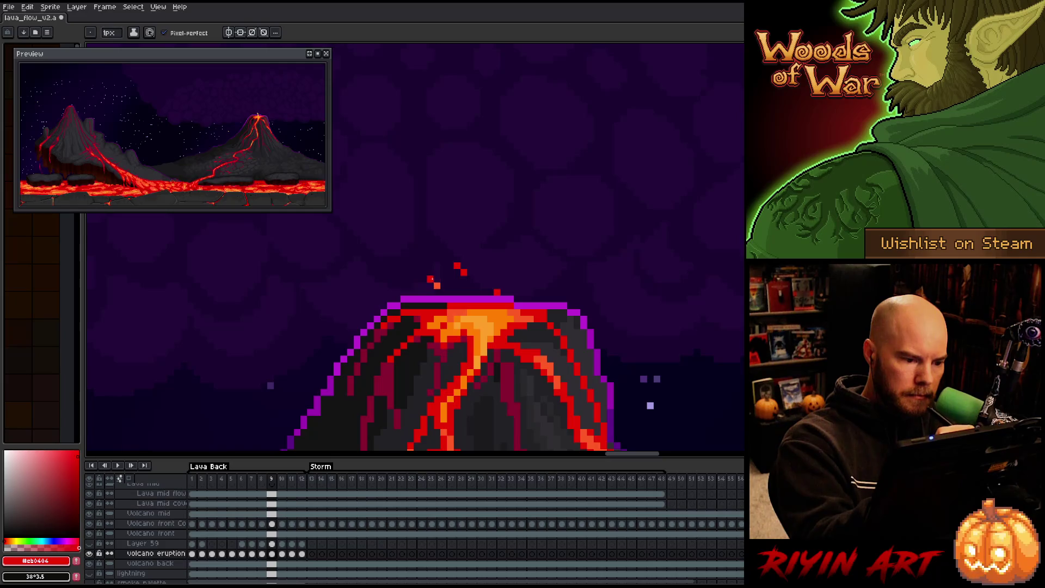
key(Right)
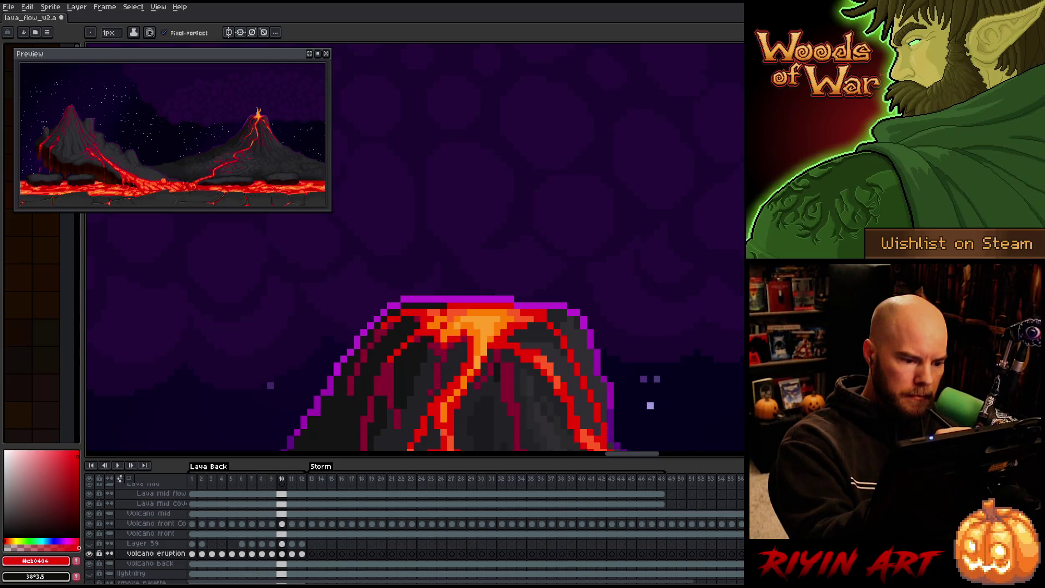
key(Right)
Compare the plumes of frames 11 and 12, then play and stop the animation.
key(Left)
key(Right)
key(Right)
key(Right)
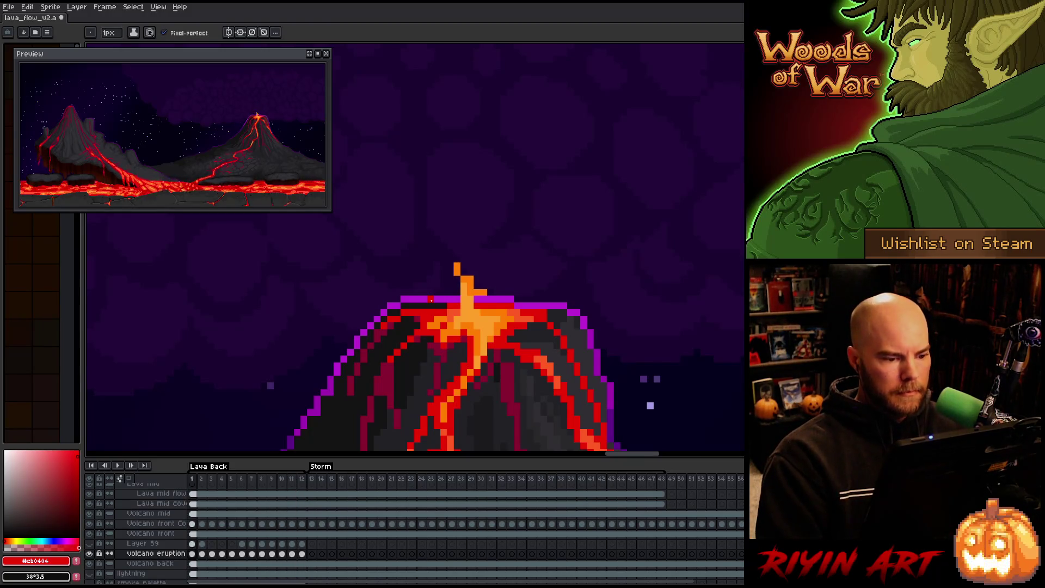
key(Return)
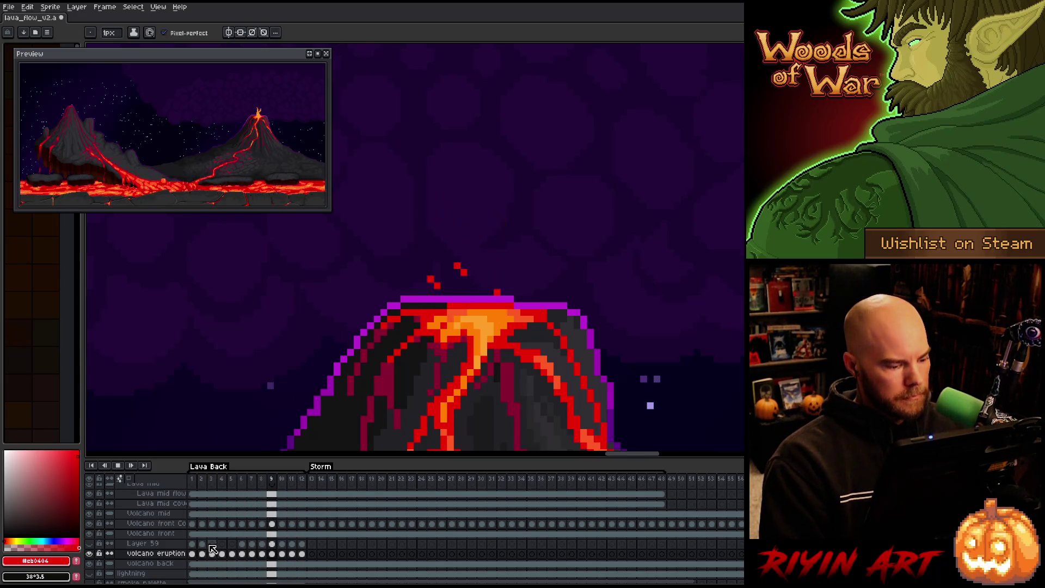
key(Return)
Show Layer 59 and replay the animation with its lava plume.
click(90, 544)
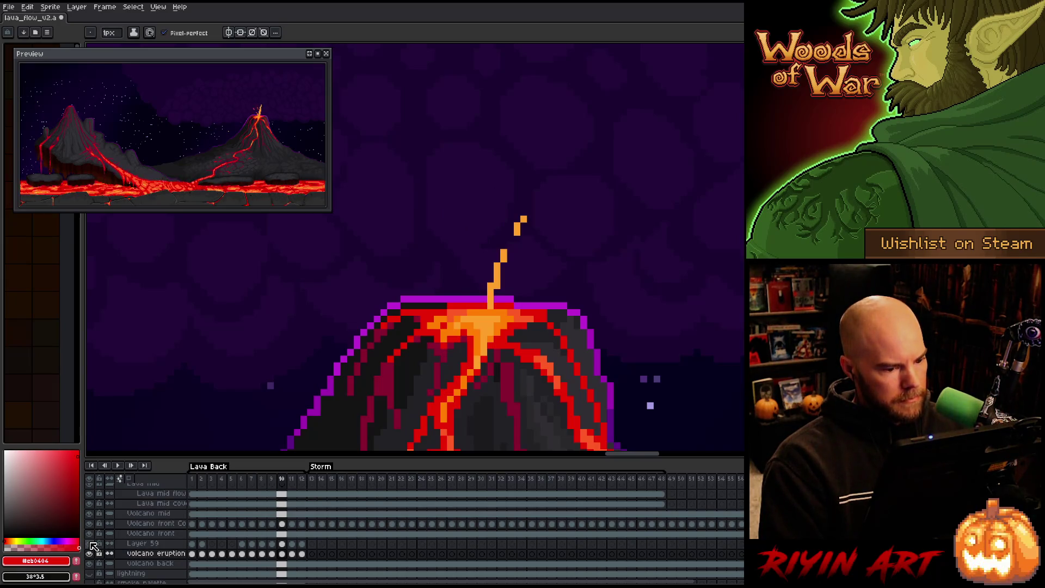
key(Return)
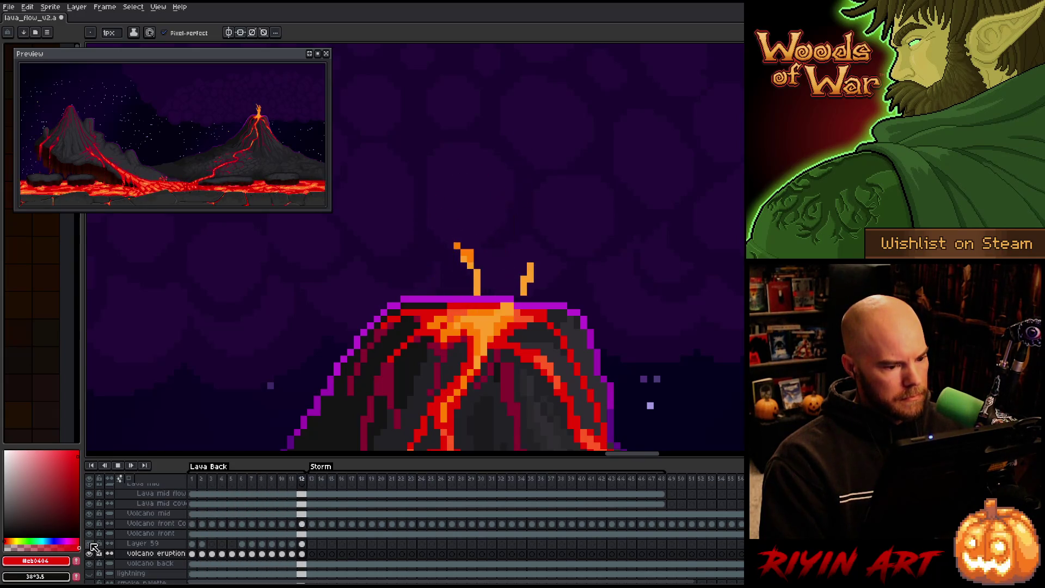
key(Return)
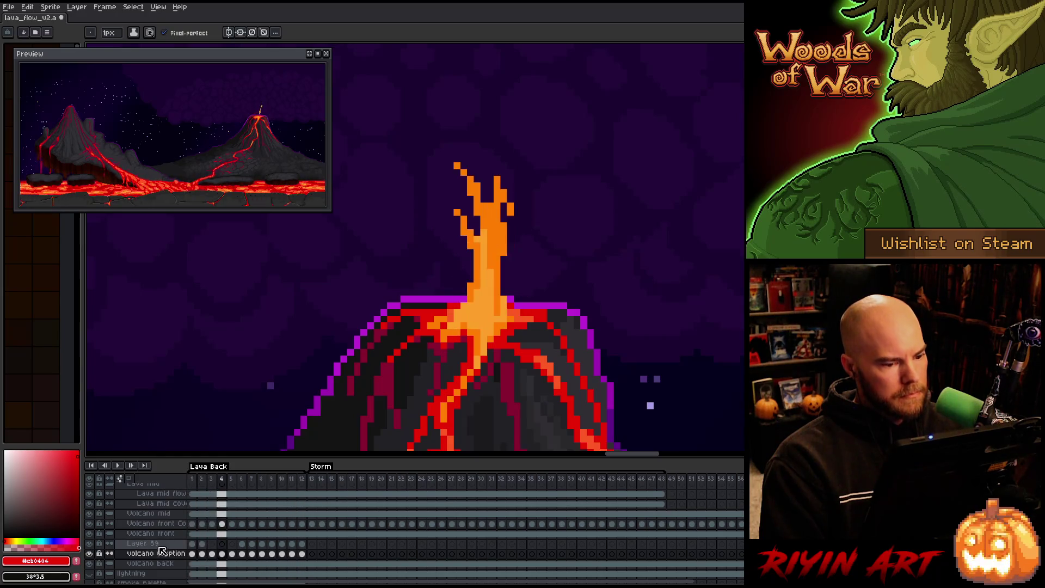
Hide the eruption layer and shade Layer 59's frame-6 plume in darker orange.
click(89, 553)
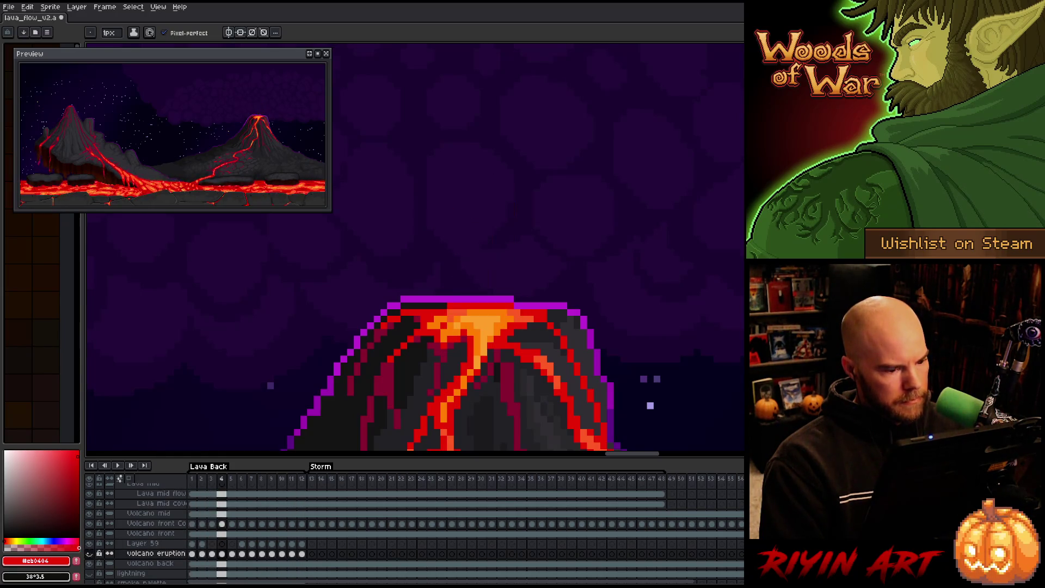
click(243, 543)
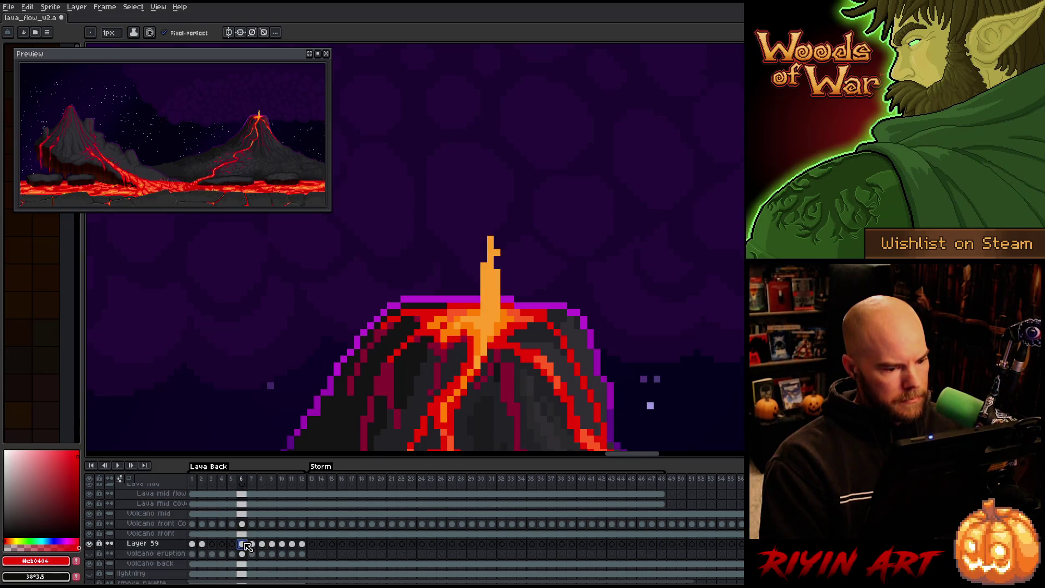
alt+click(497, 277)
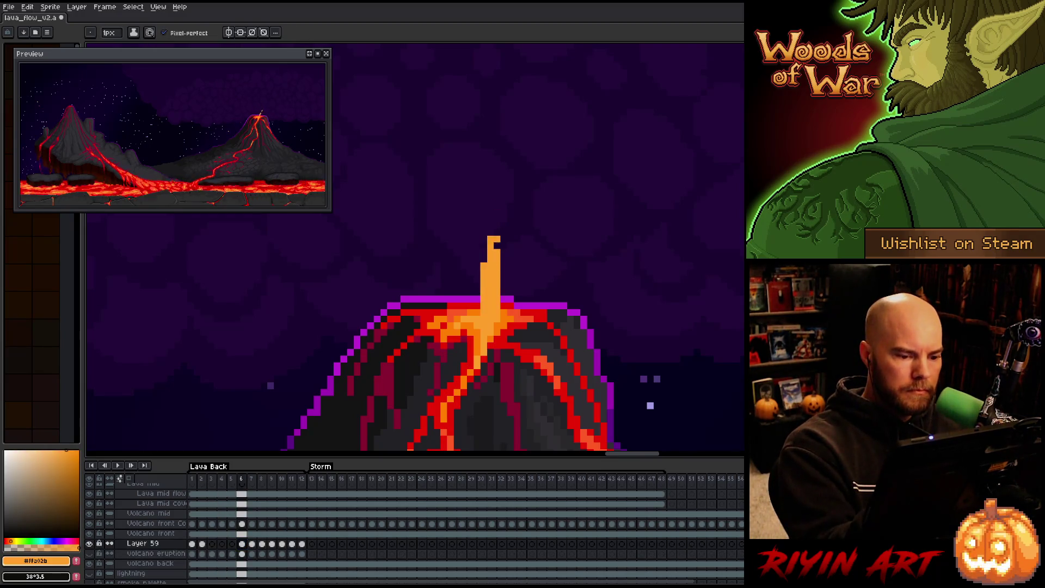
alt+click(495, 253)
drag(491, 238, 492, 267)
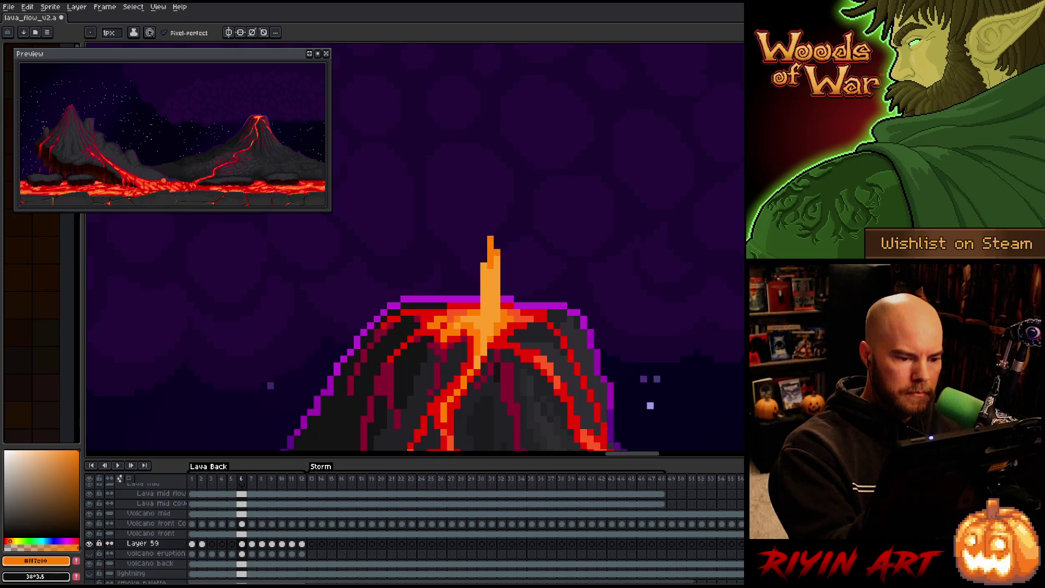
Shade the frame-7 and frame-8 lava plumes in darker orange, including the plume top.
key(Right)
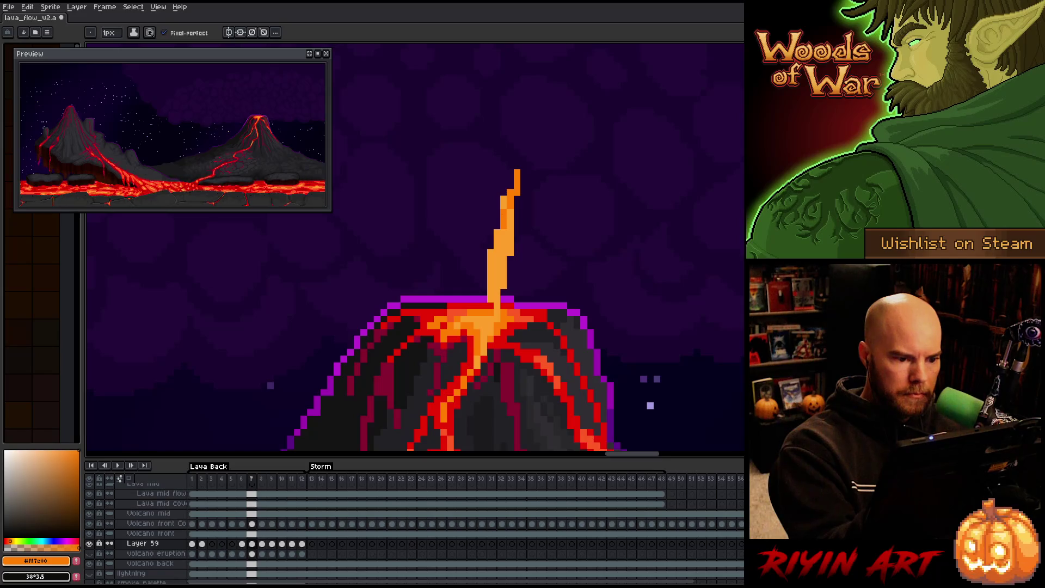
drag(509, 219, 495, 260)
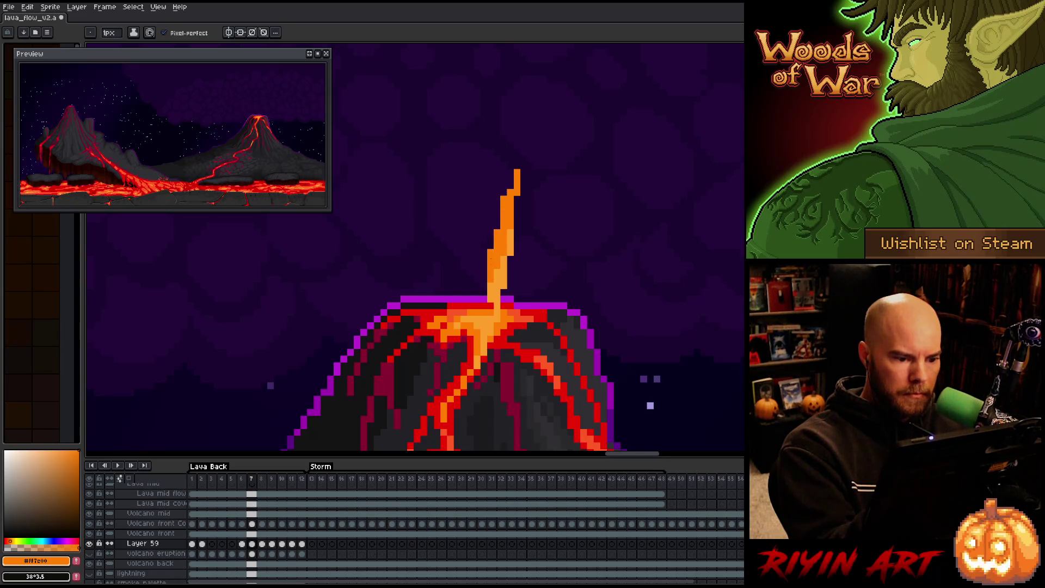
key(Right)
drag(503, 222, 496, 268)
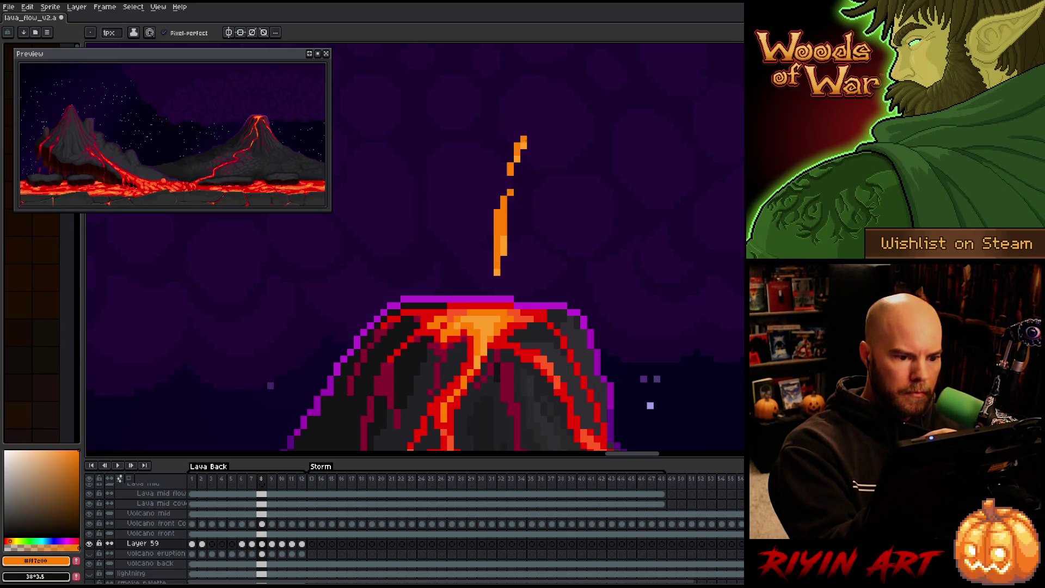
drag(521, 146, 515, 158)
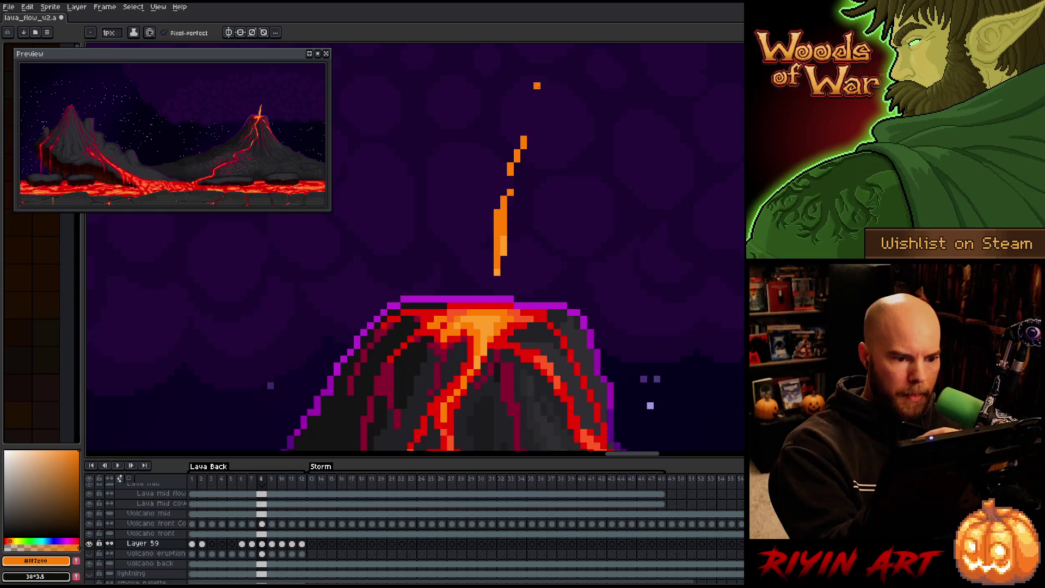
Bucket-fill the frame-9 plume pixels with the darker orange.
key(Right)
click(517, 200)
key(g)
click(500, 252)
key(Right)
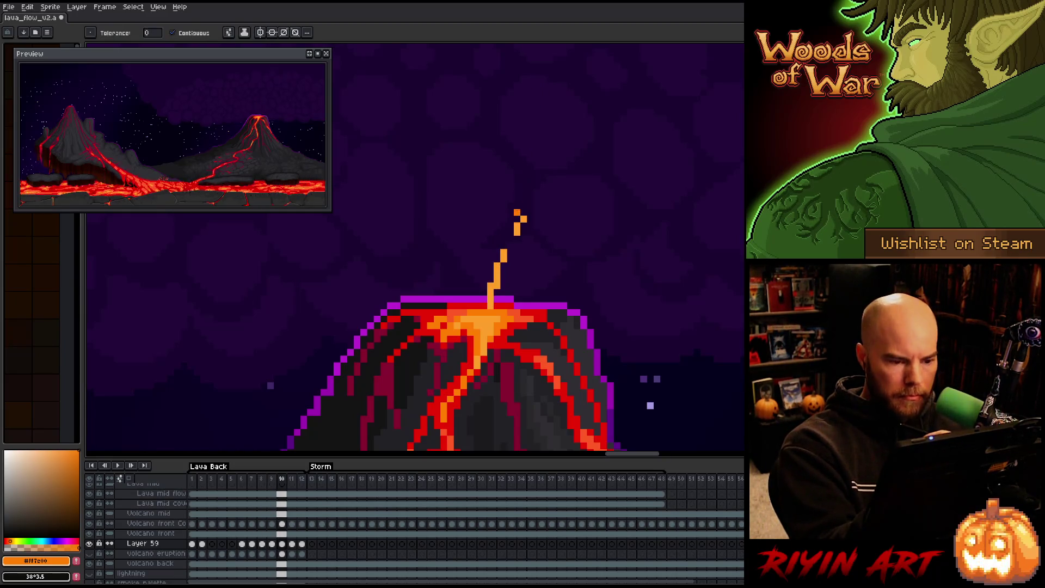
Marquee-select the lava plume and nudge the frame-12 plume one pixel left.
key(Right)
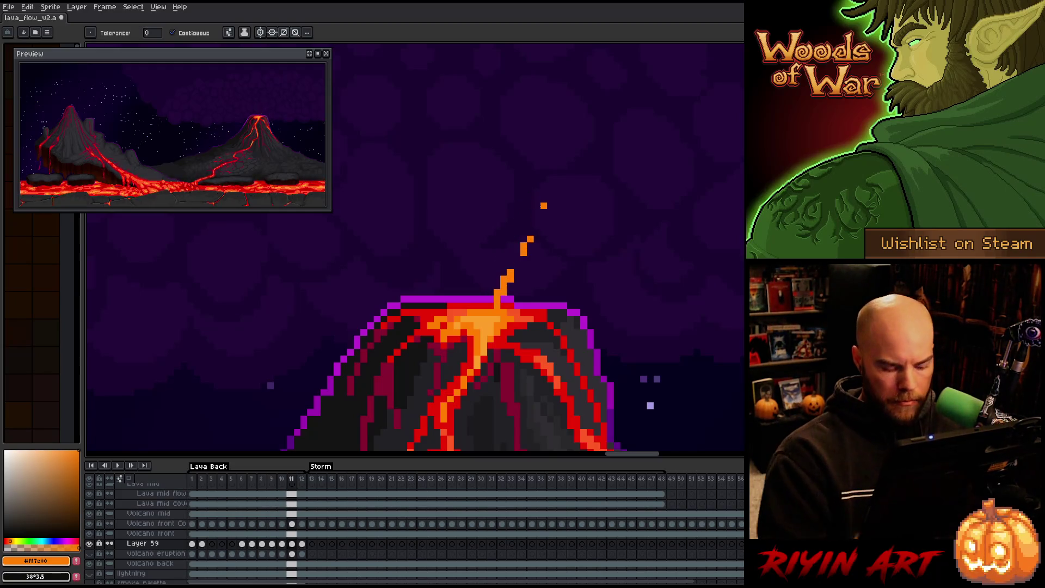
key(m)
mouse_move(622, 207)
mouse_down()
mouse_move(526, 296)
mouse_move(453, 343)
mouse_up()
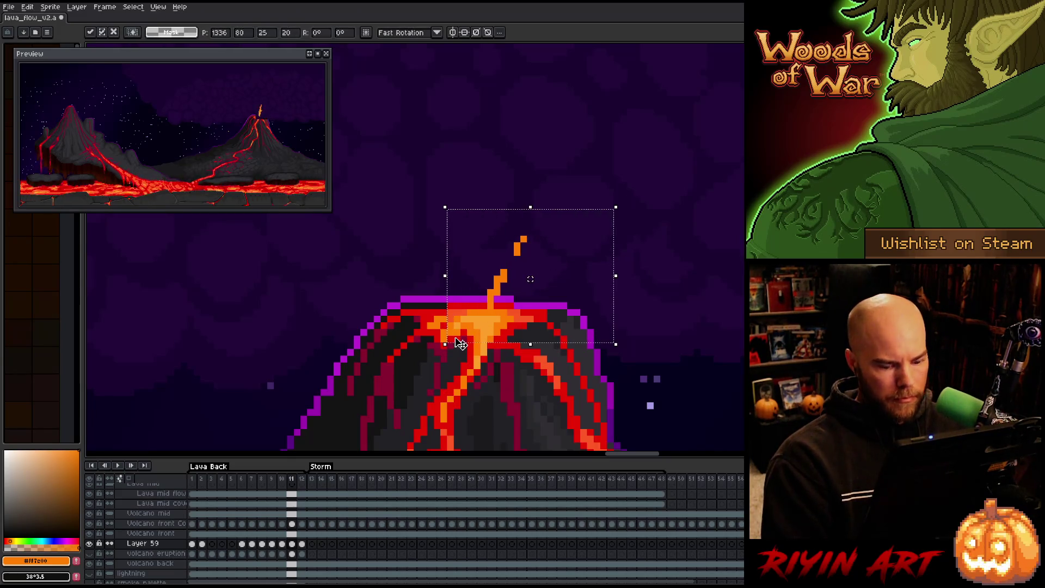
key(Right)
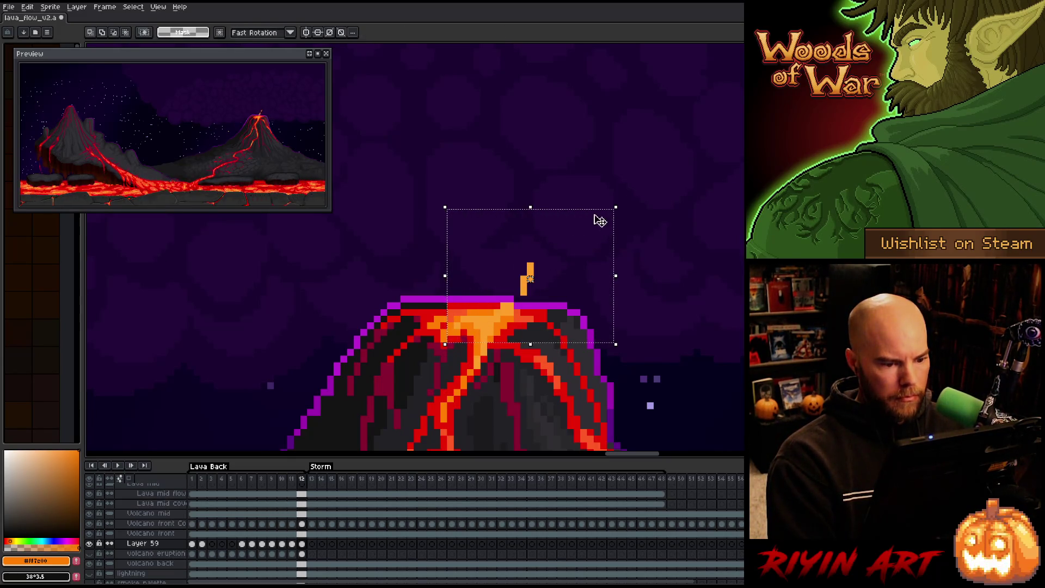
key(Left)
key(Return)
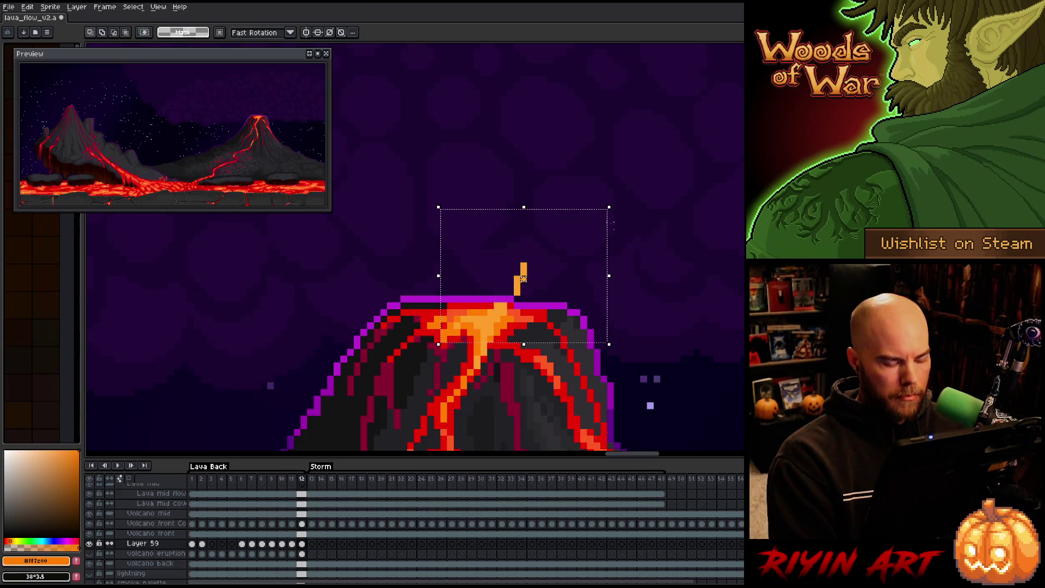
Shift the frame-10 plume one pixel left and one pixel up.
key(Left)
key(Left)
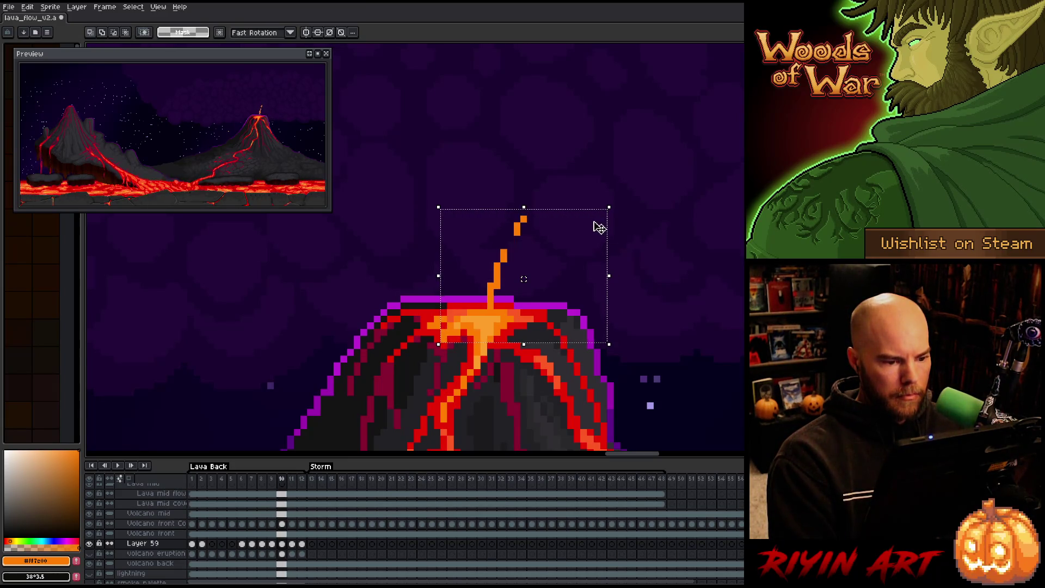
mouse_move(584, 172)
mouse_down()
mouse_move(435, 341)
mouse_move(443, 345)
mouse_up()
key(Left)
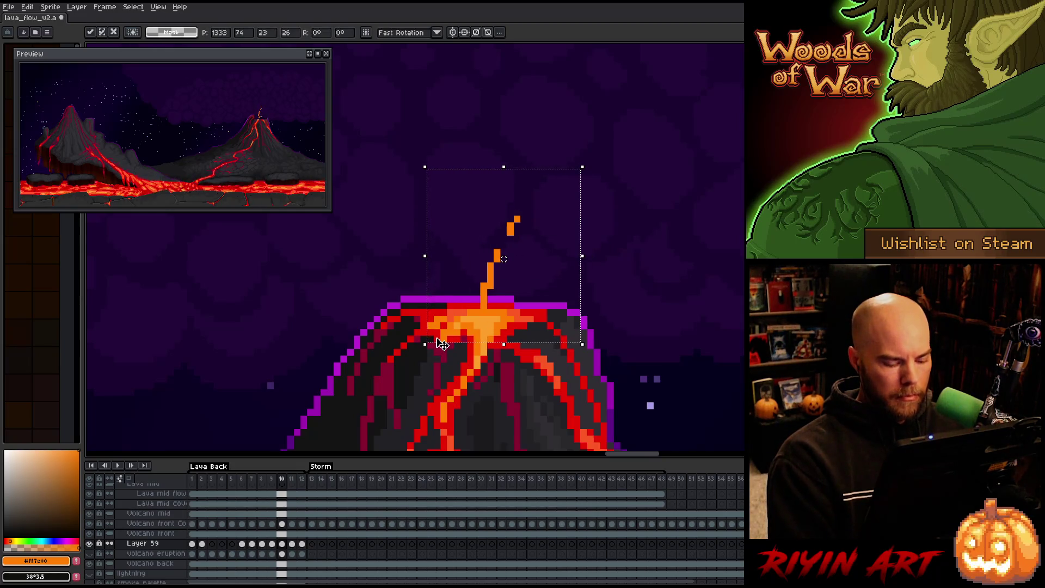
key(Up)
key(Return)
Move the frame-9 plume up and left, then drop the selection.
key(Left)
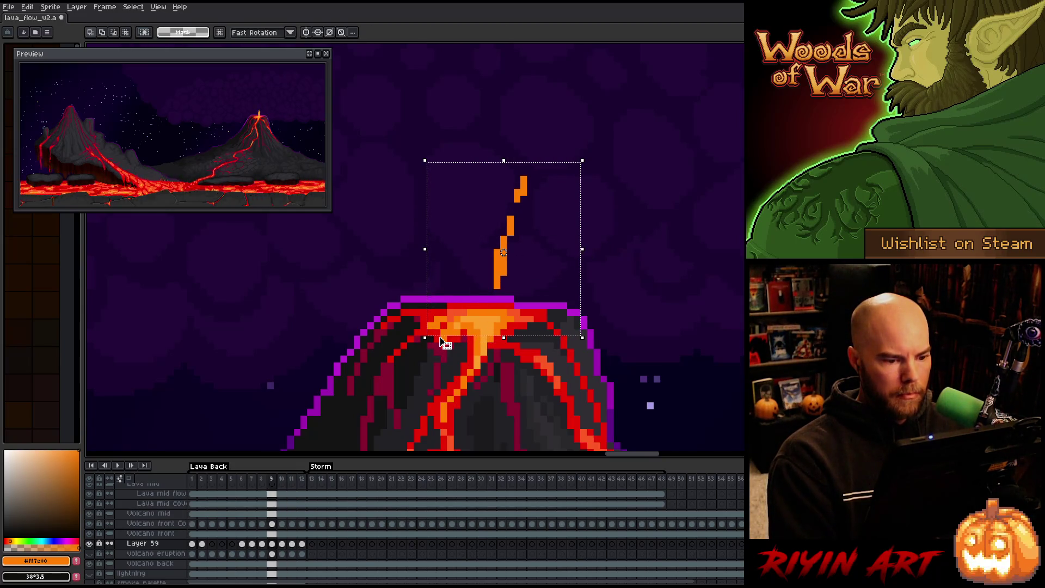
key(Left)
key(Up)
key(Return)
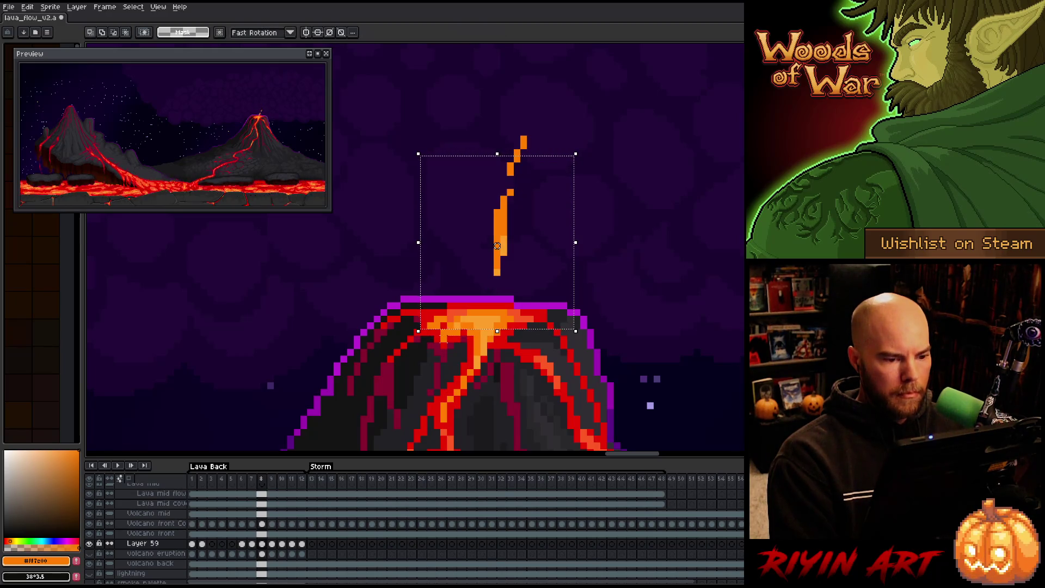
drag(497, 246, 490, 225)
key(Return)
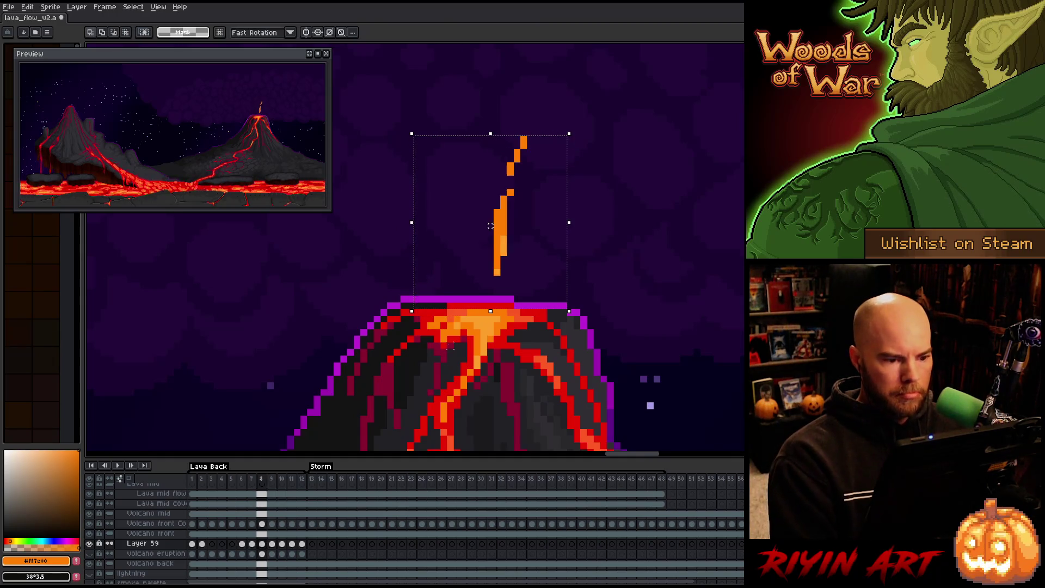
key(ctrl+d)
key(ctrl+z)
key(ctrl+d)
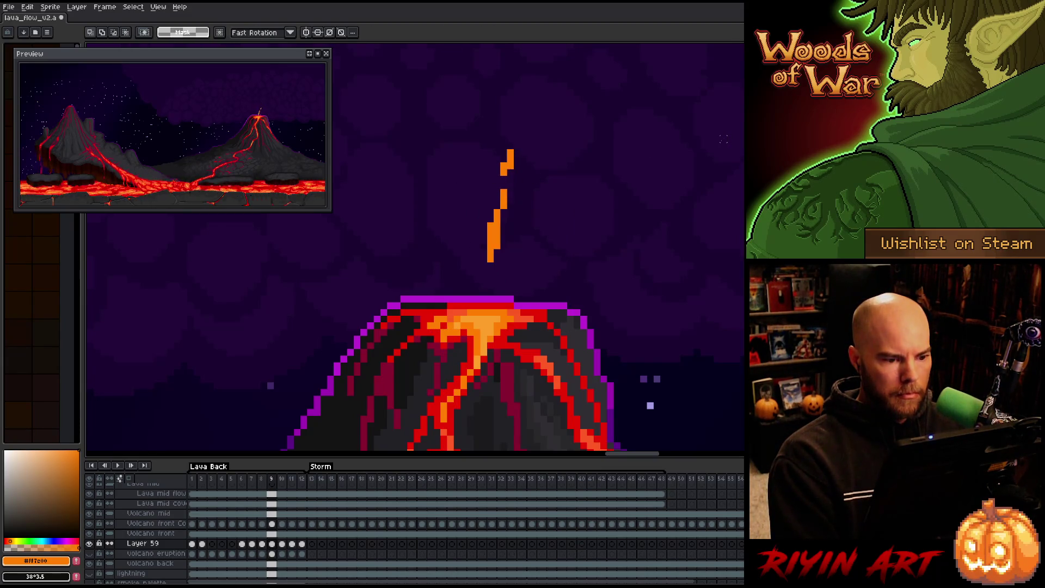
Nudge the lower part of the plume down one pixel and compare neighbouring frames.
mouse_move(571, 334)
mouse_down()
mouse_move(442, 150)
mouse_move(442, 130)
mouse_up()
click(695, 181)
mouse_move(535, 187)
mouse_down()
mouse_move(455, 245)
mouse_move(445, 304)
mouse_up()
key(Down)
key(ctrl+d)
key(Right)
key(Left)
key(Right)
key(Left)
Nudge the frame-9 plume down into place so it meets the crater rim.
drag(511, 186, 455, 284)
key(Down)
key(ctrl+d)
key(Left)
key(Right)
key(Right)
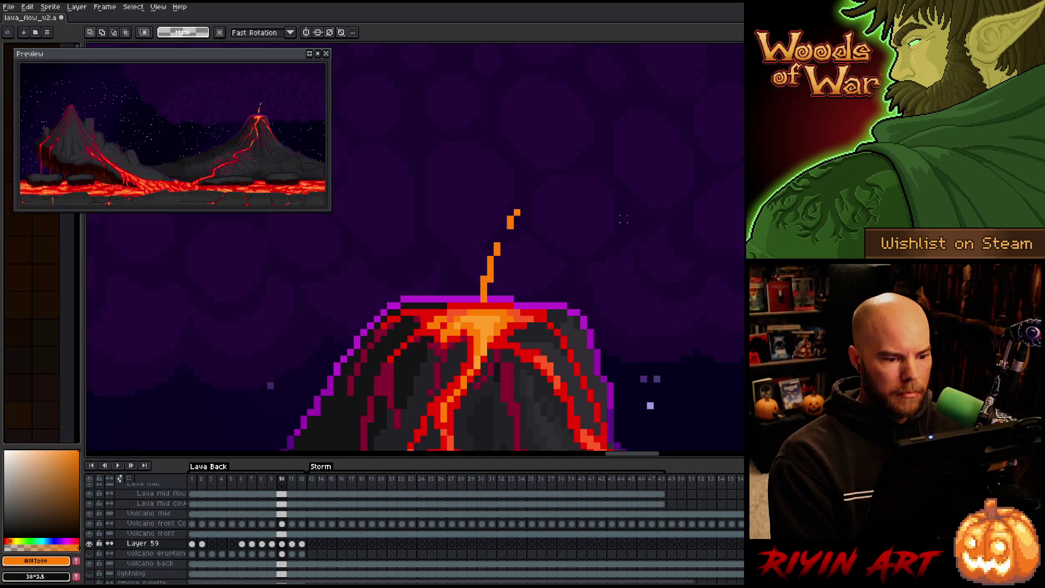
Raise the frame-10 lava plume one pixel over the crater, comparing it with frame 9.
drag(607, 183, 472, 344)
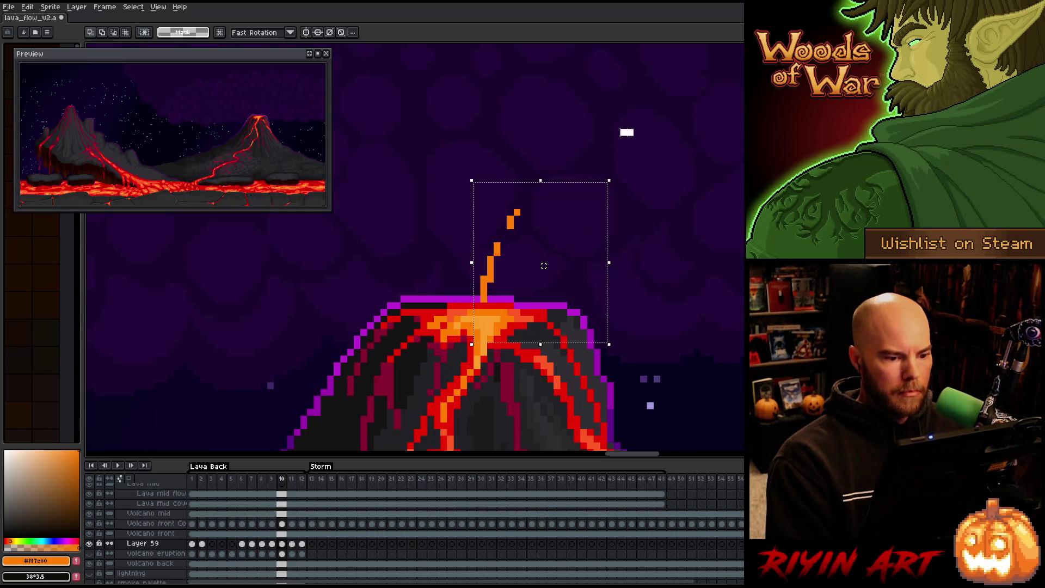
key(ctrl+d)
key(Left)
key(Right)
mouse_move(602, 141)
mouse_down()
mouse_move(483, 326)
mouse_move(439, 351)
mouse_up()
key(Up)
key(Up)
key(ctrl+d)
key(Left)
key(Right)
key(Right)
Shift the frame-11 plume one pixel left and up, comparing it with frame 10.
mouse_move(633, 190)
mouse_down()
mouse_move(443, 310)
mouse_move(419, 310)
mouse_up()
key(Left)
key(Left)
key(Left)
key(Up)
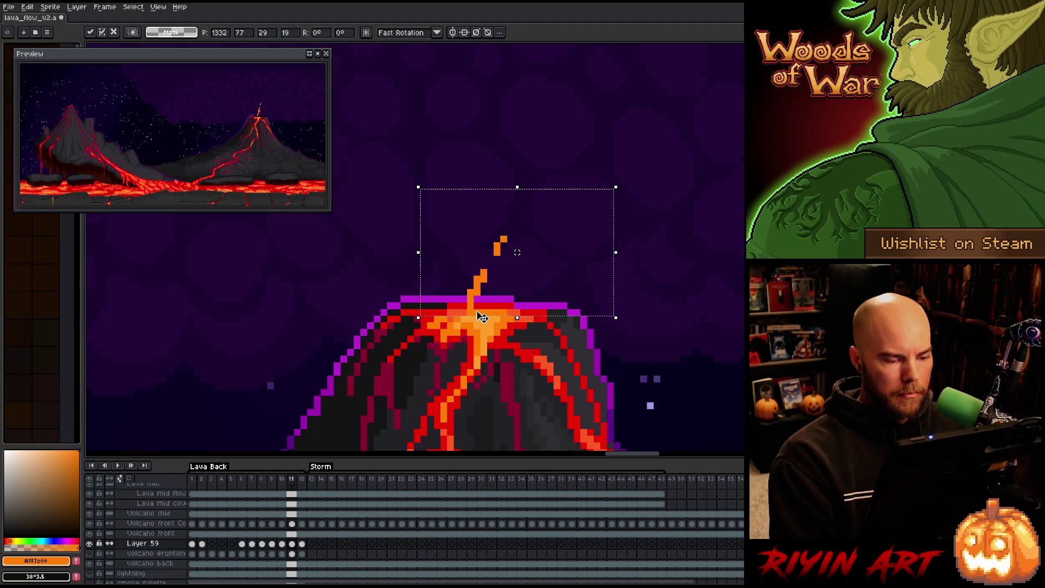
key(Left)
key(Right)
drag(517, 245, 524, 245)
key(Left)
key(Right)
Move the frame-12 plume left and closer to the crater, commit it and deselect.
key(Right)
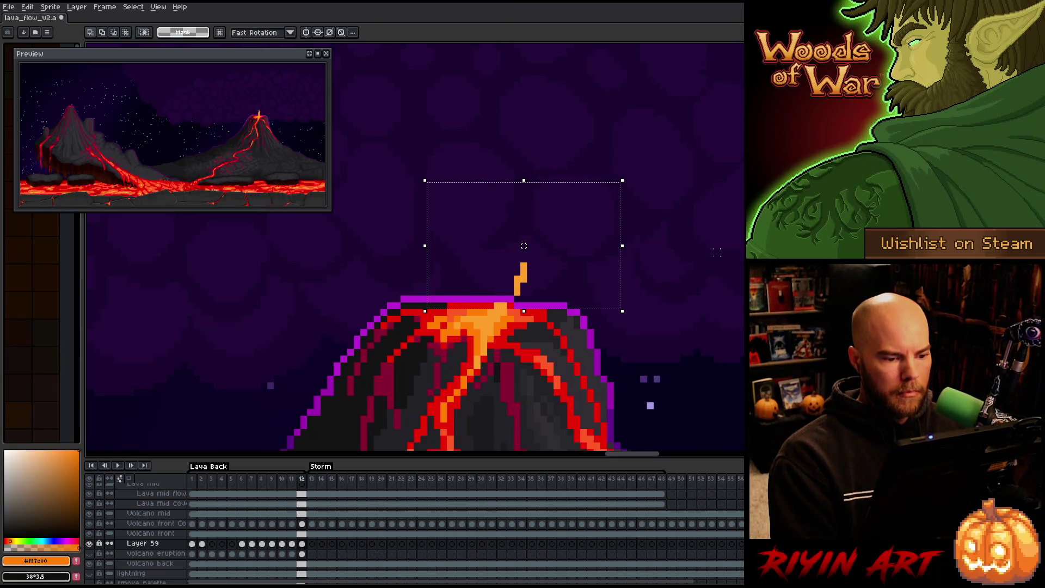
drag(770, 174, 438, 350)
key(Up)
key(Left)
key(Up)
key(Left)
key(Left)
key(Left)
key(Right)
key(Return)
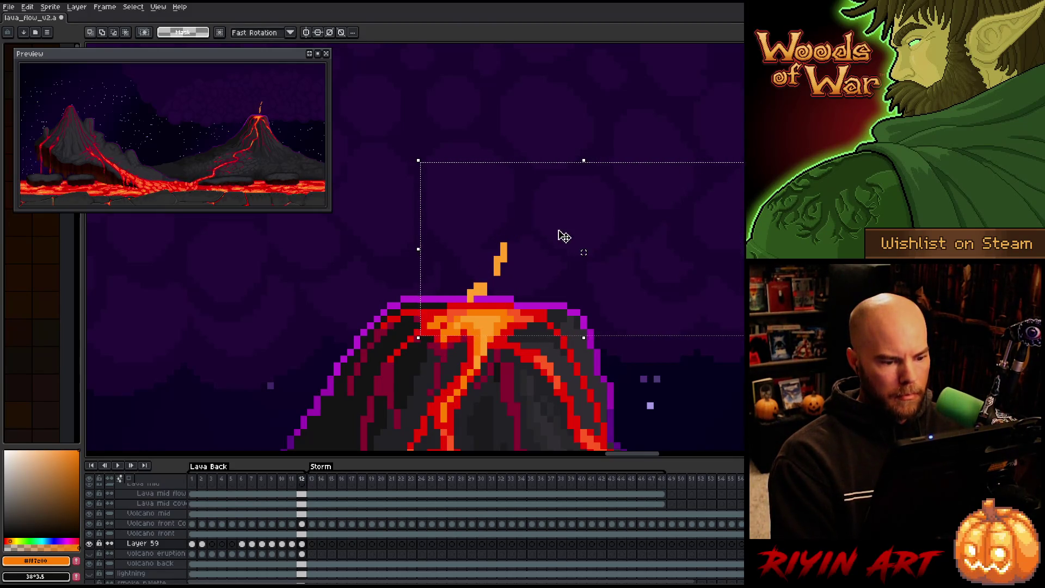
key(Down)
key(Return)
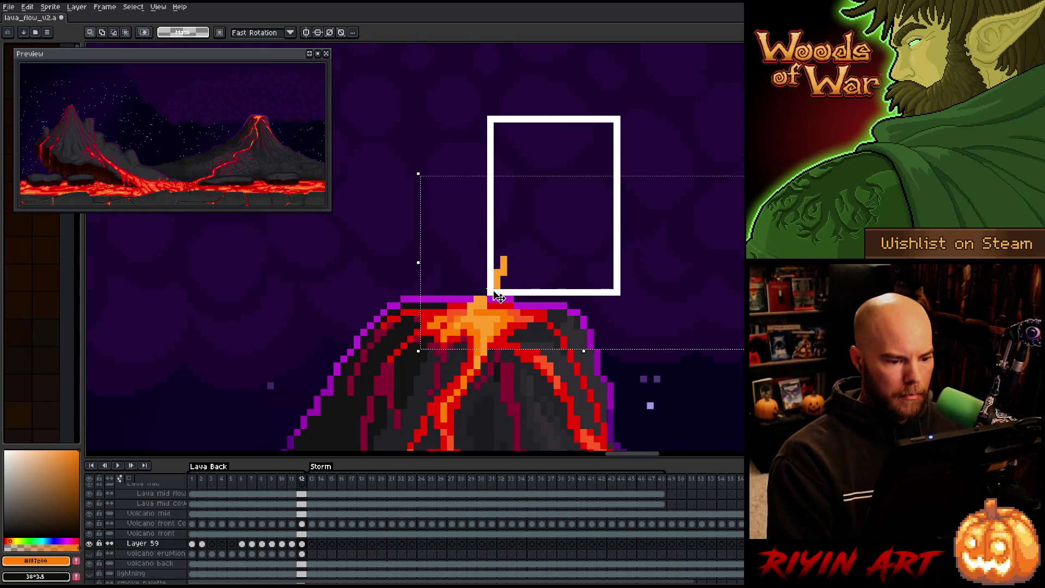
key(ctrl+d)
key(comma)
key(Home)
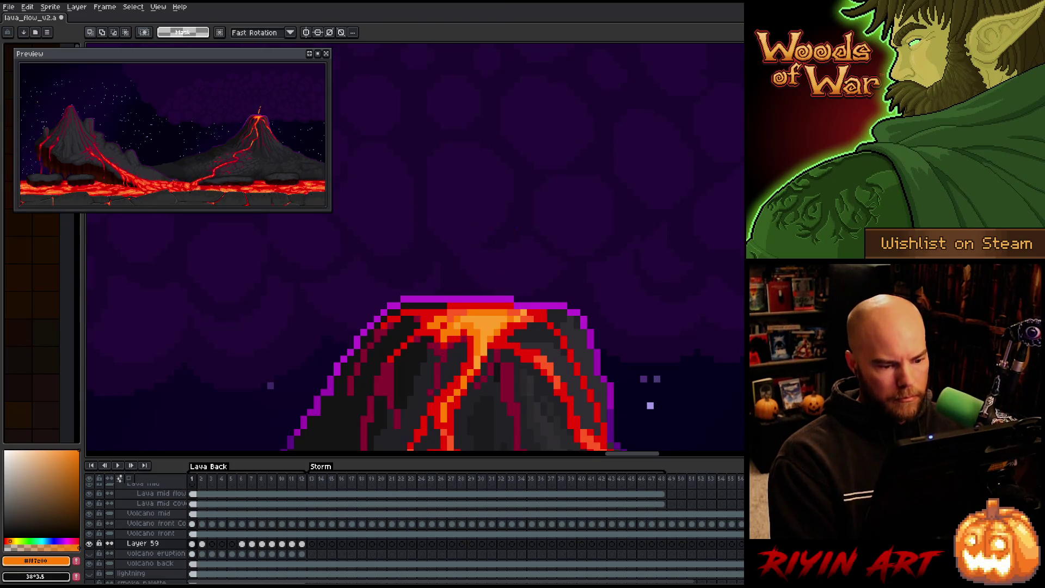
Nudge the selected crater pixels at the volcano top one pixel left and commit.
key(End)
drag(609, 240, 392, 364)
key(Home)
key(ctrl+t)
key(Left)
key(Down)
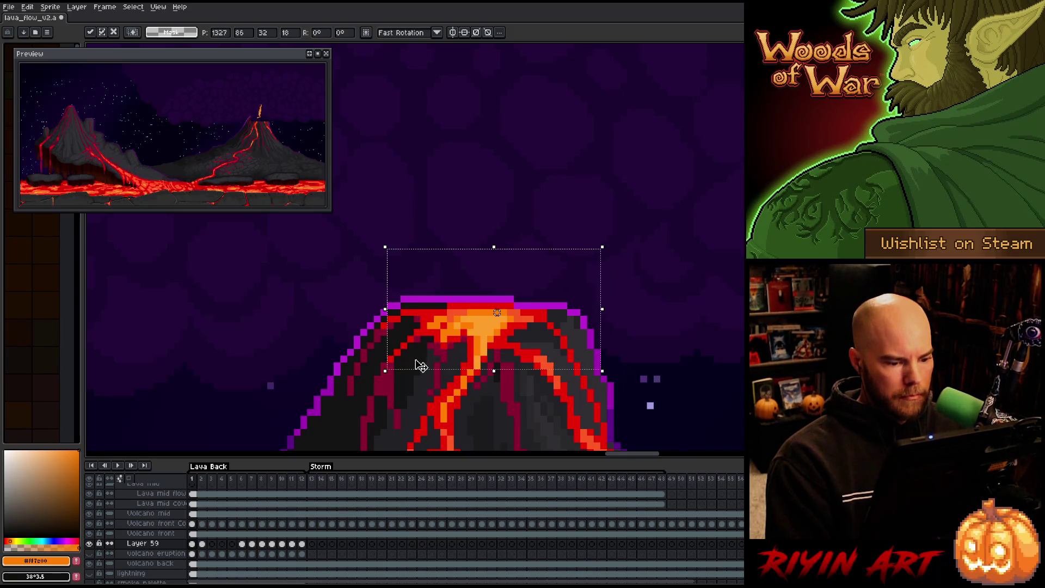
key(Up)
key(Return)
key(Return)
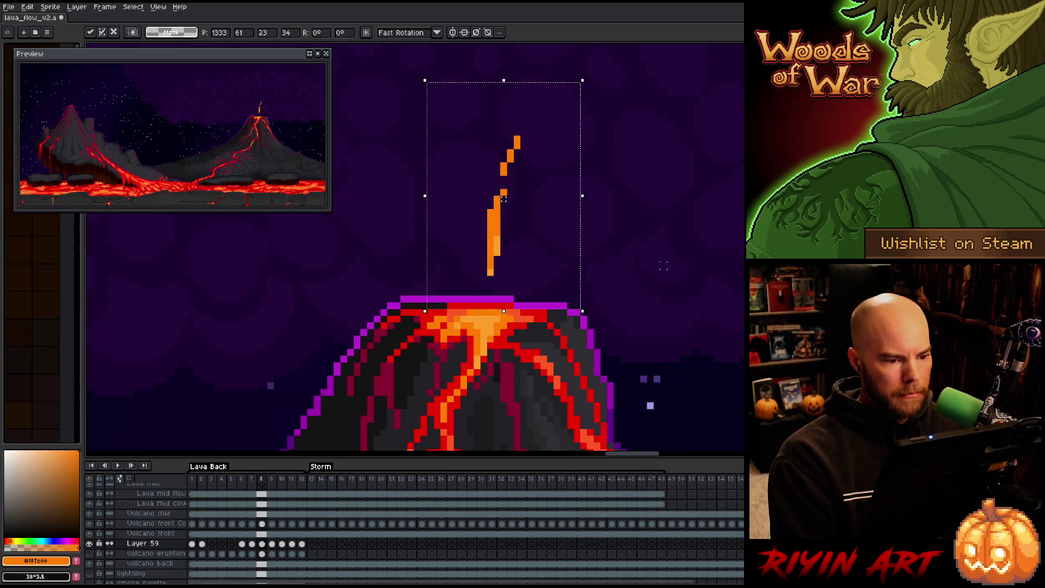
Shift the frame-8 lava streak one pixel left and play the eruption to check it.
key(Left)
key(ctrl+d)
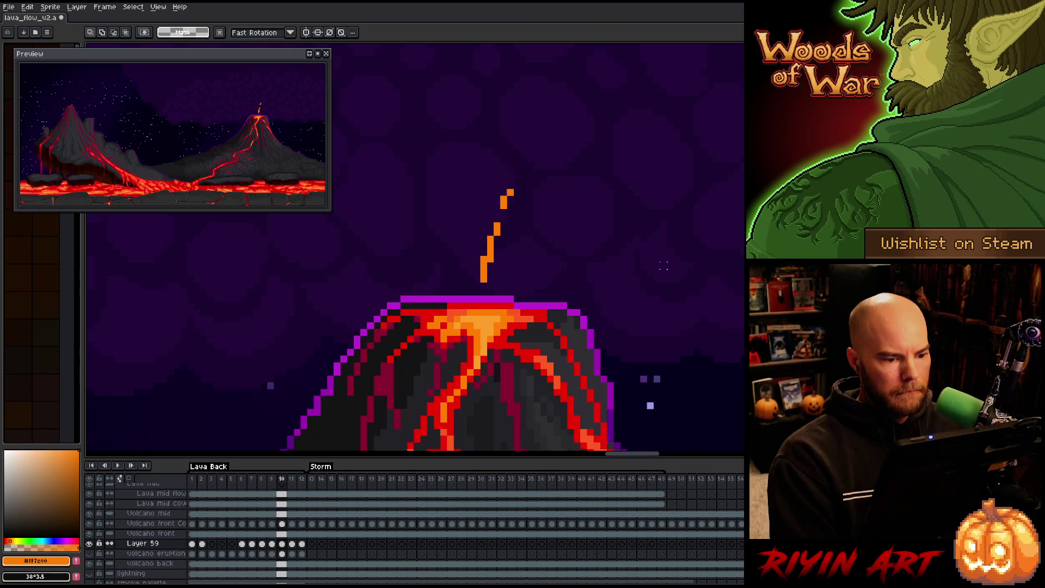
drag(610, 115, 398, 344)
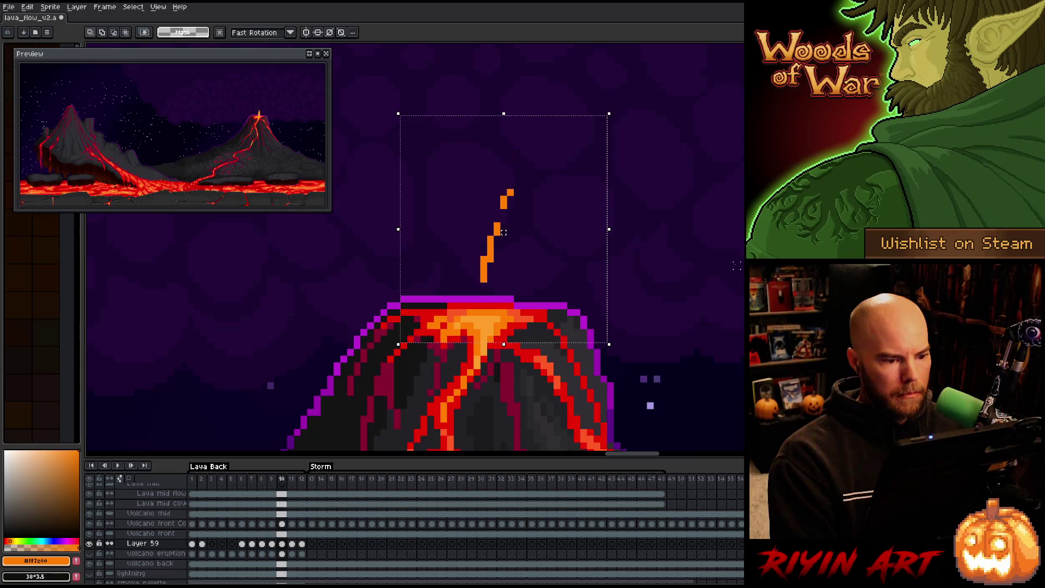
key(Return)
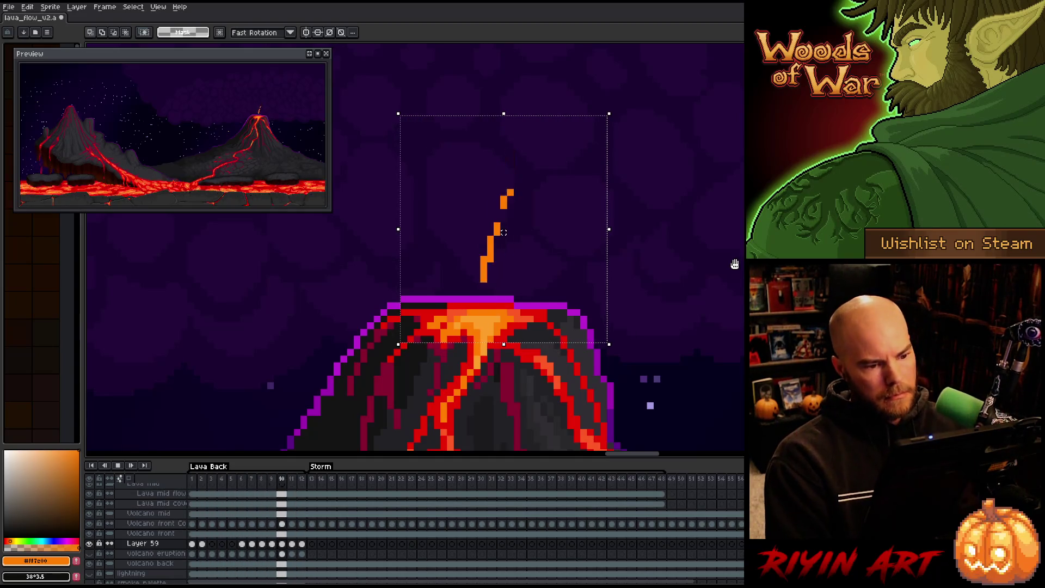
key(ctrl+d)
Stop playback and eyedrop the lava's orange-red #fe5a22 as the drawing colour.
key(Return)
key(i)
click(520, 310)
key(b)
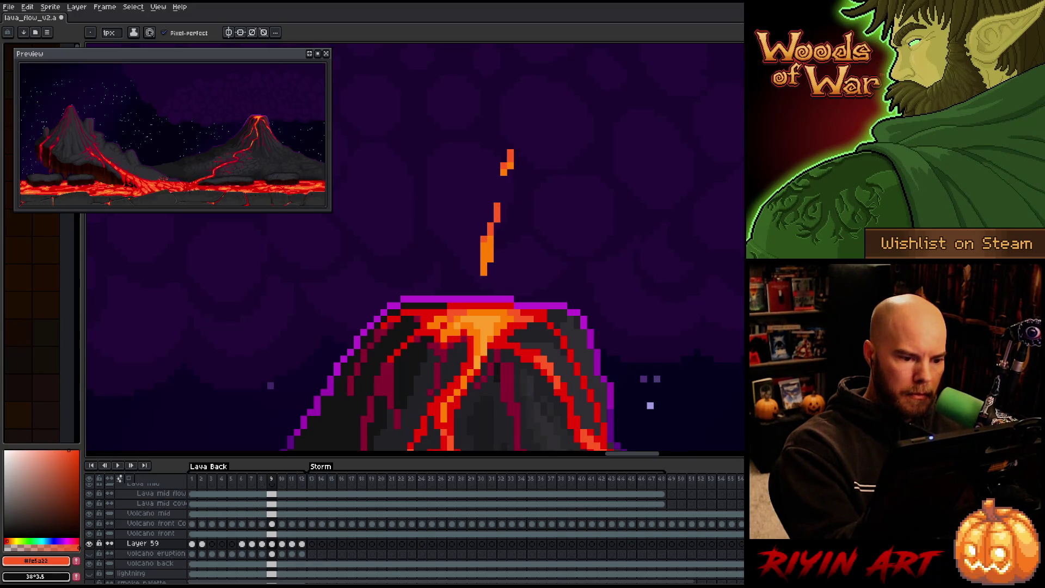
key(Left)
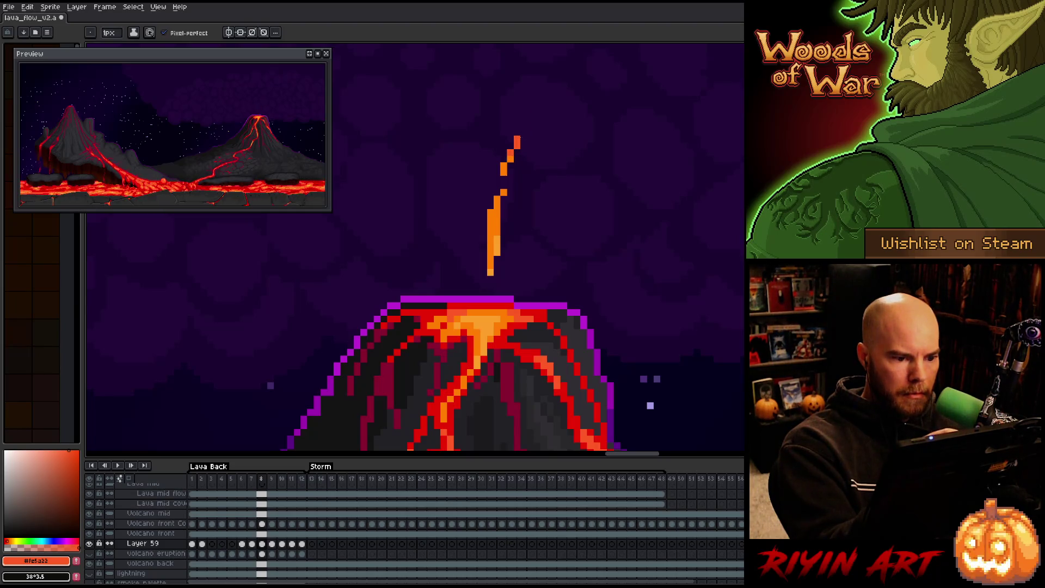
key(Right)
key(Right)
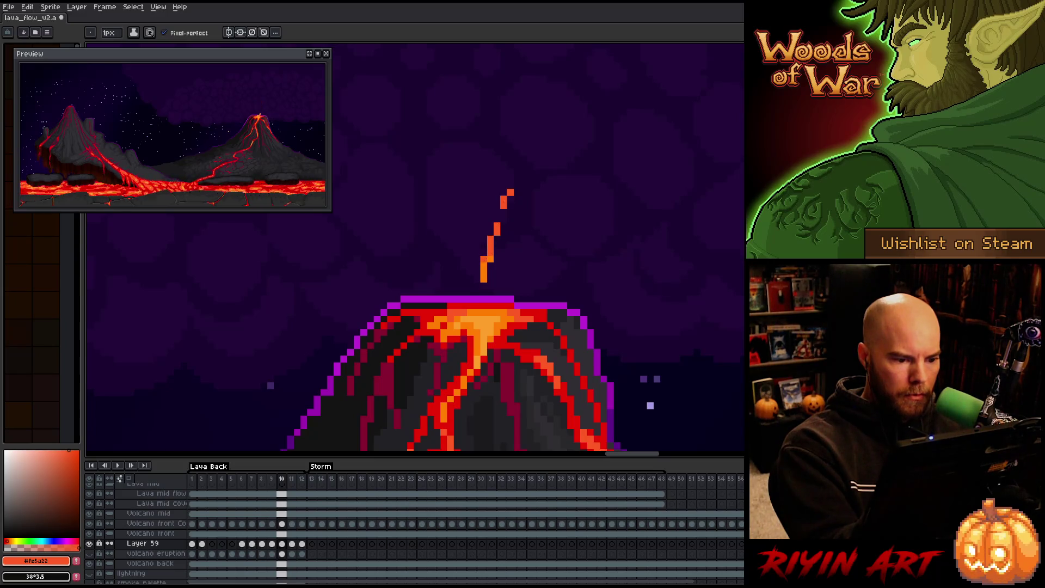
key(Right)
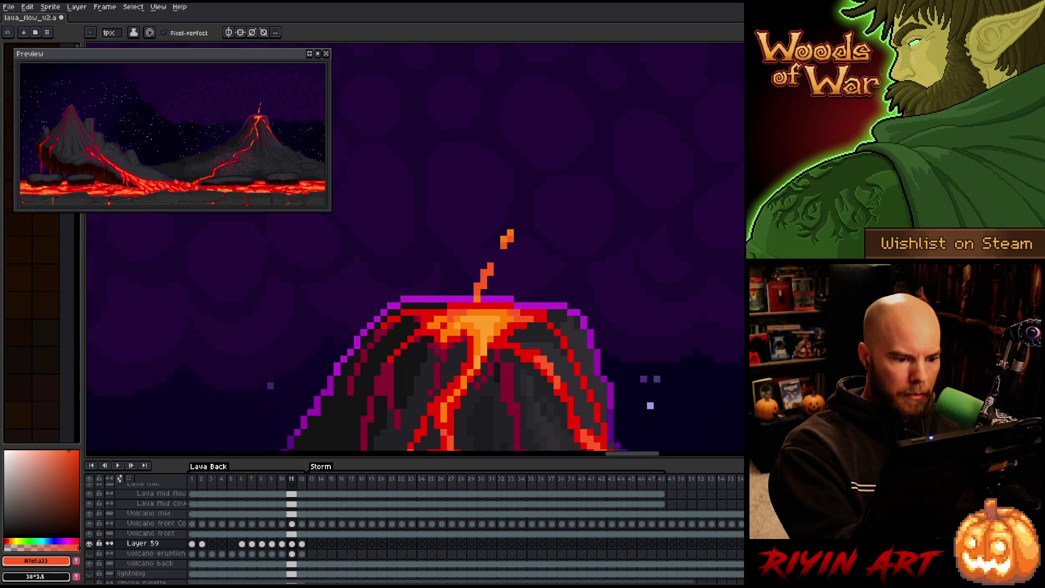
key(Right)
key(g)
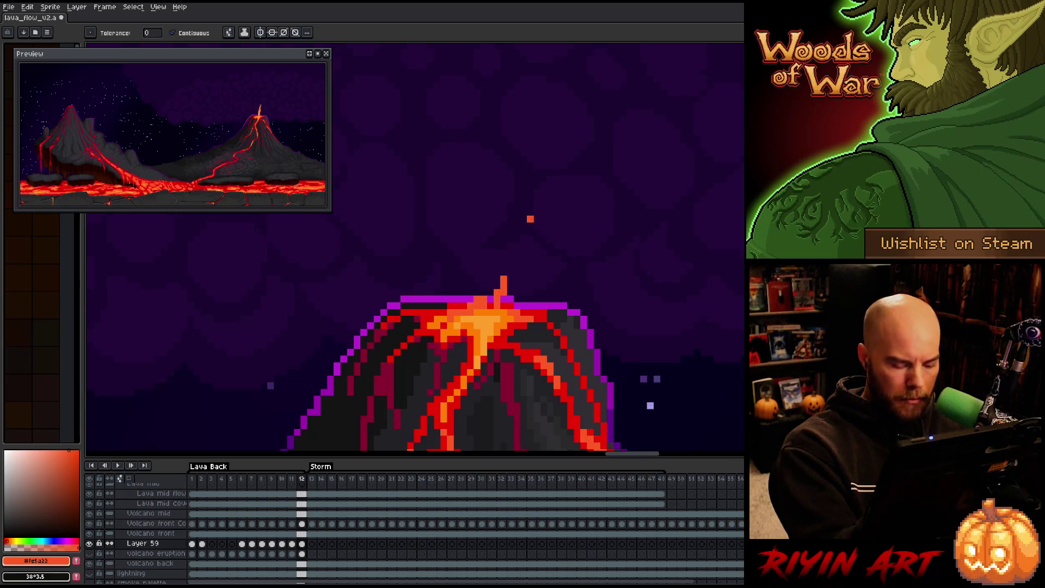
key(Home)
key(b)
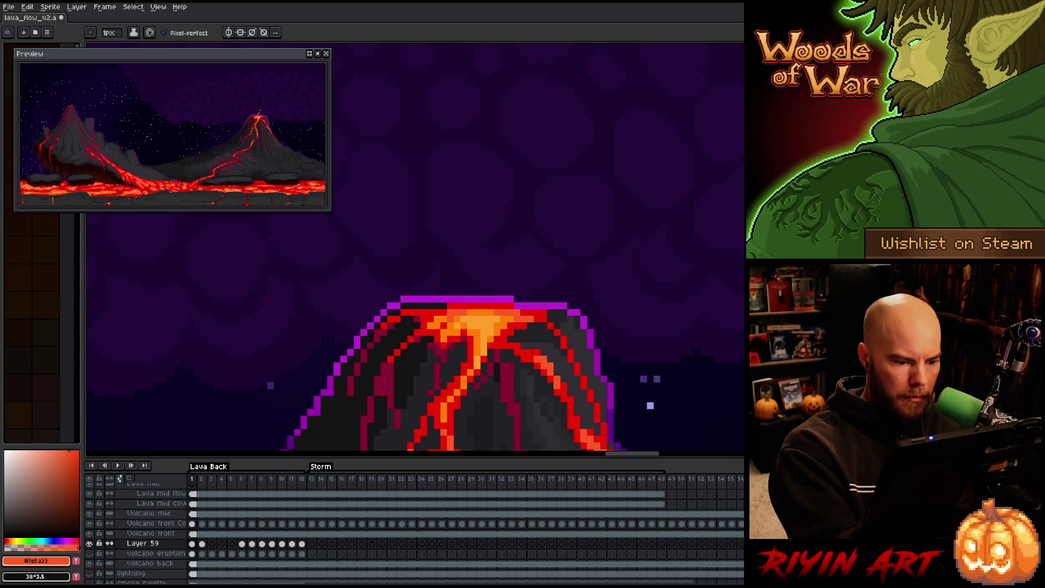
key(Right)
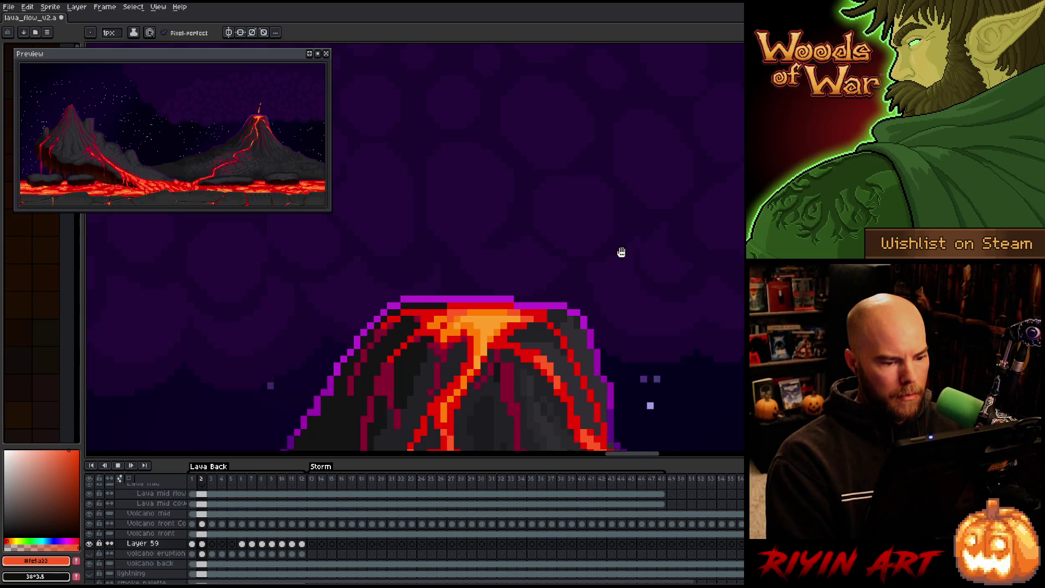
key(Return)
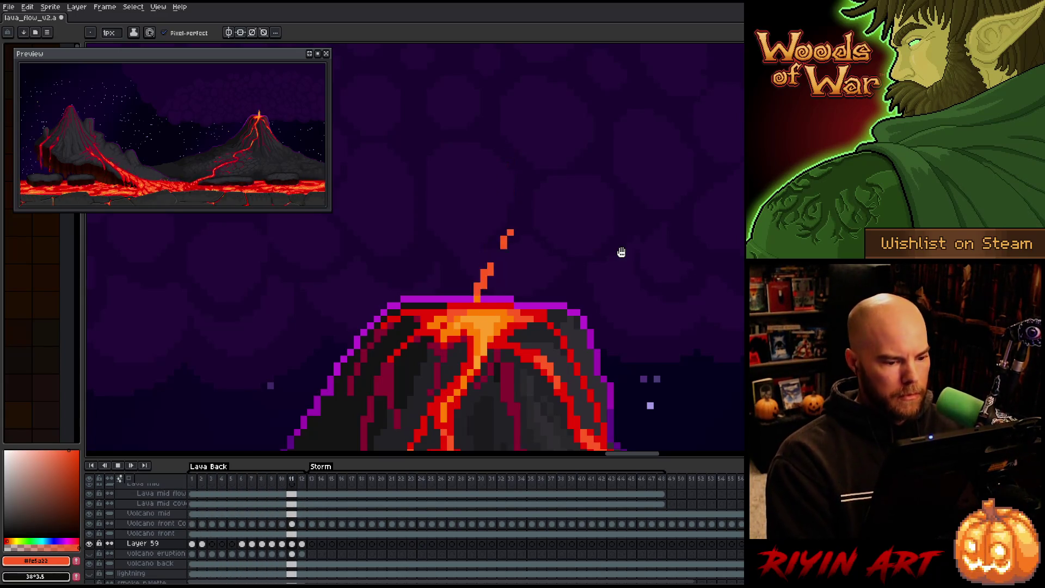
key(Return)
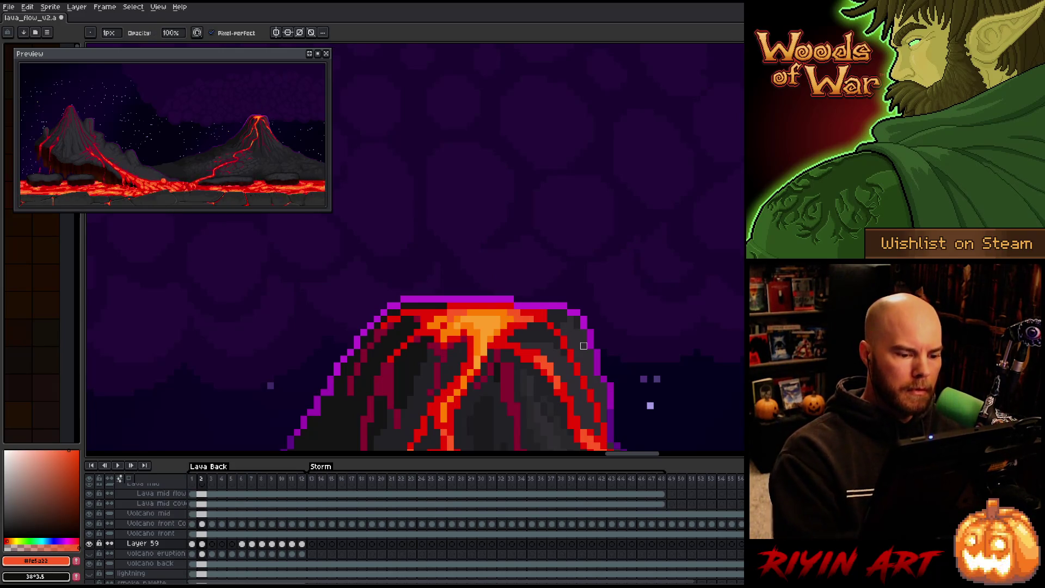
key(Return)
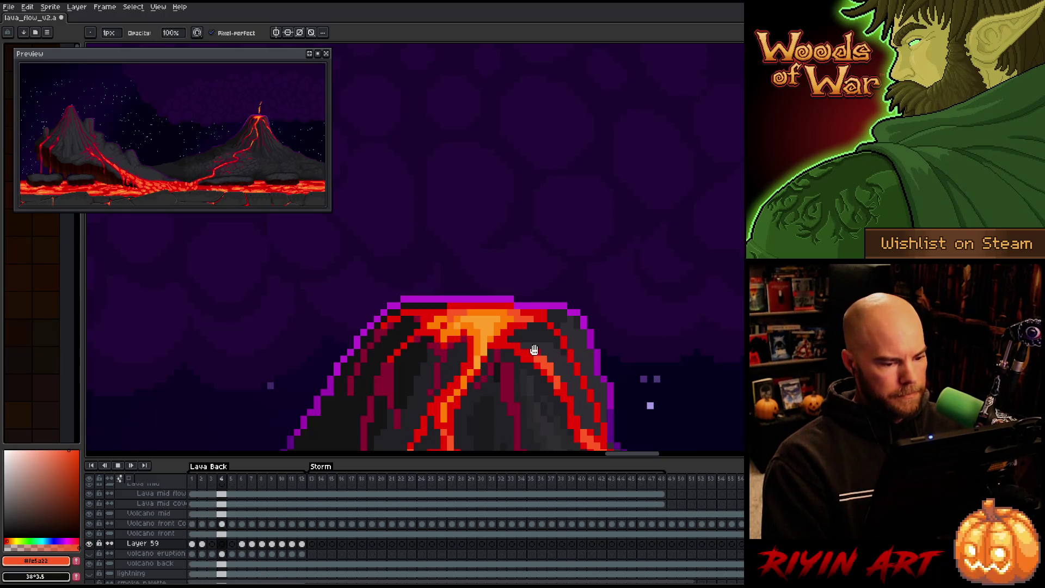
key(Return)
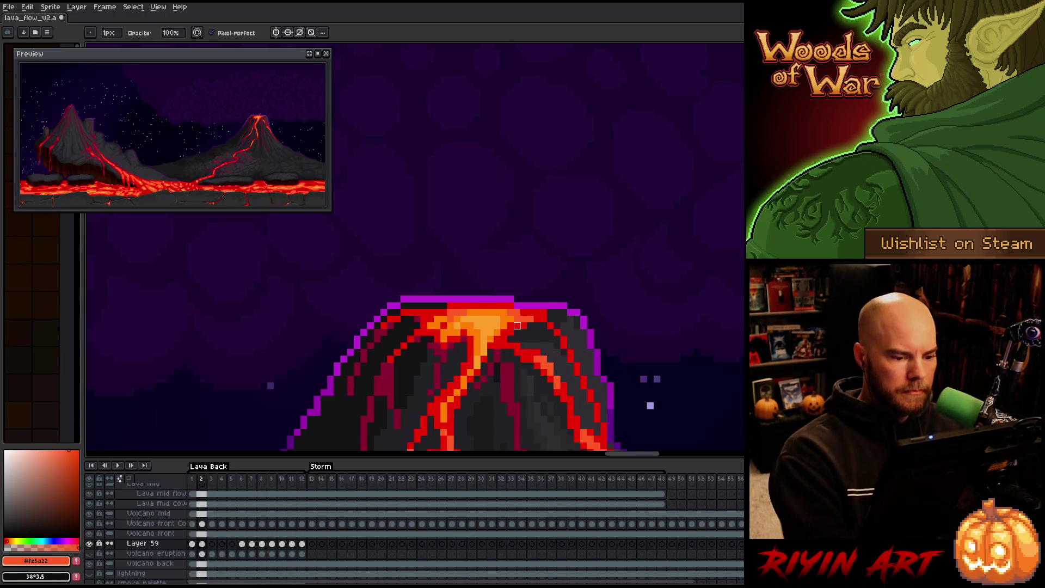
key(Left)
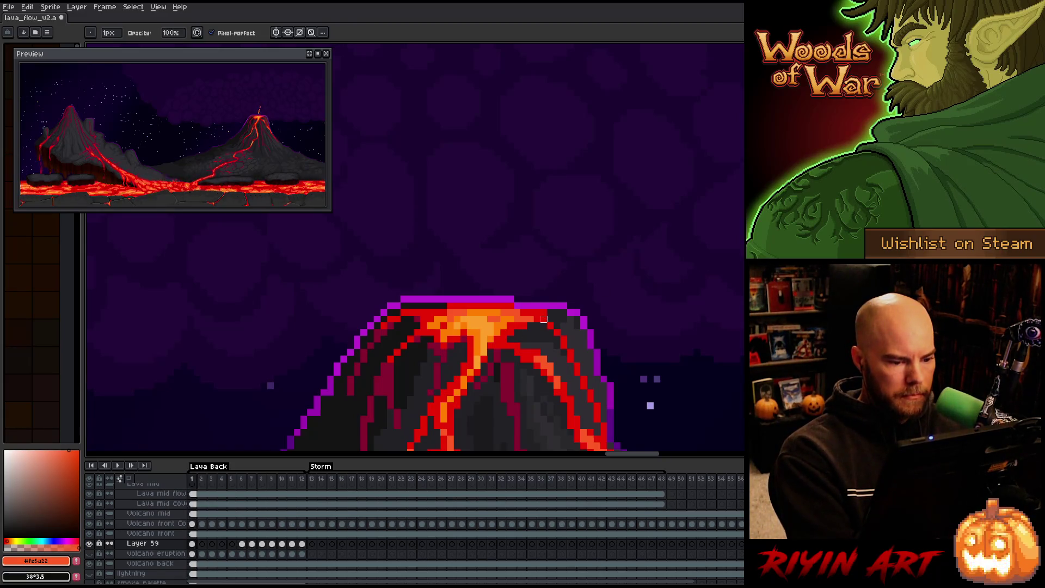
key(Left)
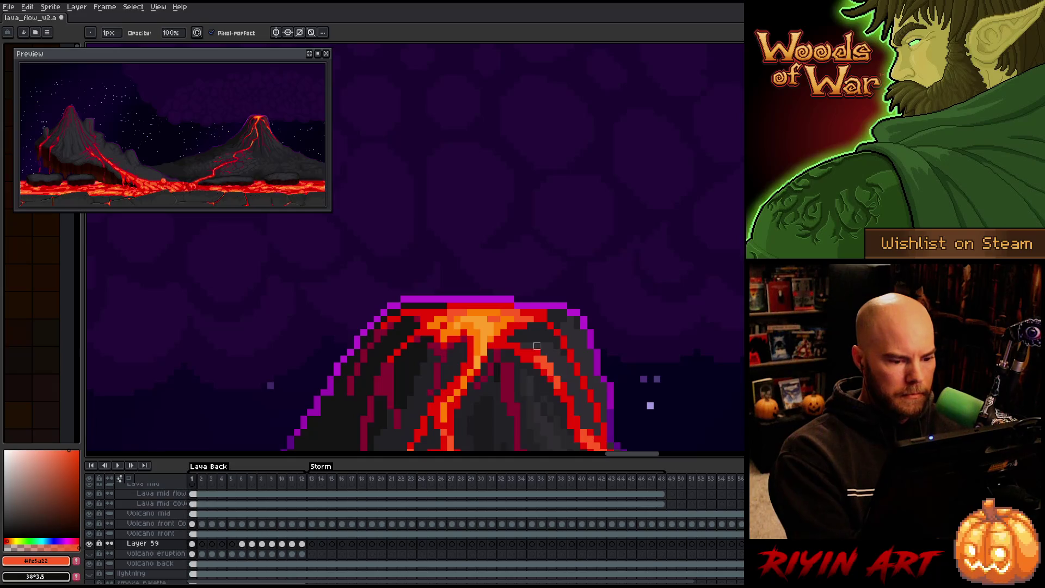
key(Right)
key(Left)
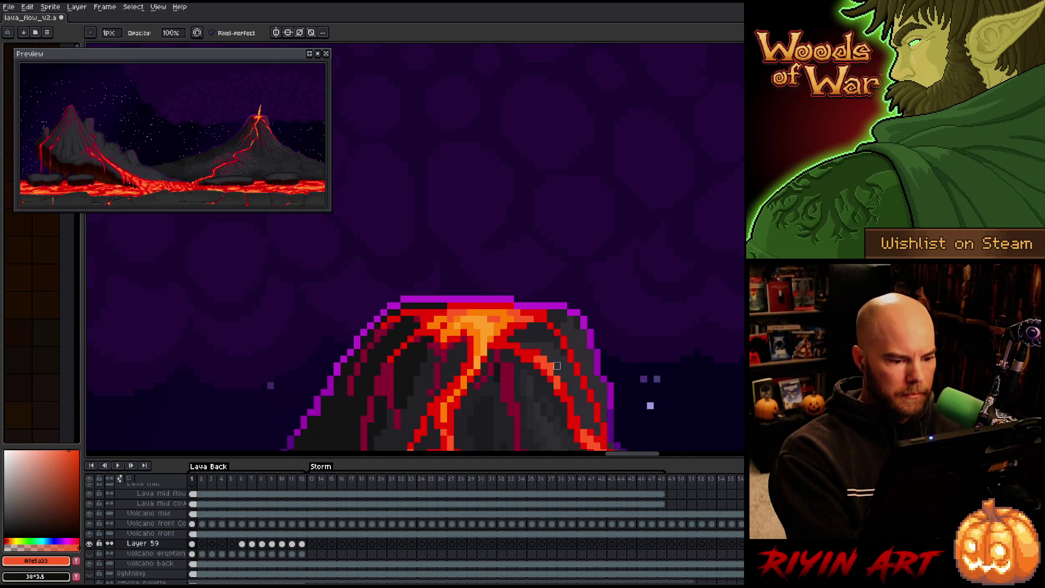
key(e)
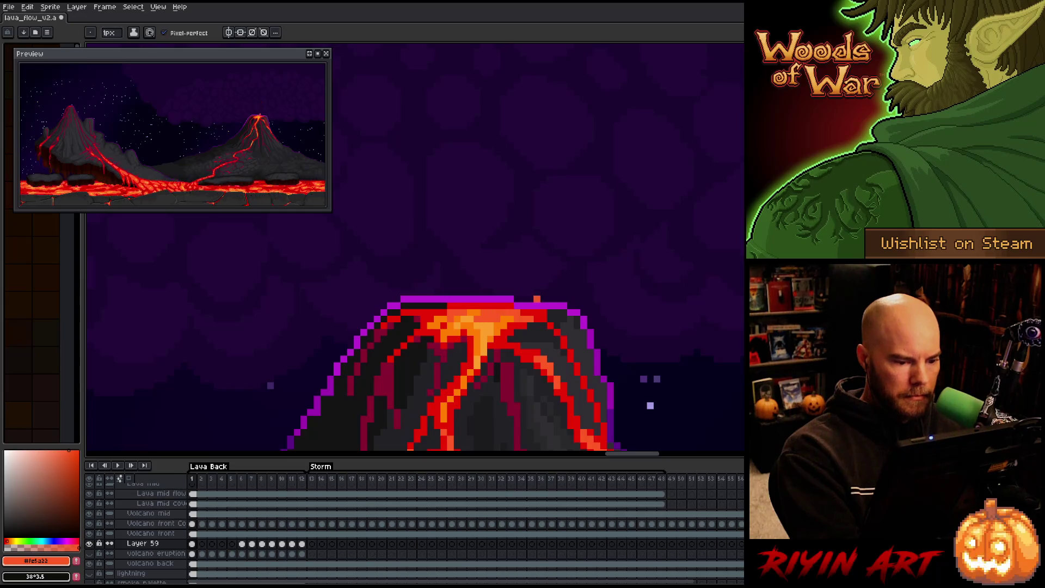
key(Right)
key(Right)
key(Right)
key(Right)
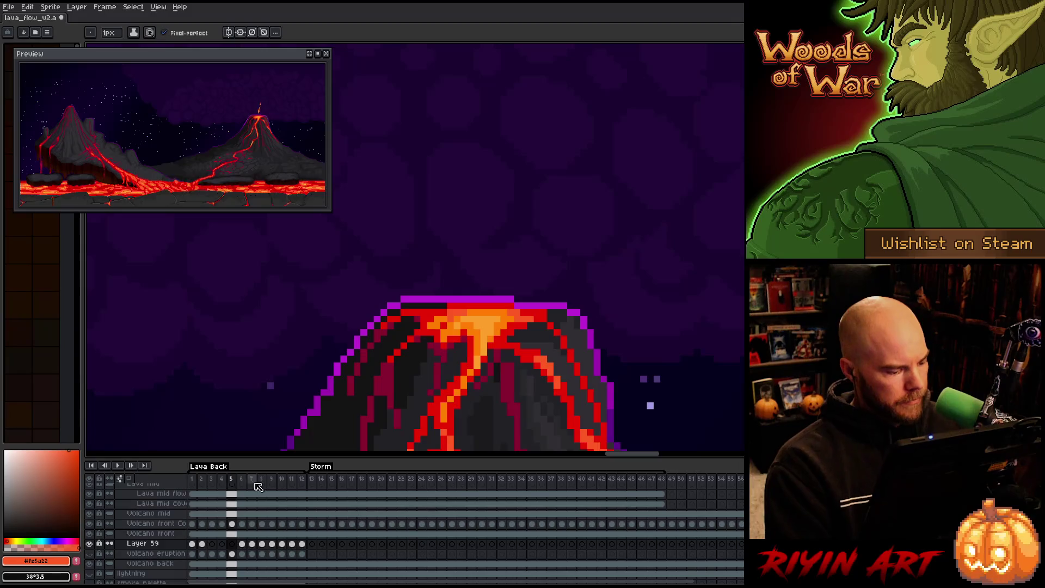
Save the lava_flow_v2 file and play the eruption, stopping on frame 9.
key(Right)
key(Right)
key(Right)
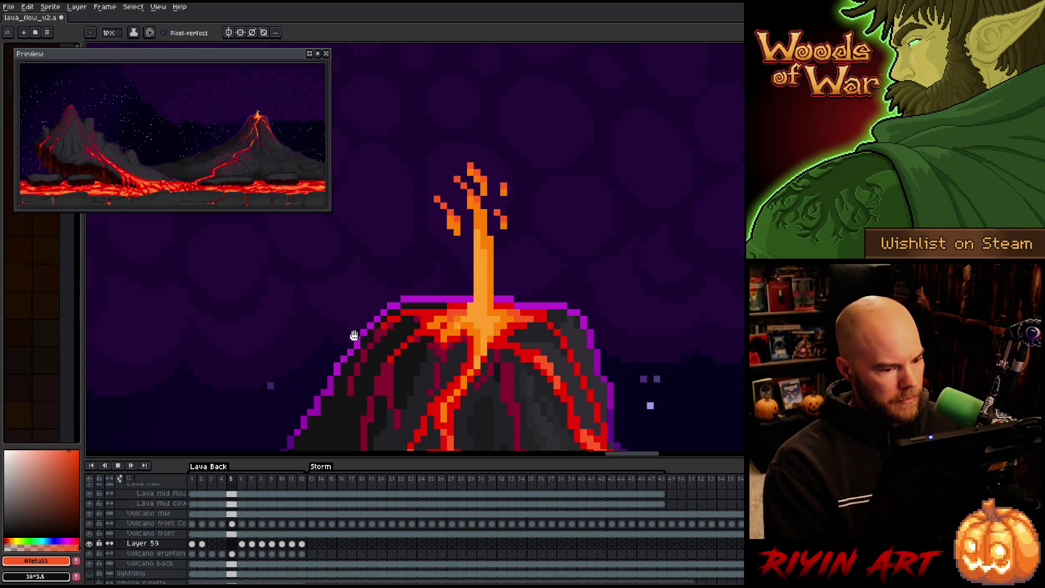
key(v)
key(ctrl+s)
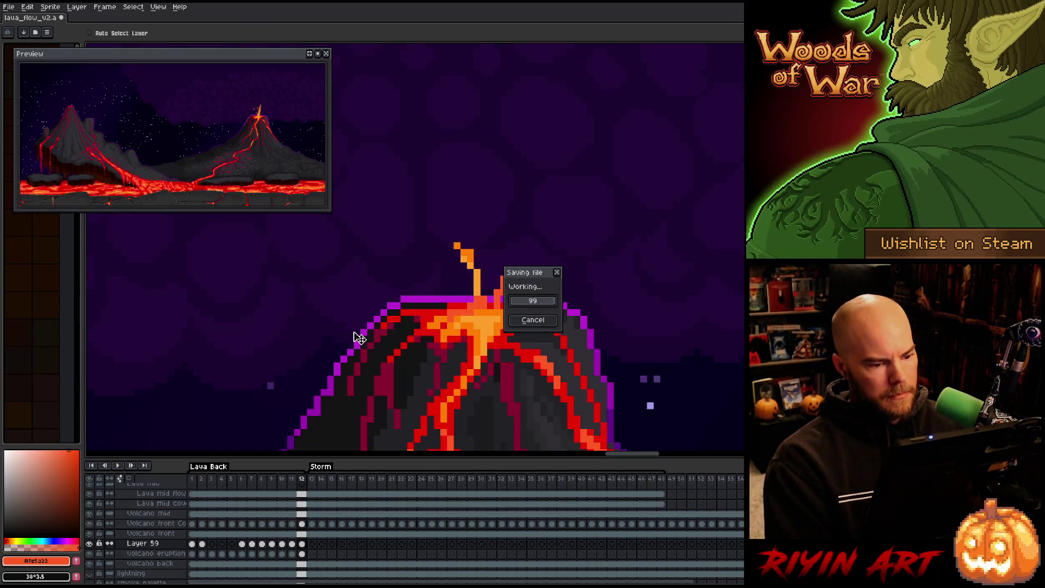
key(Return)
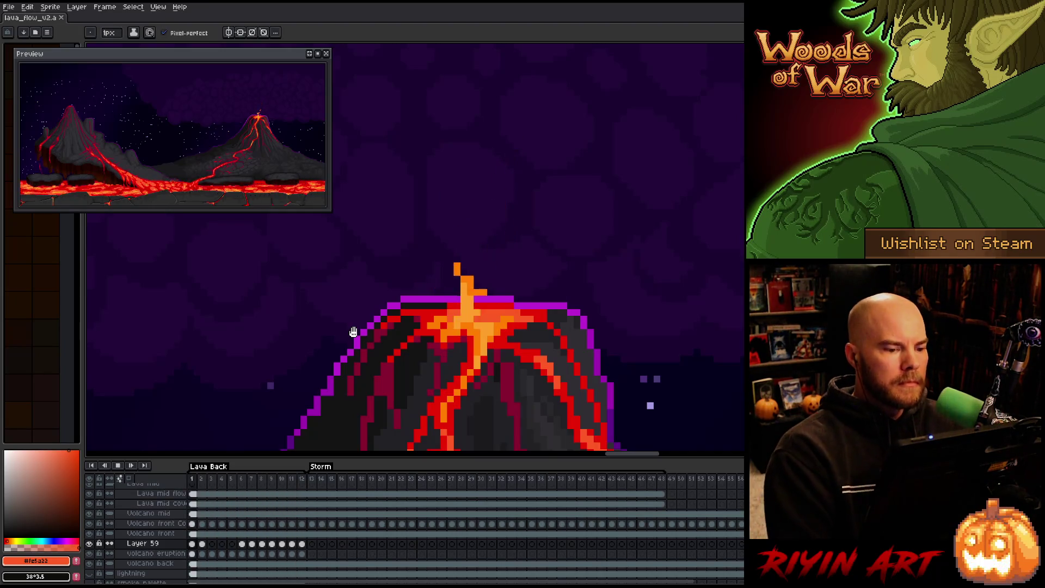
key(Return)
Move the volcano eruption layer above Layer 59 and zoom out to the whole scene.
click(168, 543)
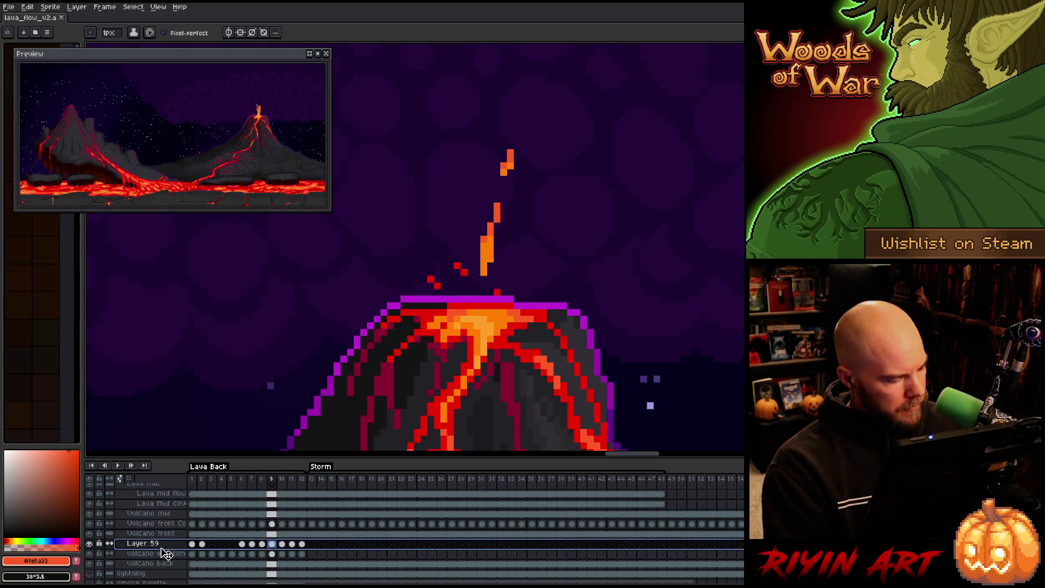
drag(159, 555, 167, 543)
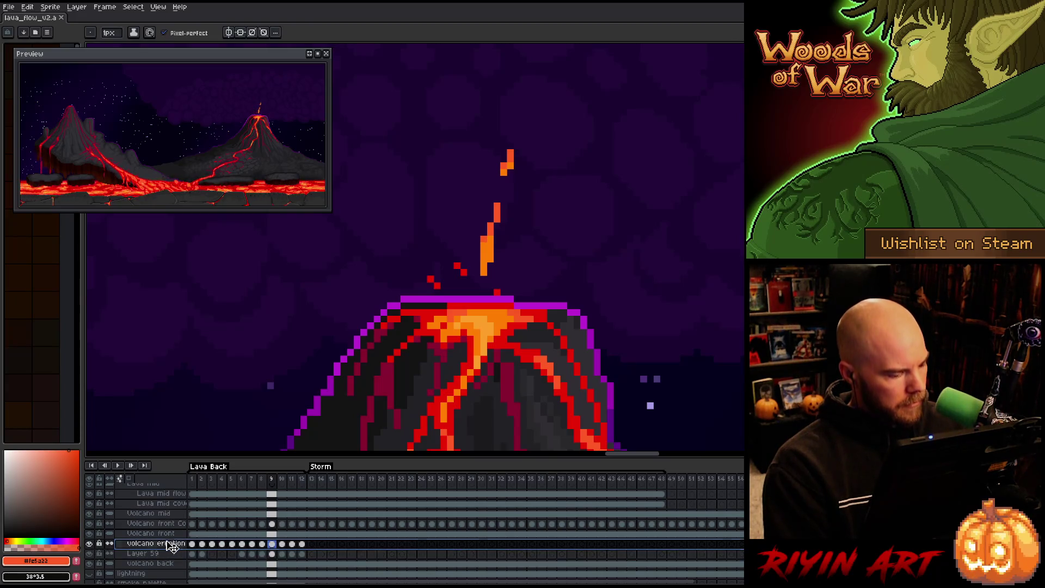
key(Return)
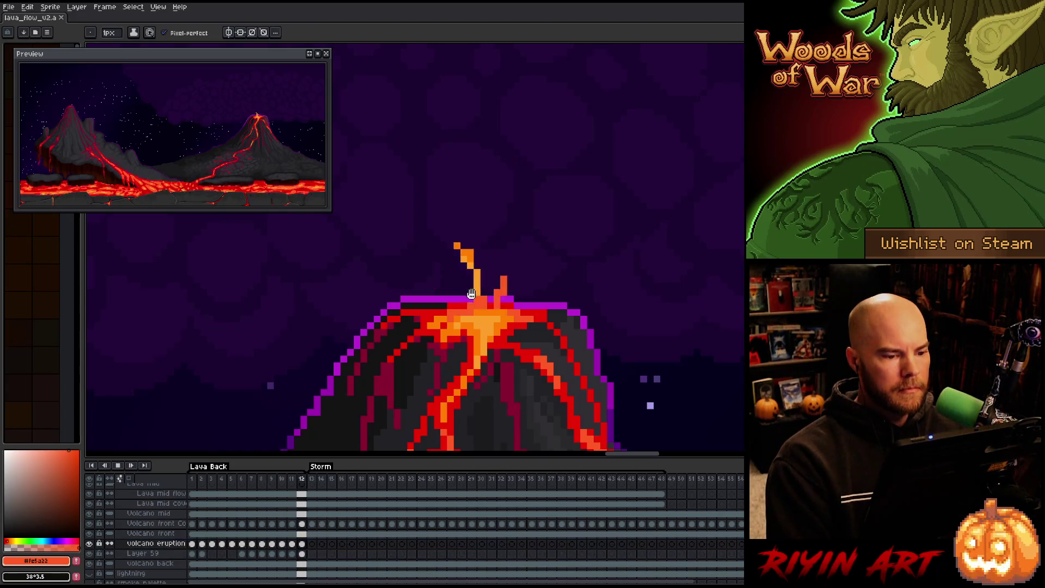
scroll(437, 335, down, 5)
mouse_move(437, 336)
mouse_down()
mouse_move(502, 270)
mouse_move(594, 247)
mouse_up()
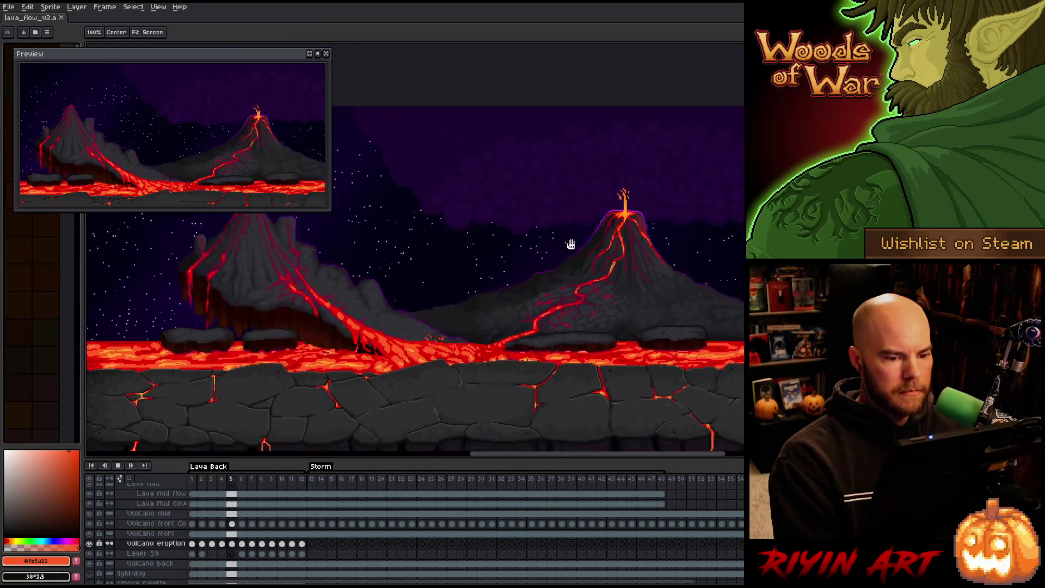
Close the floating Preview window, pan the canvas up and left, and stop playback.
key(b)
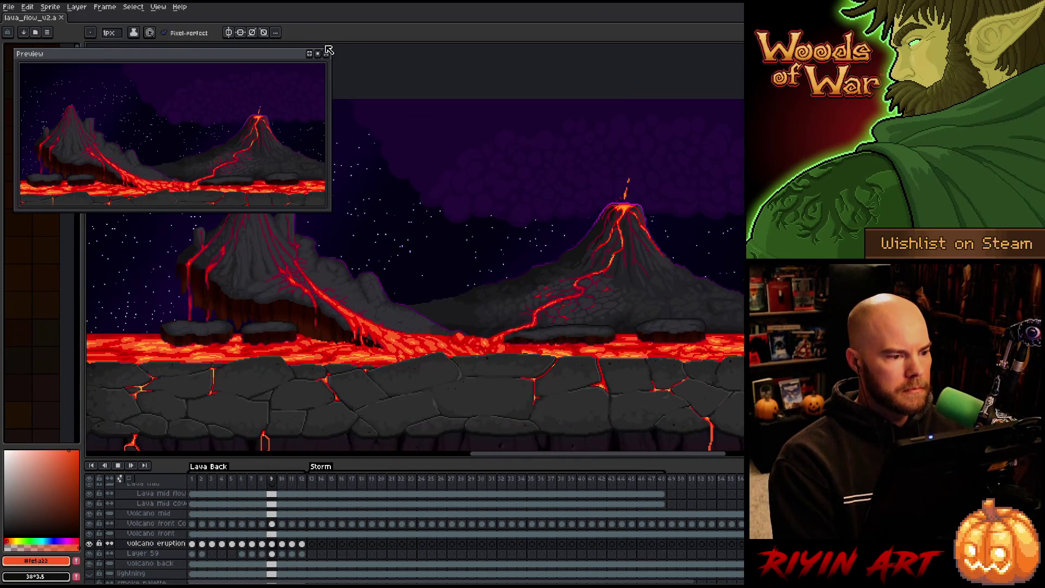
click(327, 54)
key(h)
mouse_move(432, 264)
mouse_down()
mouse_move(389, 235)
mouse_move(411, 236)
mouse_up()
key(b)
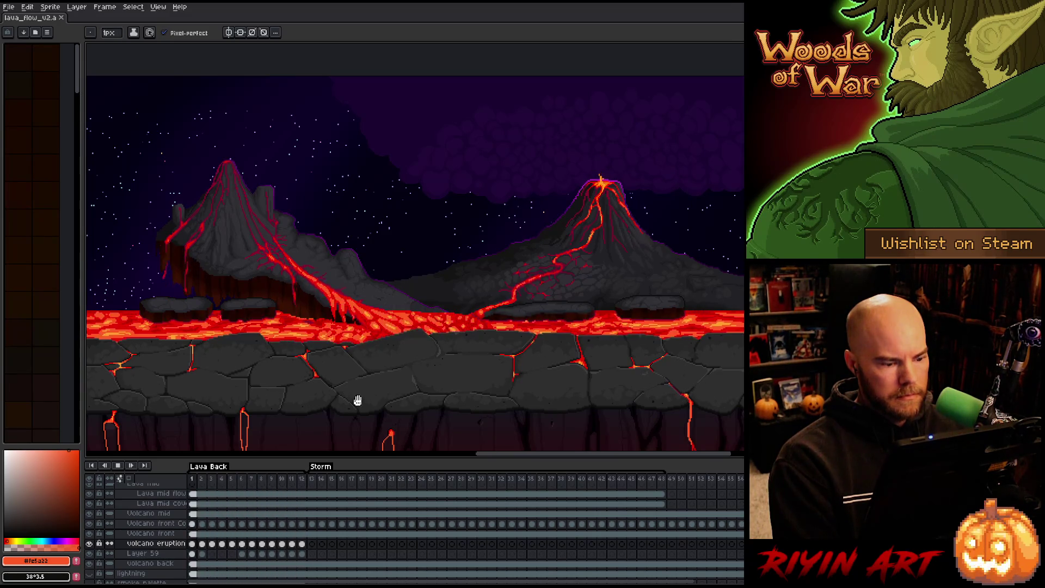
key(Return)
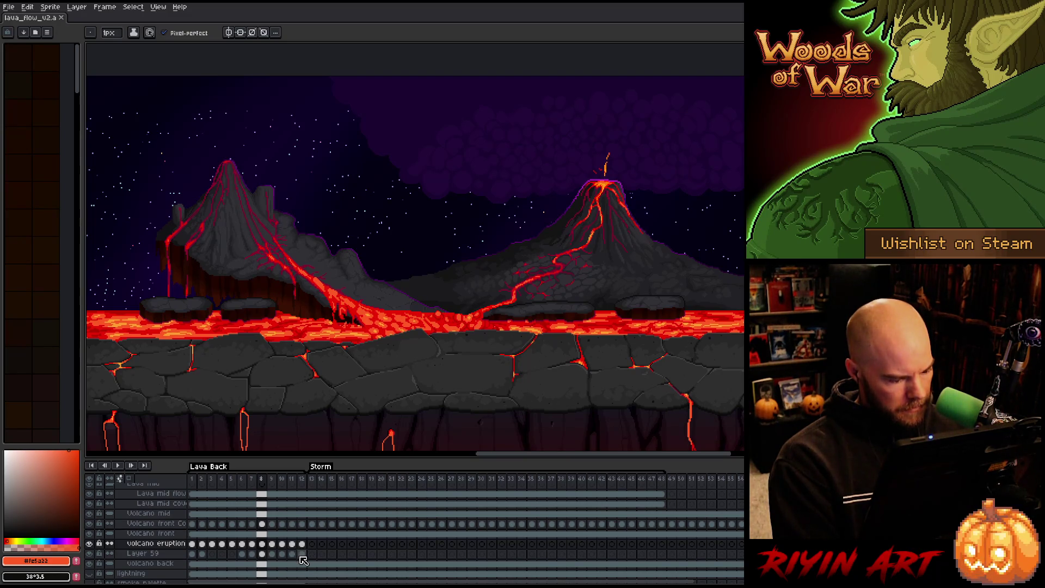
Move Layer 59's cels from frames 1–2 to frames 13–14.
click(197, 554)
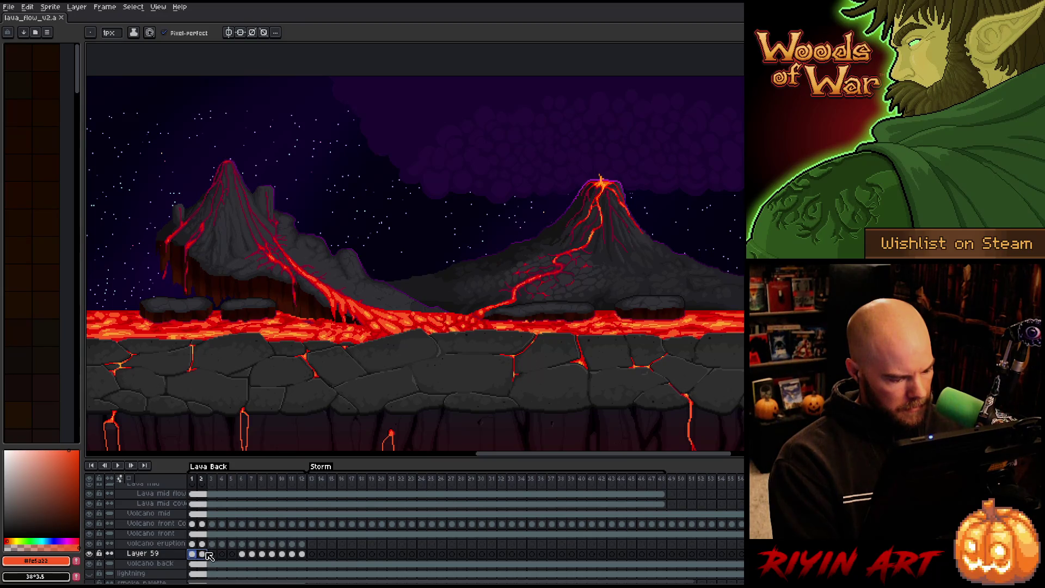
click(201, 554)
drag(191, 555, 205, 556)
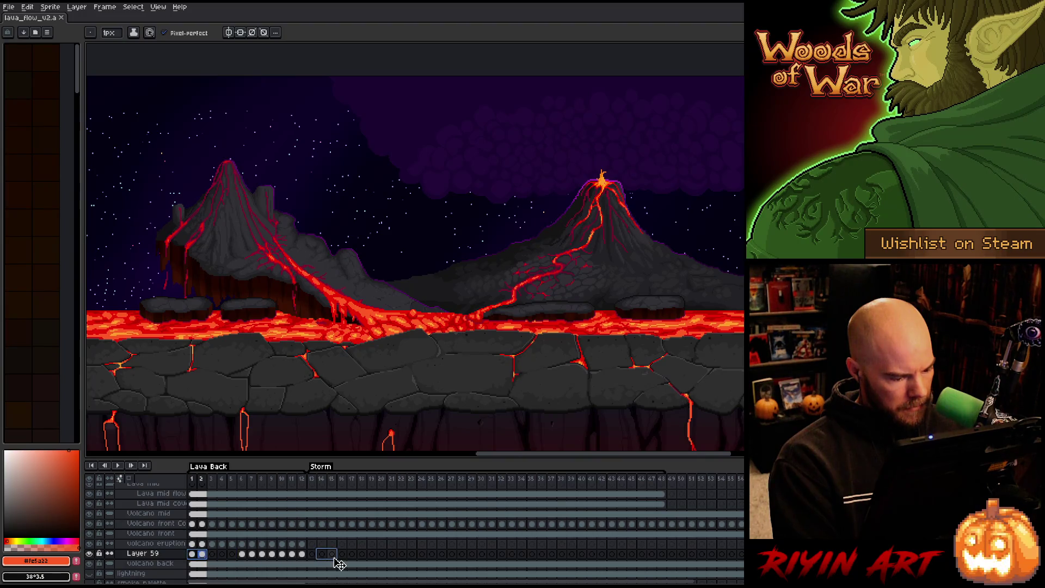
drag(333, 564, 333, 563)
Move Layer 59's frame 6–14 cels onto volcano eruption frames 15–23, then select frames 1–23.
drag(246, 554, 326, 560)
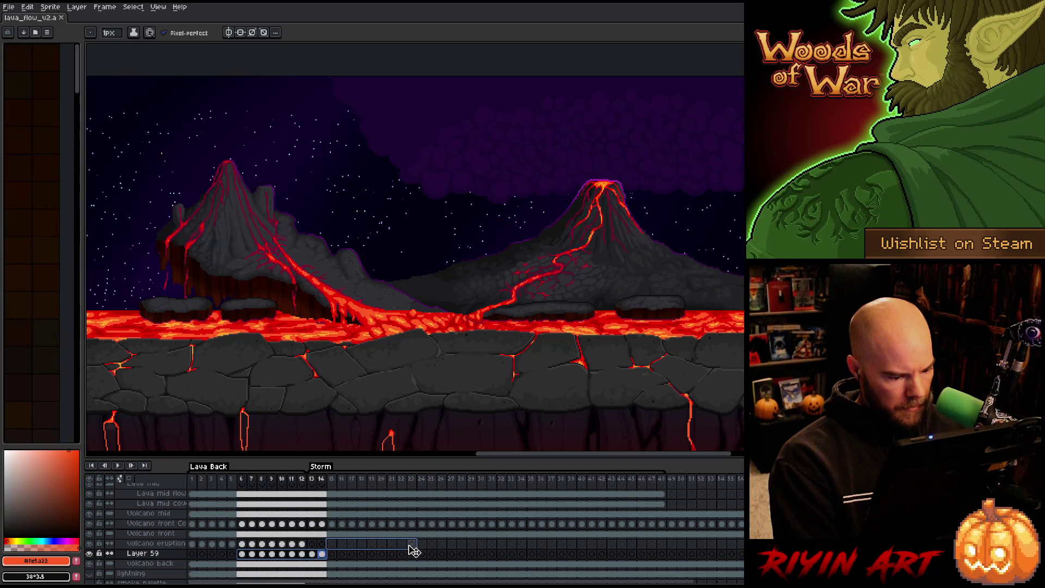
drag(414, 551, 413, 549)
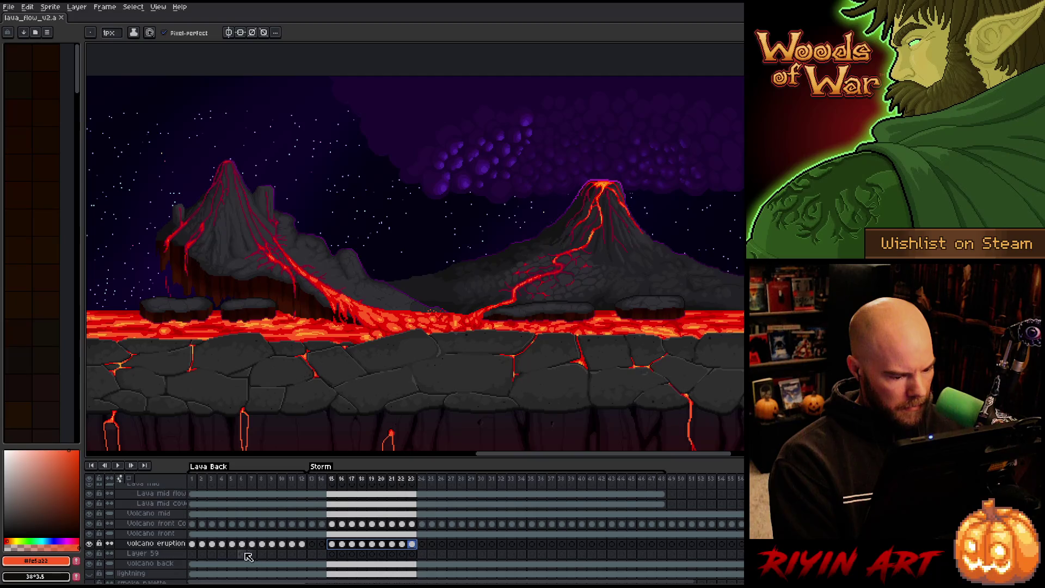
drag(195, 549, 413, 551)
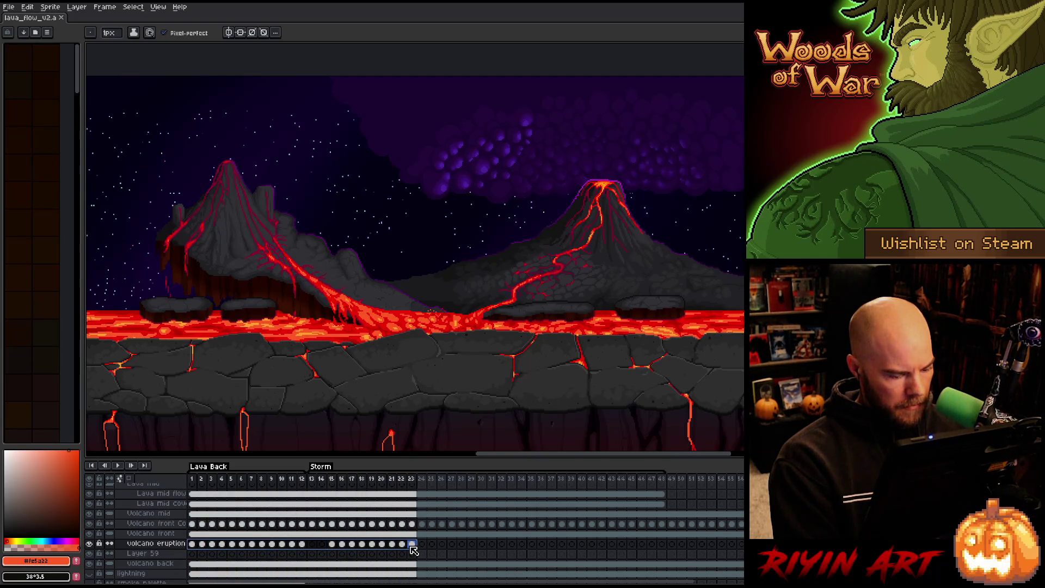
click(435, 545)
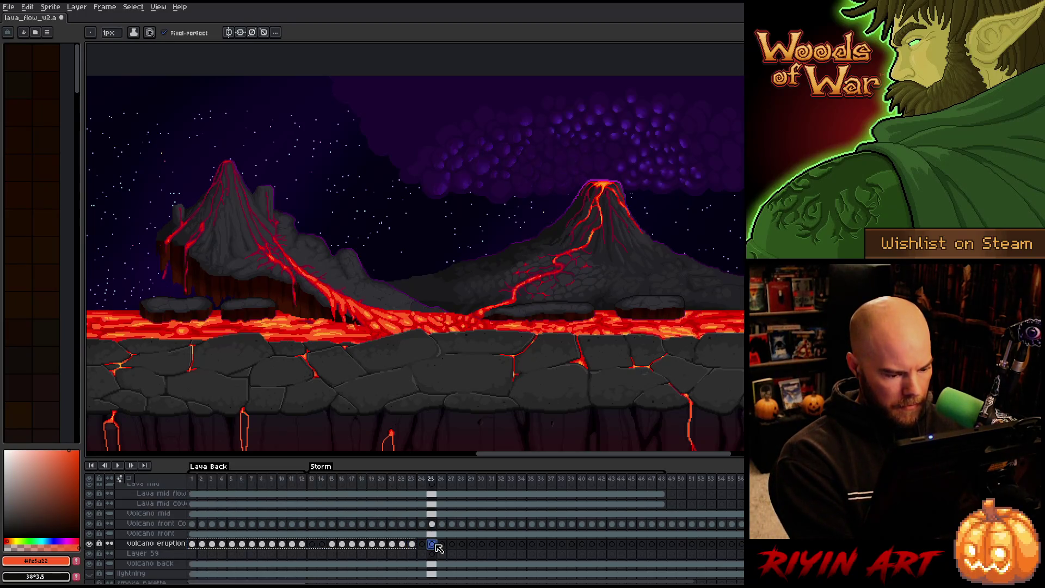
Paste the eruption cels from frame 25 onward, save, and zoom in on the right volcano during playback.
key(ctrl+v)
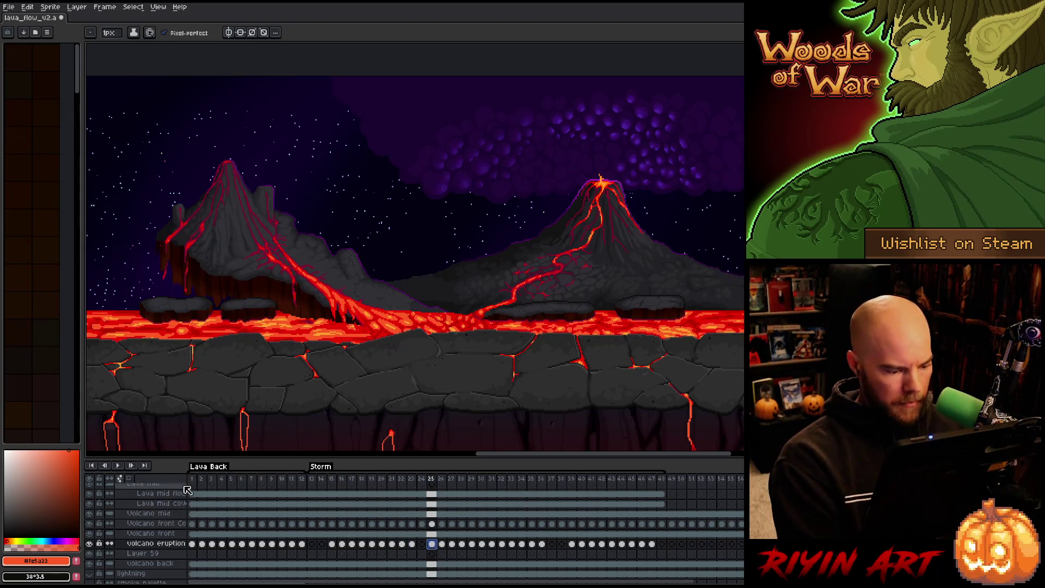
click(313, 479)
key(ctrl+s)
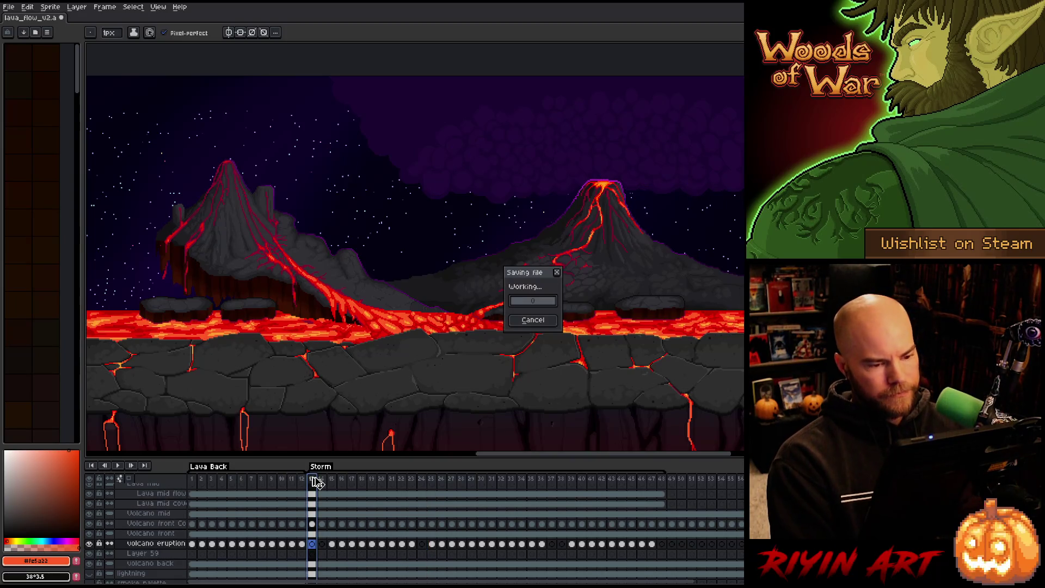
key(Return)
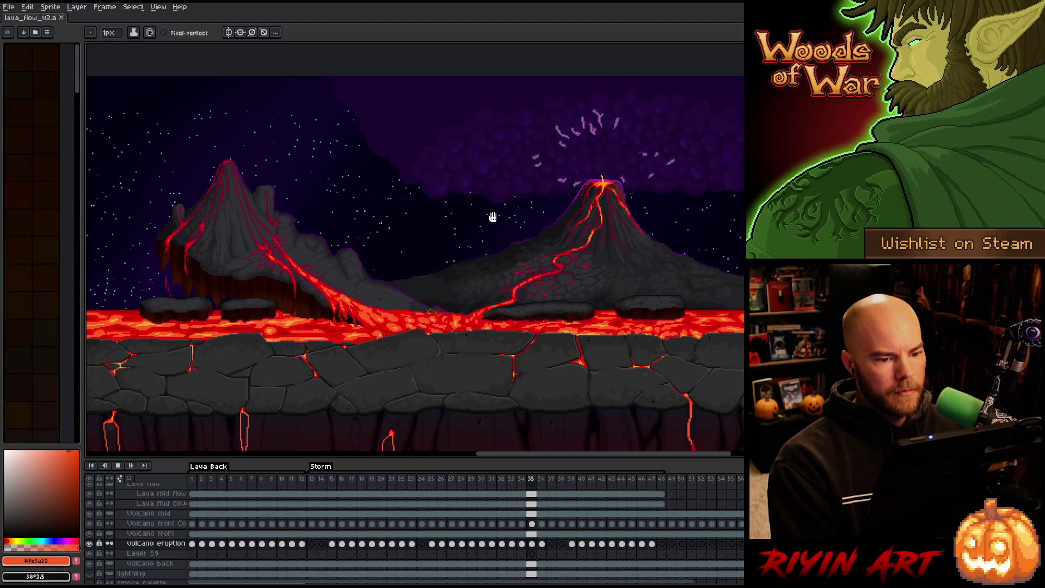
scroll(620, 172, up, 3)
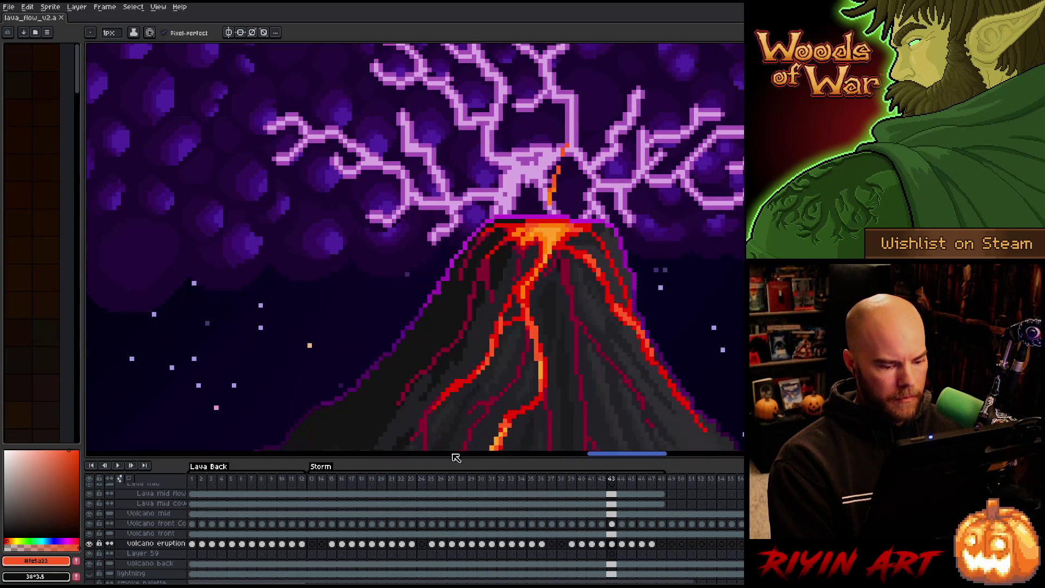
Review the eruption by jumping between frames 39, 16, 47, 34 and 9, then replay from frame 1.
click(571, 478)
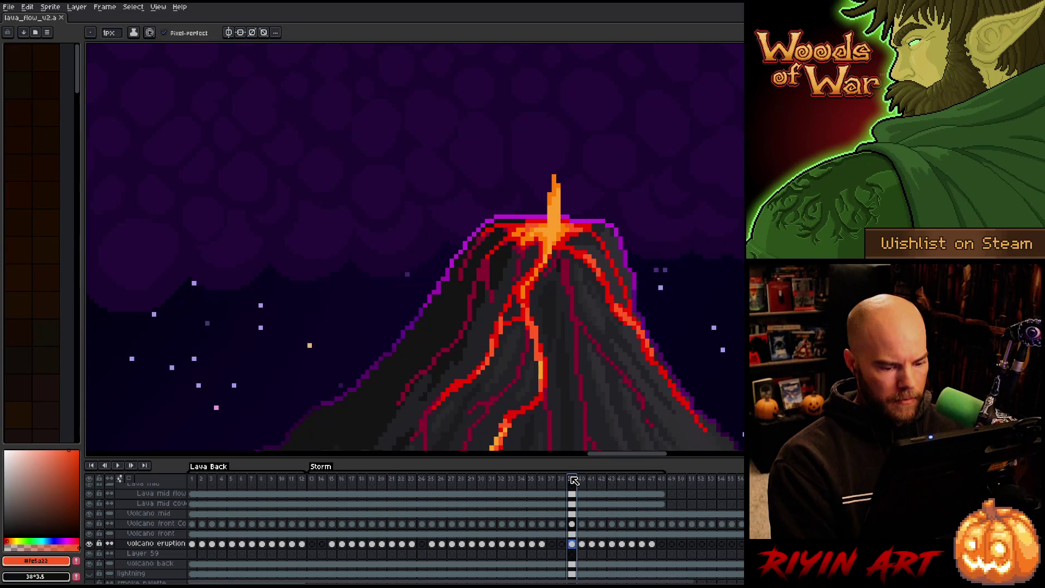
click(340, 479)
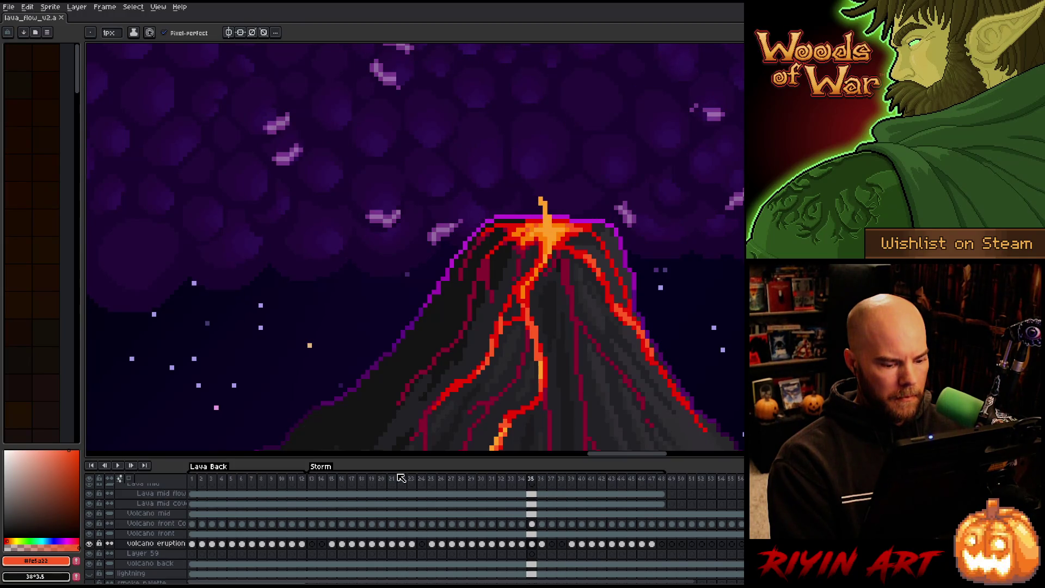
key(Right)
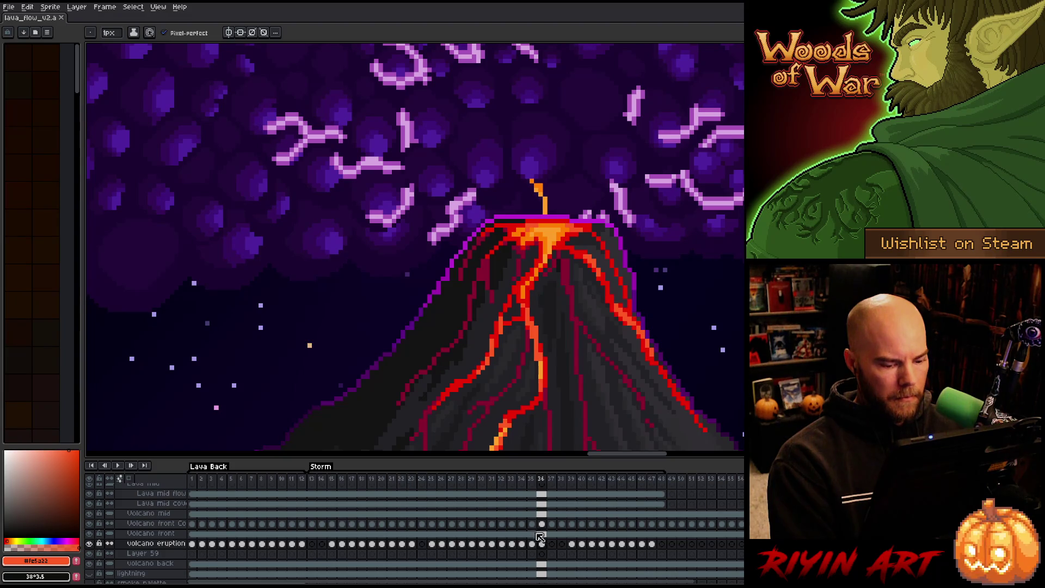
click(652, 478)
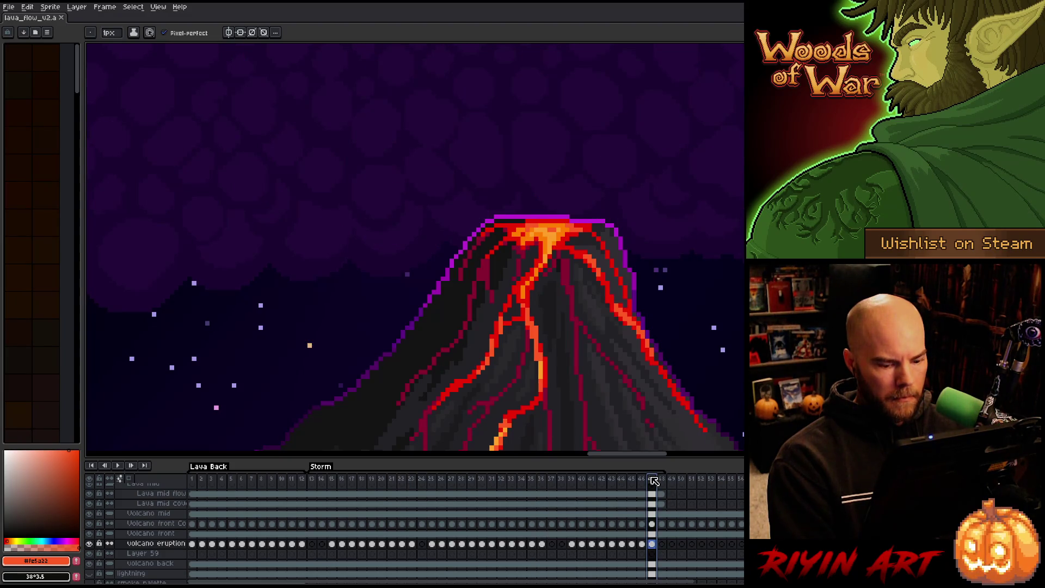
click(578, 483)
key(Right)
key(Right)
key(Right)
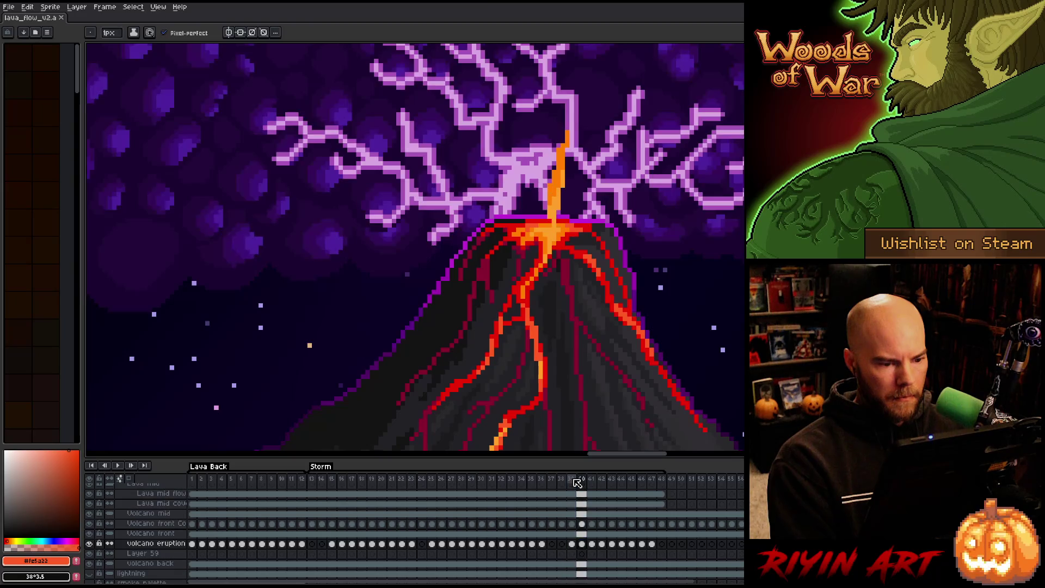
key(Right)
key(Right)
key(Right)
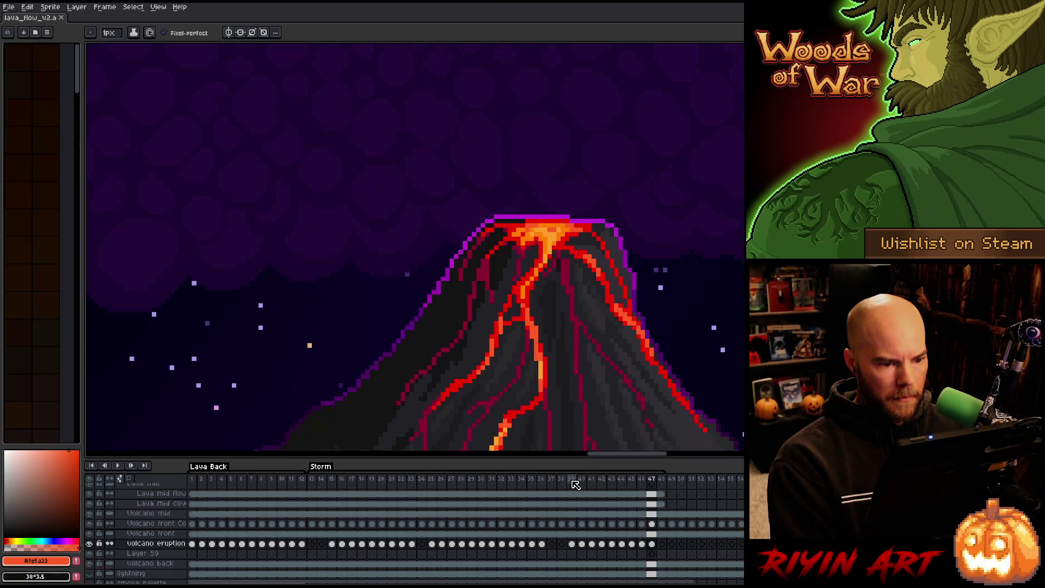
click(526, 481)
click(273, 482)
key(Right)
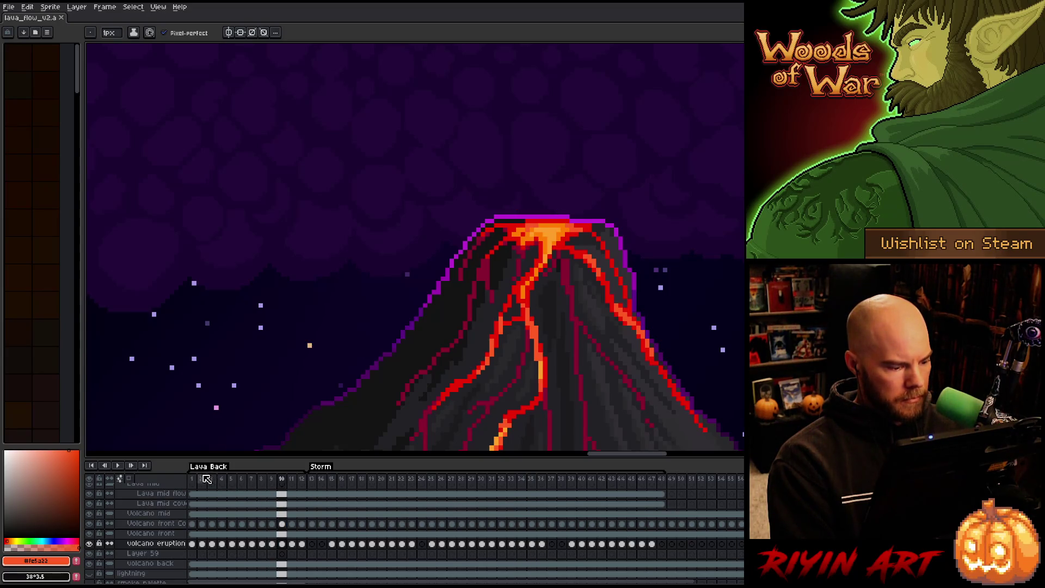
click(193, 479)
key(Return)
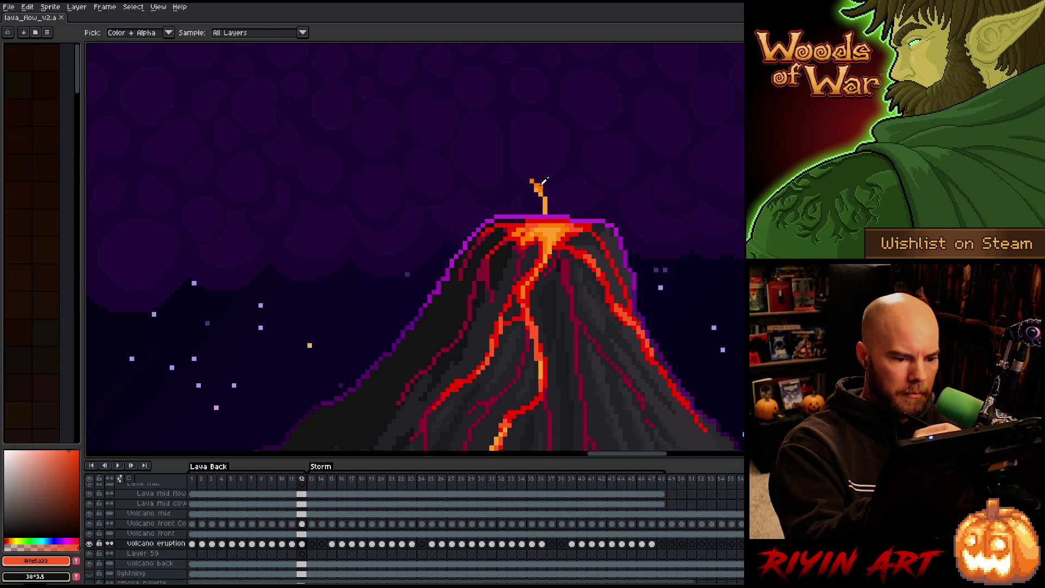
Eyedrop orange #ff7e00 from the lava, check eruption frames 13–15 and 37, then play from frame 13.
alt+click(537, 184)
click(313, 544)
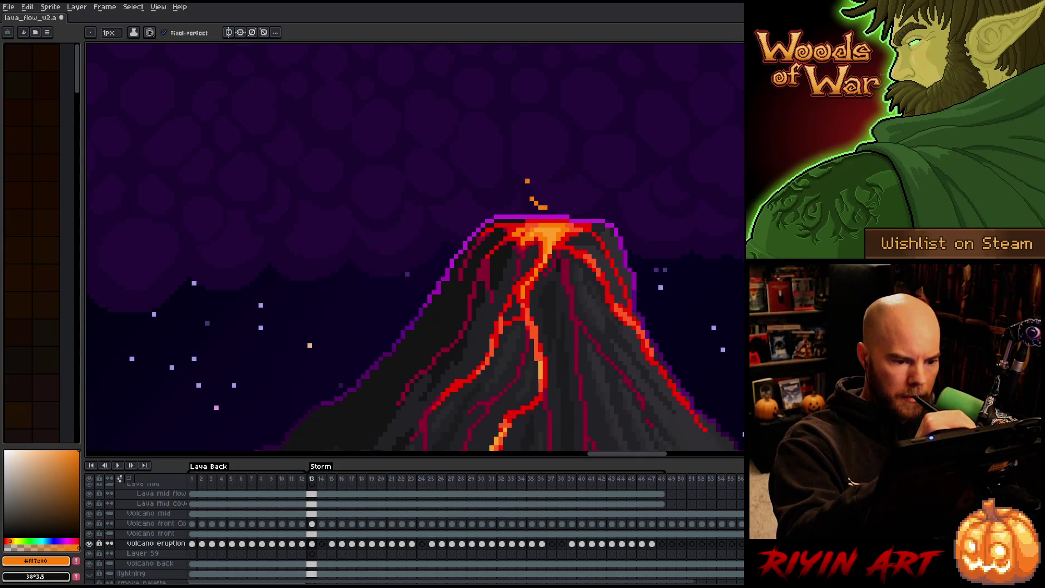
click(322, 544)
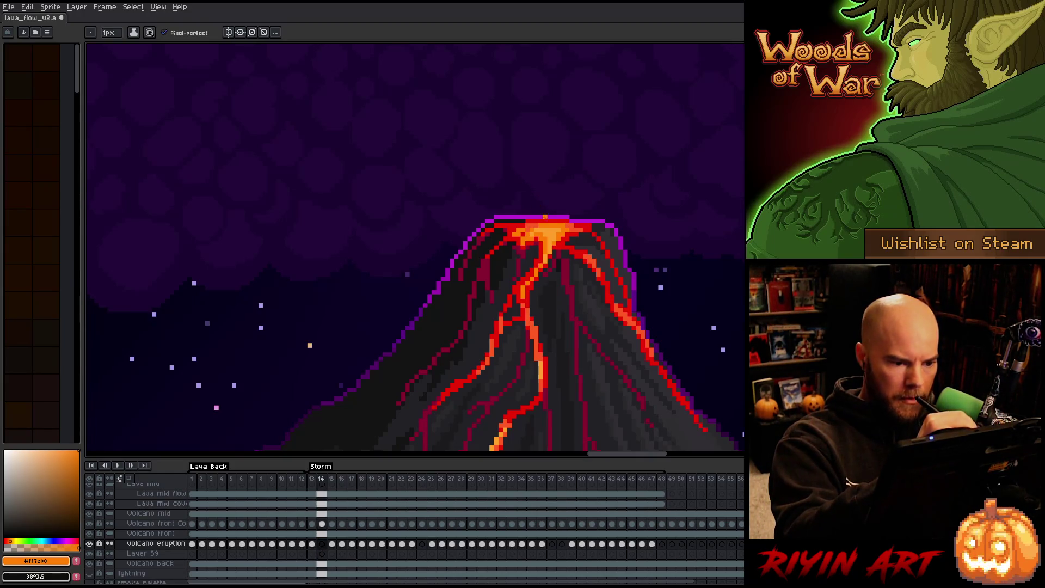
click(331, 544)
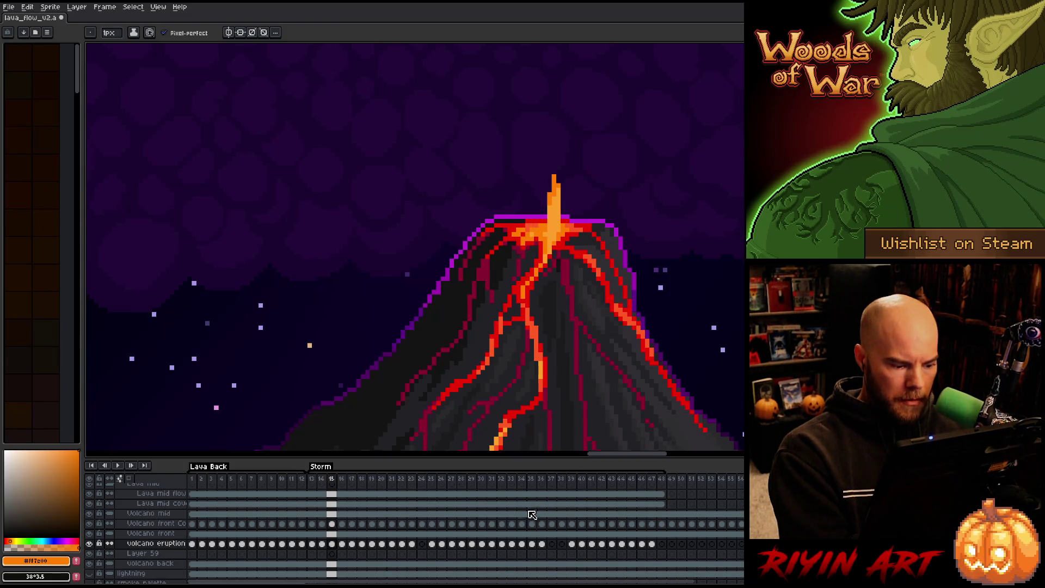
click(321, 544)
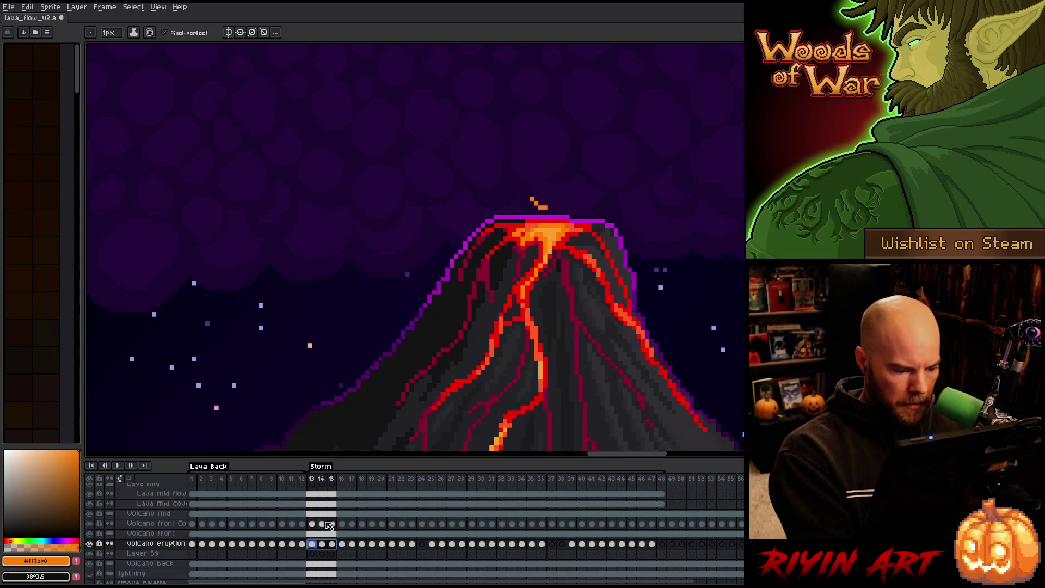
click(551, 544)
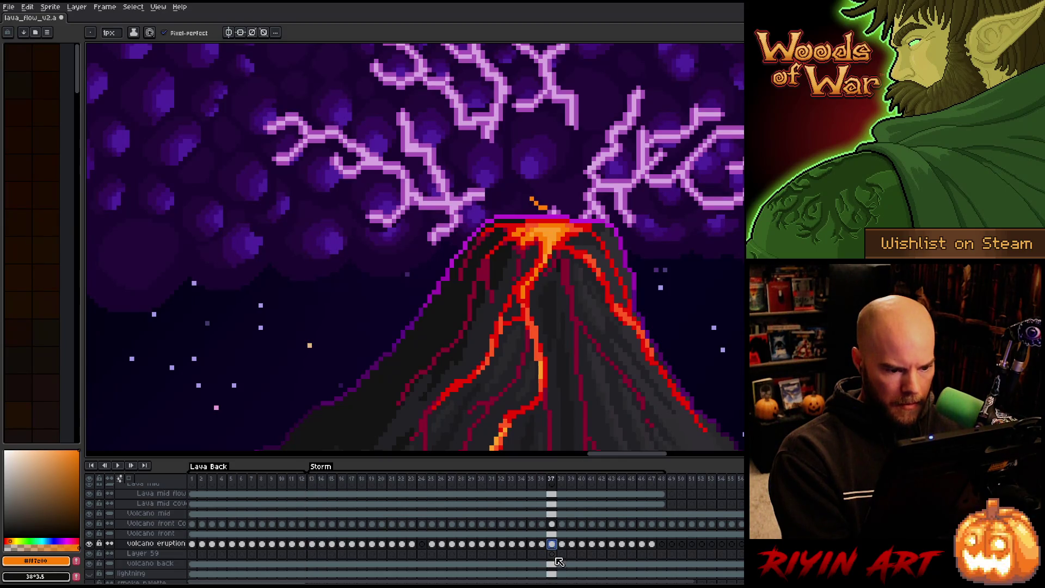
click(312, 480)
key(Return)
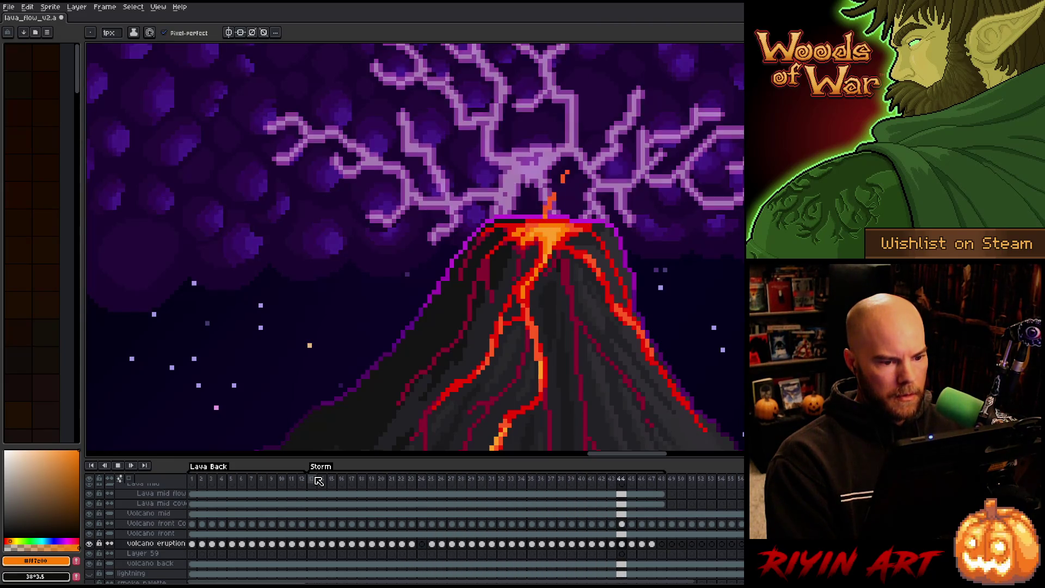
Zoom out to show both volcanoes while the animation plays, then stop it.
scroll(348, 333, down, 4)
scroll(348, 333, up, 4)
mouse_move(348, 334)
mouse_down()
mouse_move(550, 264)
mouse_move(533, 252)
mouse_up()
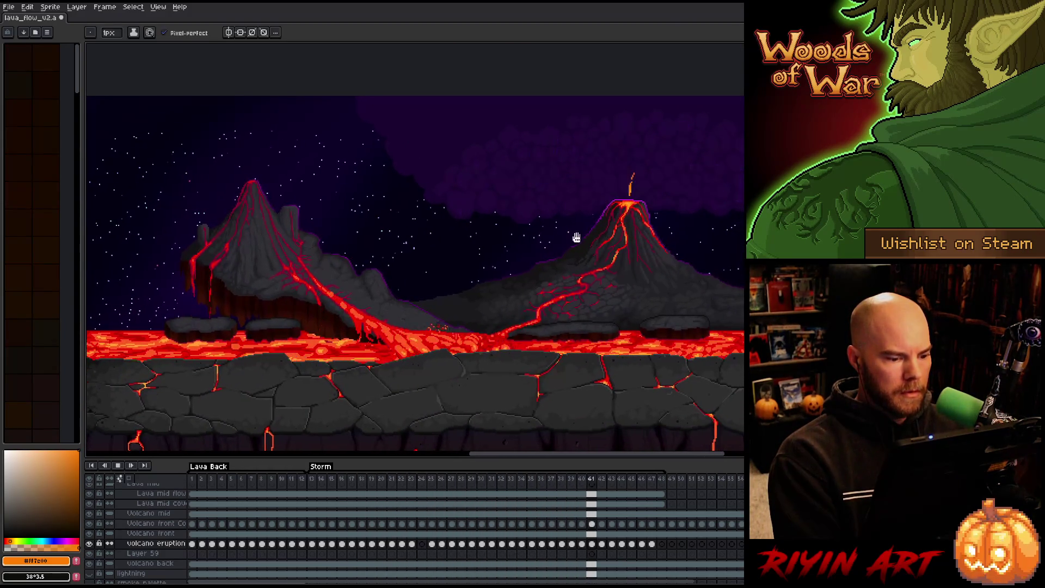
key(Return)
key(b)
key(Return)
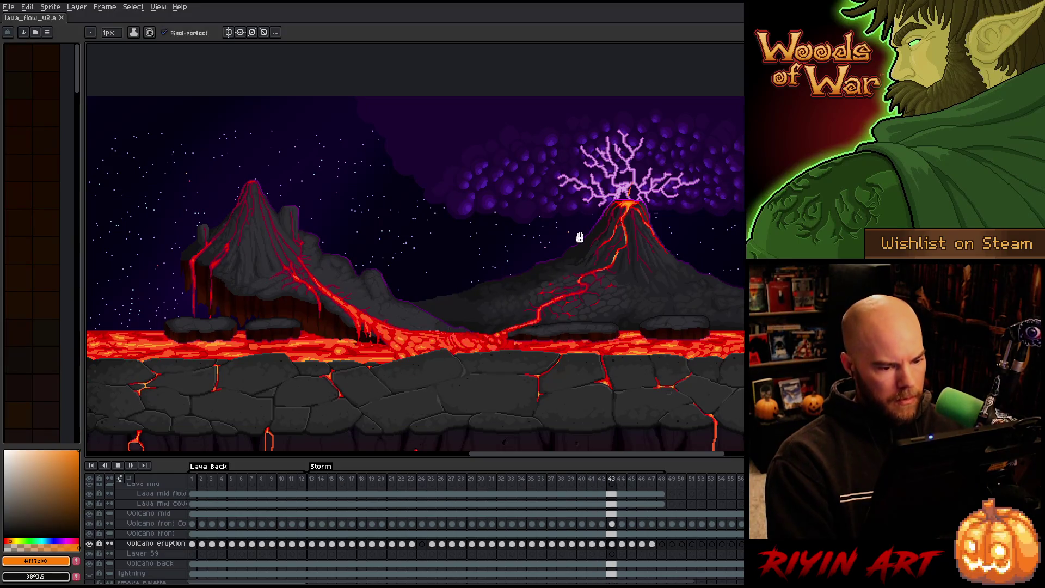
key(h)
drag(457, 257, 466, 248)
key(b)
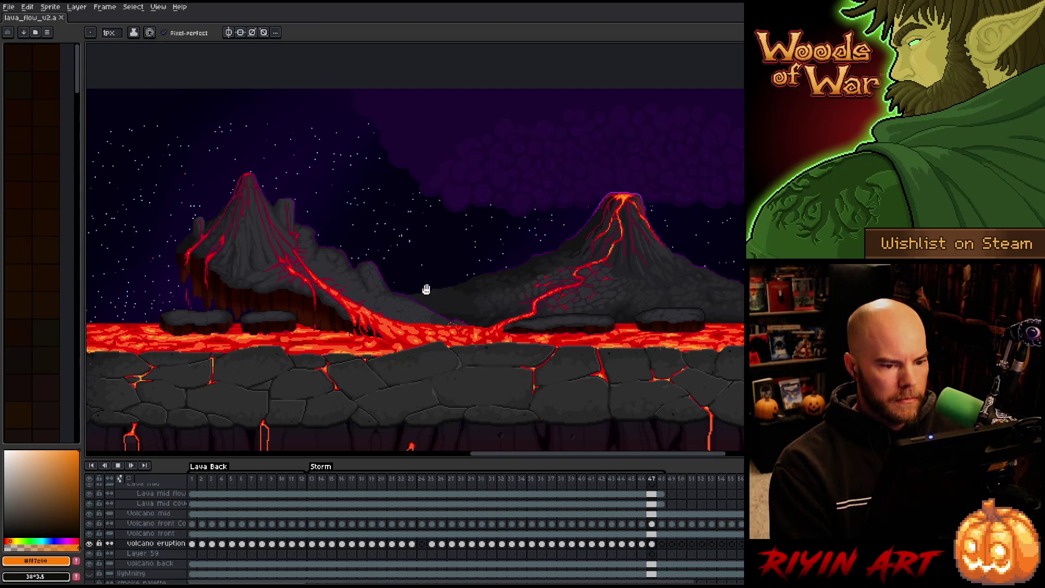
key(Return)
Save the file and review frames 1, 13 and 17 with playback, saving again.
key(ctrl+s)
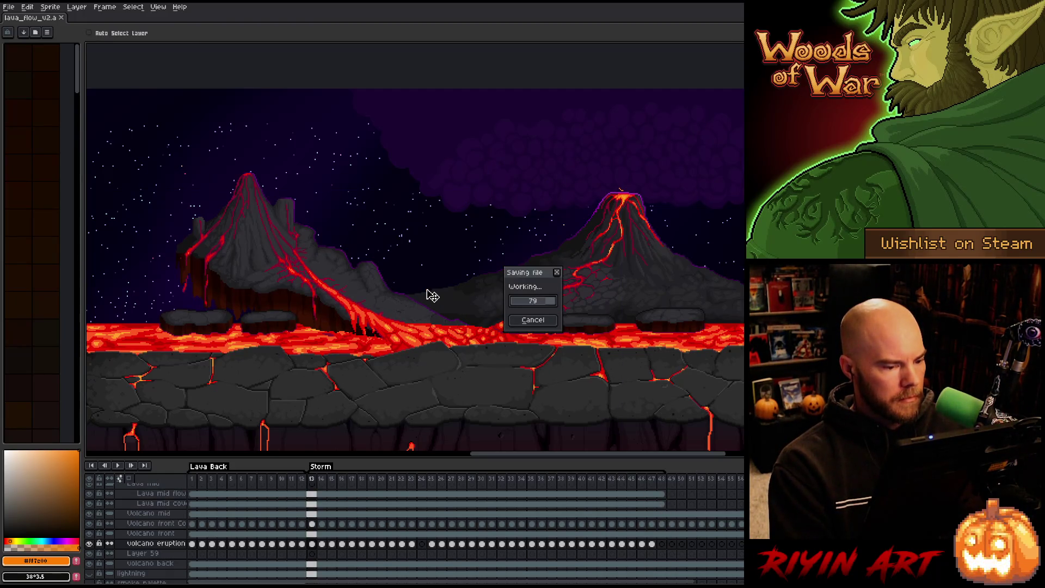
key(Return)
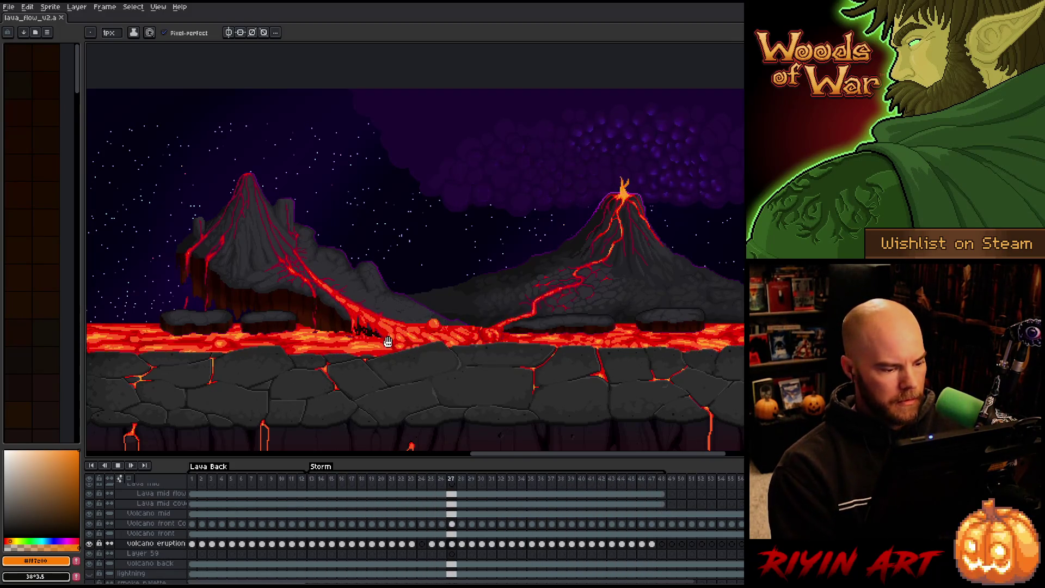
key(Return)
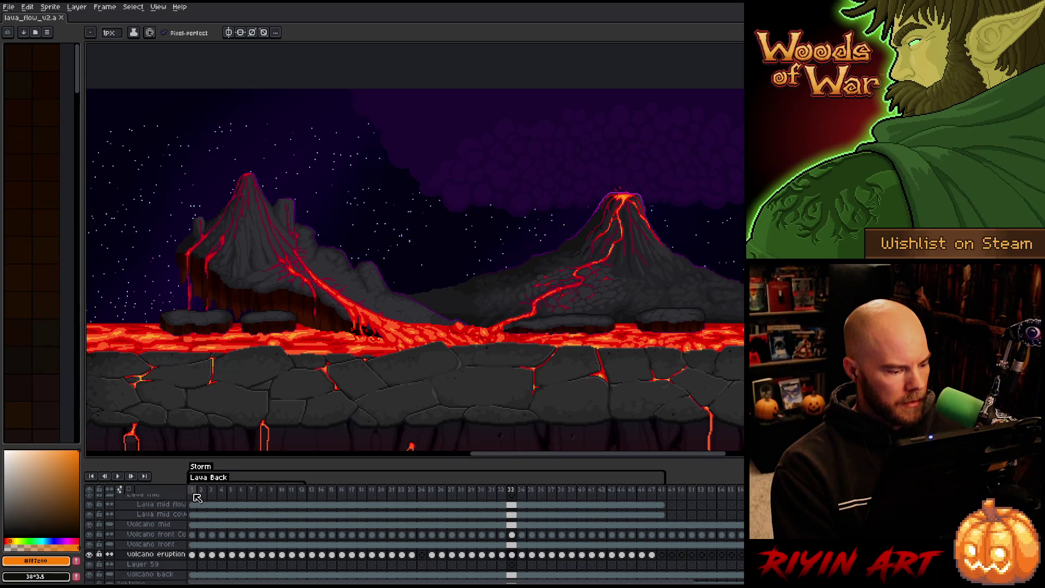
click(195, 496)
click(315, 490)
click(352, 489)
key(ctrl+s)
key(Return)
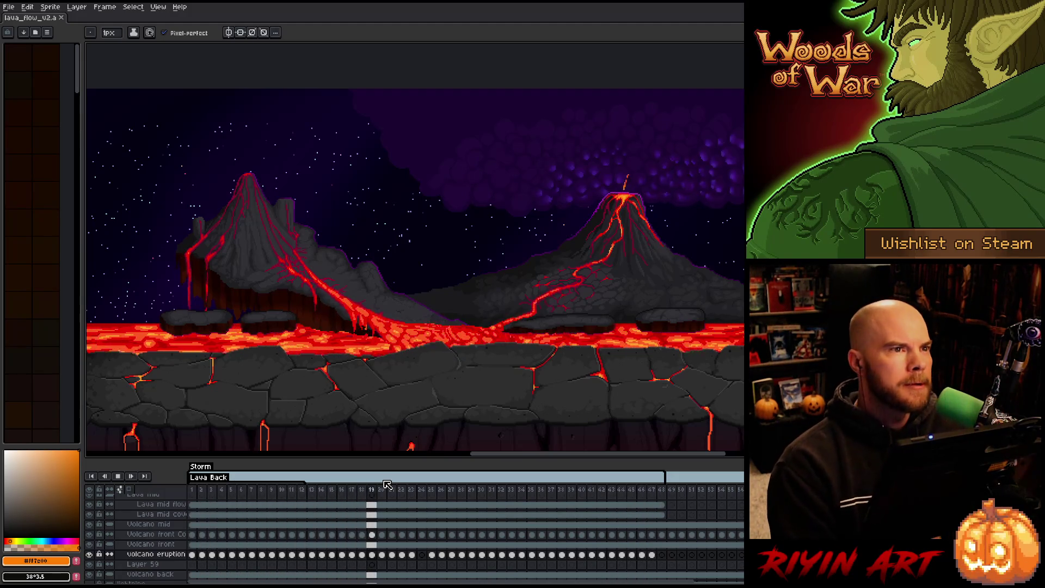
key(ctrl+s)
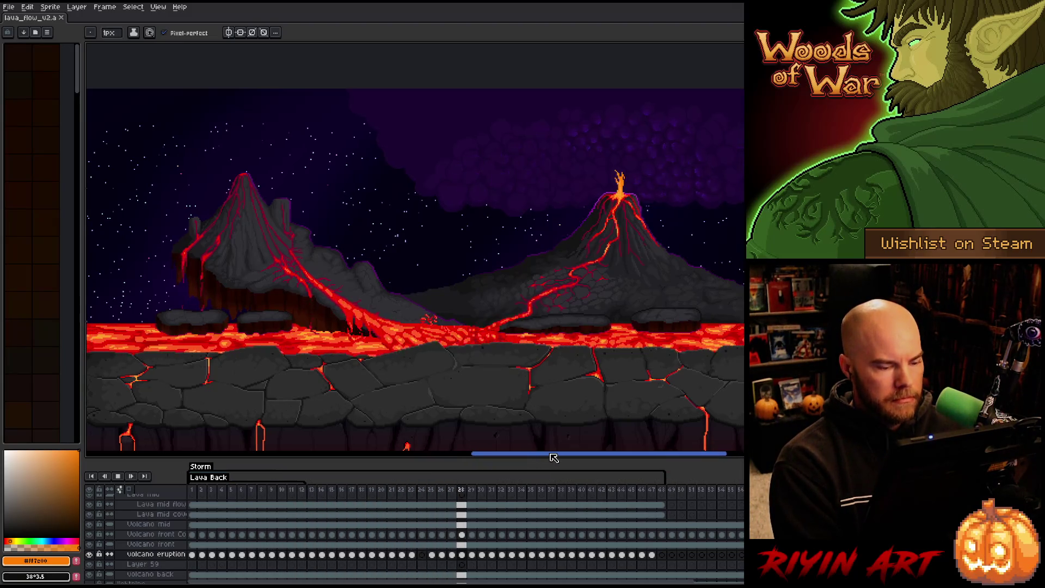
Stop playback and make the Tree layer visible again.
drag(550, 460, 567, 456)
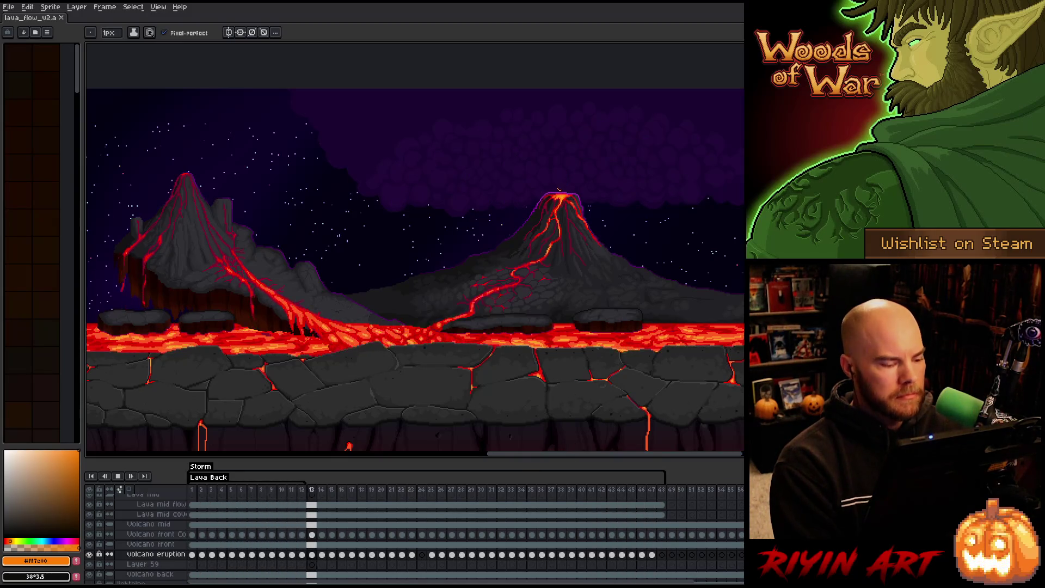
key(Return)
scroll(139, 550, up, 5)
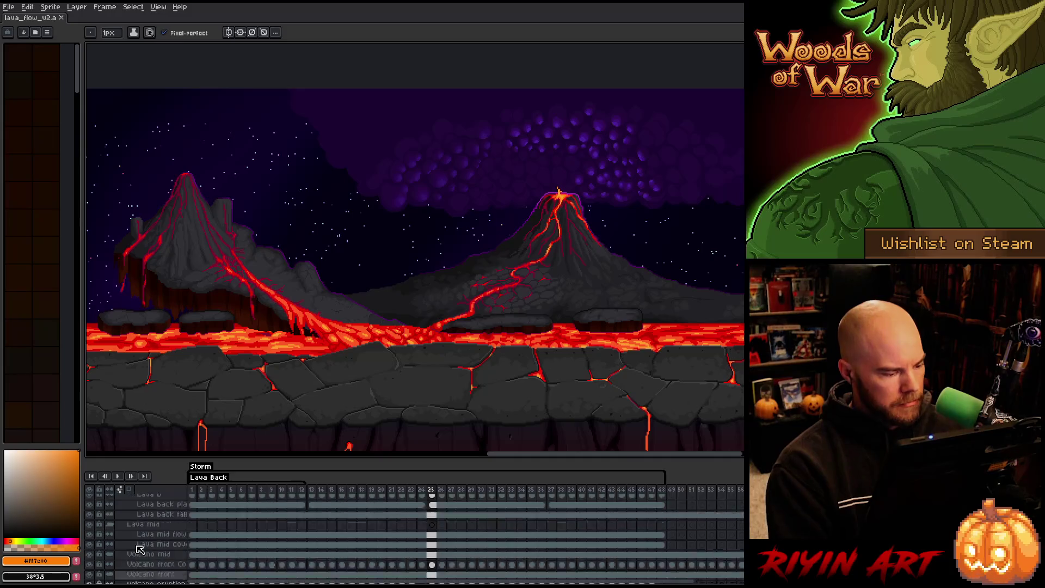
click(89, 508)
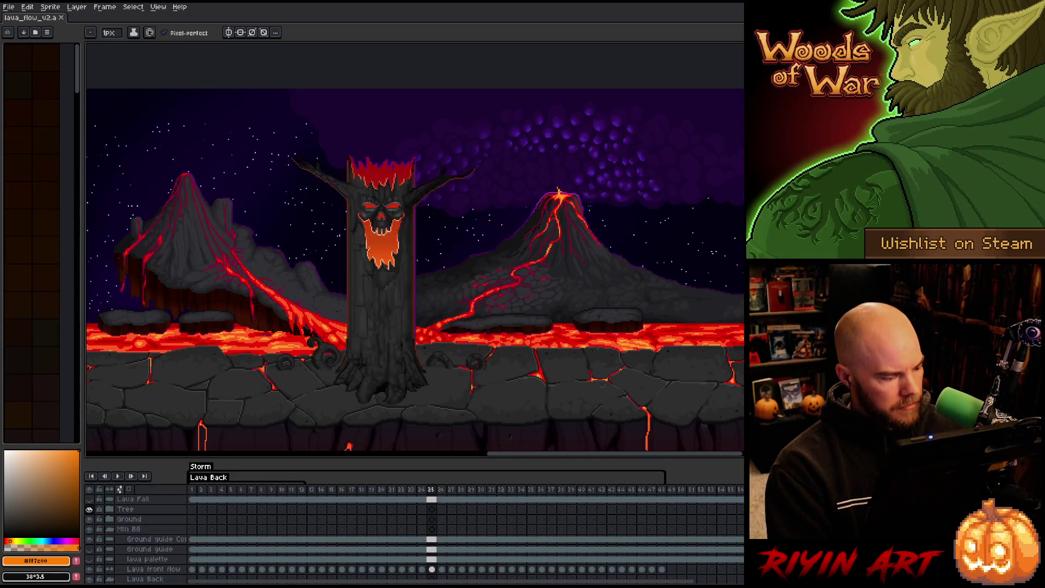
Play the animation, hide the menus and timeline with Ctrl+F and Tab, and save.
scroll(291, 531, down, 5)
key(Return)
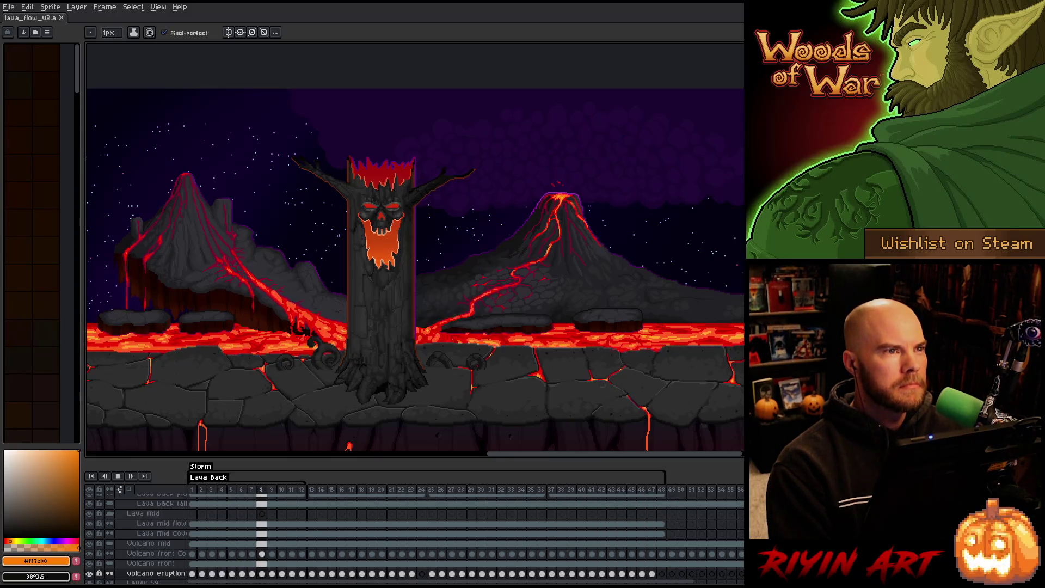
scroll(334, 314, up, 1)
scroll(335, 314, down, 1)
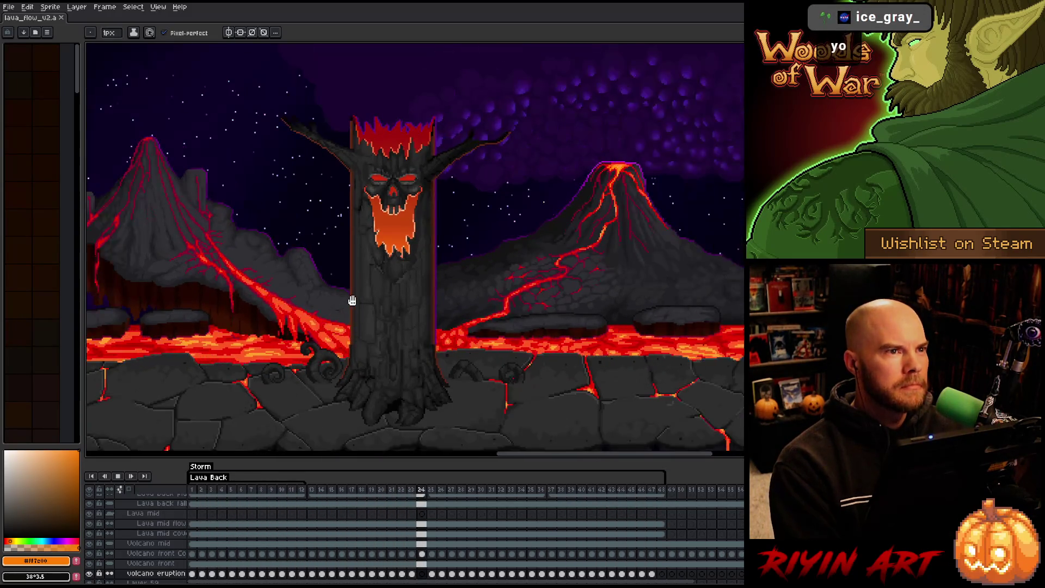
key(v)
key(ctrl+f)
key(Tab)
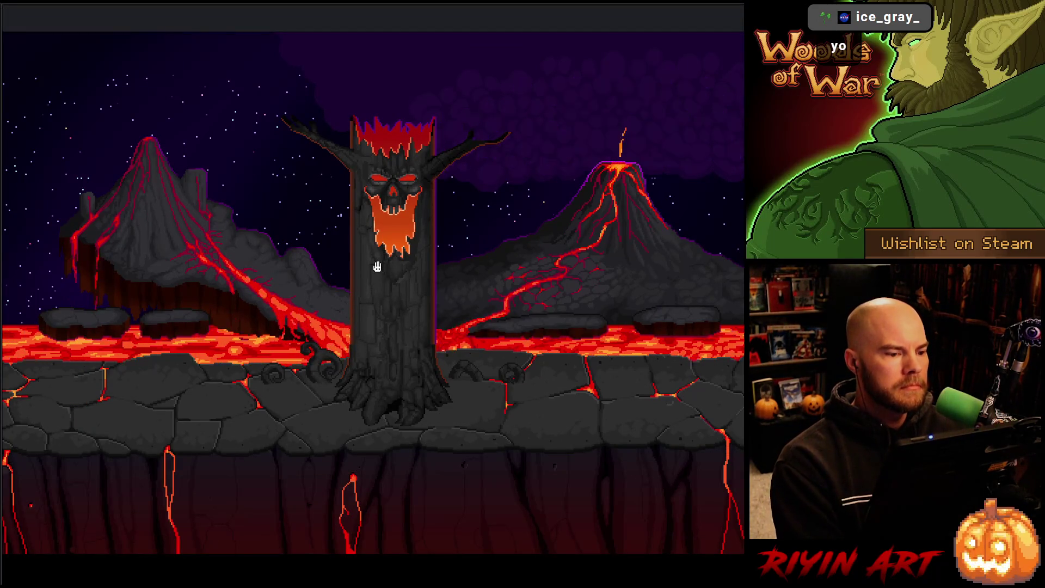
key(ctrl+s)
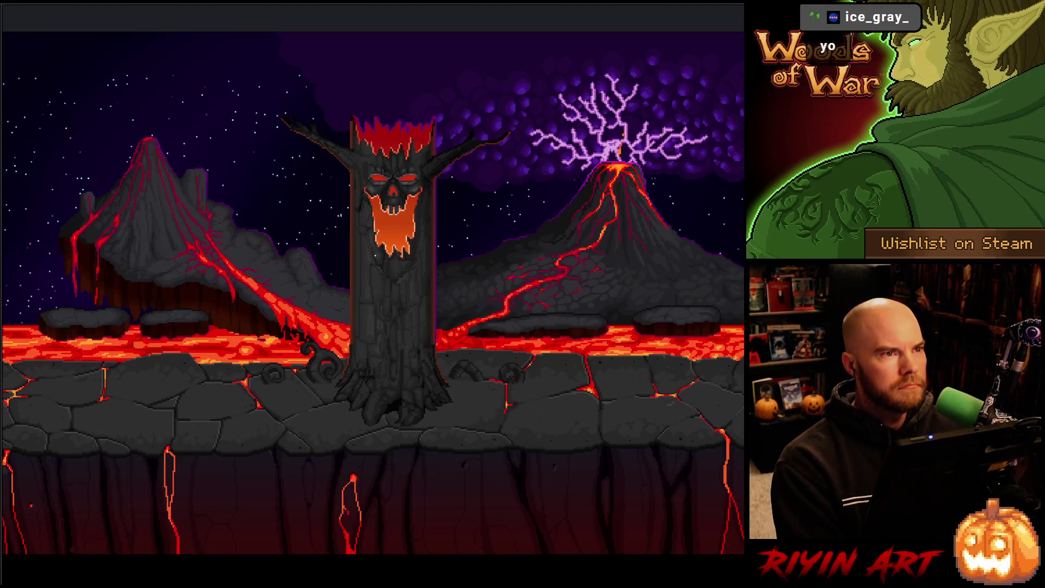
Zoom in so the lava scene fills the view and pan it left.
key(ctrl+plus)
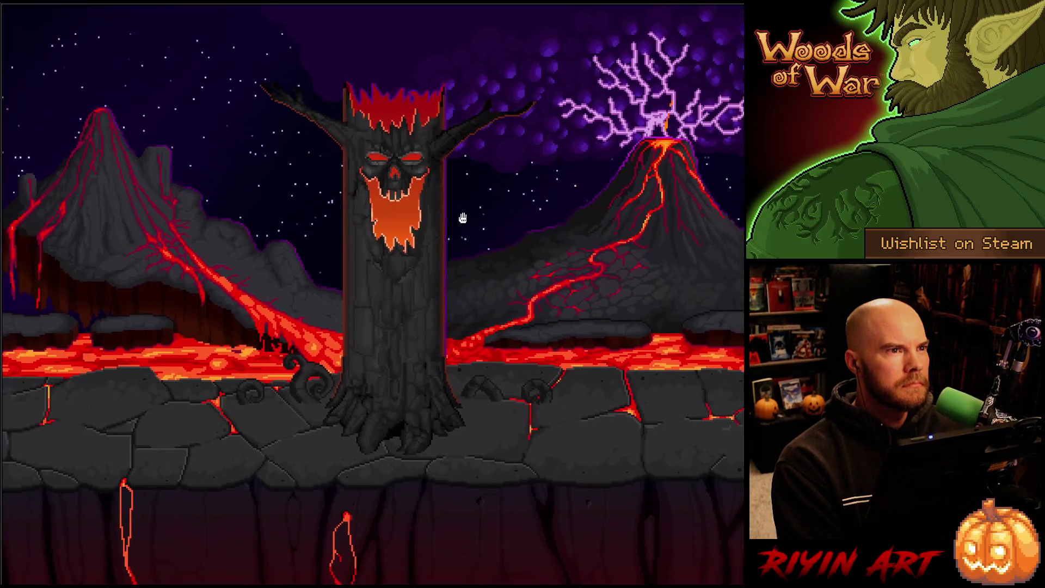
drag(463, 217, 456, 219)
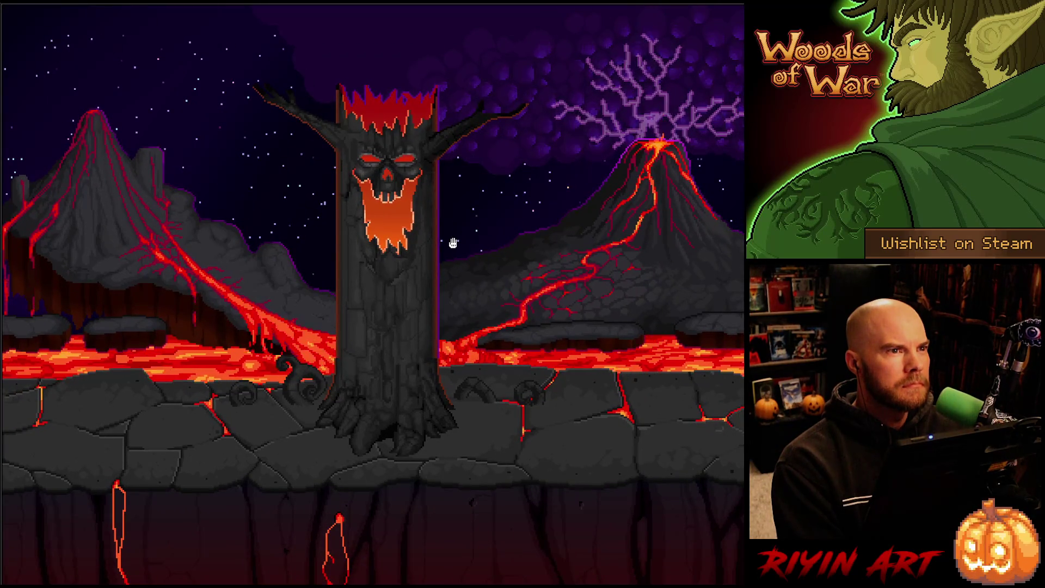
drag(468, 264, 450, 289)
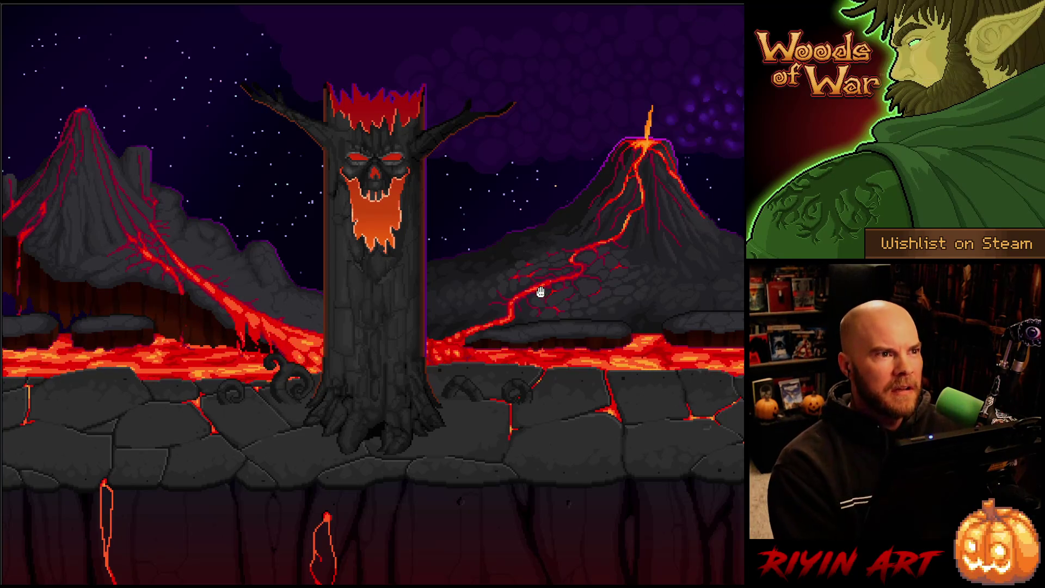
scroll(523, 331, down, 1)
drag(510, 333, 468, 328)
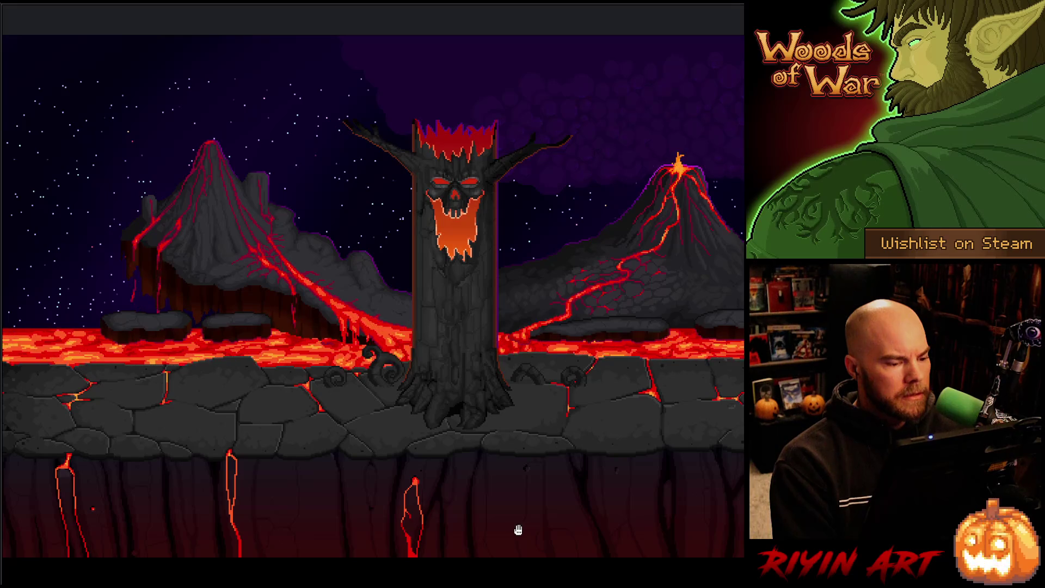
mouse_move(632, 336)
mouse_down()
mouse_move(556, 354)
mouse_move(427, 362)
mouse_move(454, 360)
mouse_move(444, 362)
mouse_up()
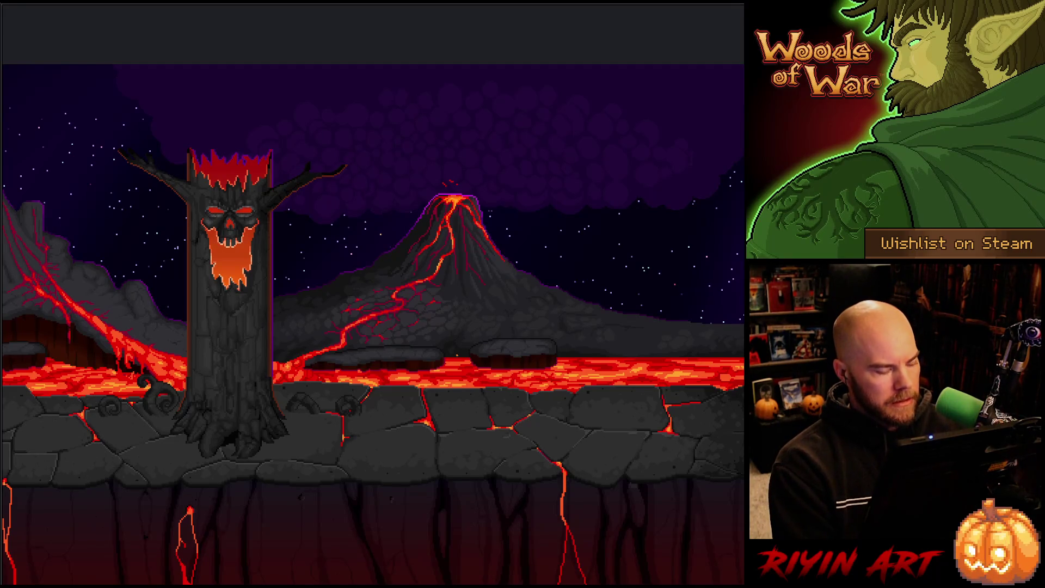
key(Tab)
key(Tab)
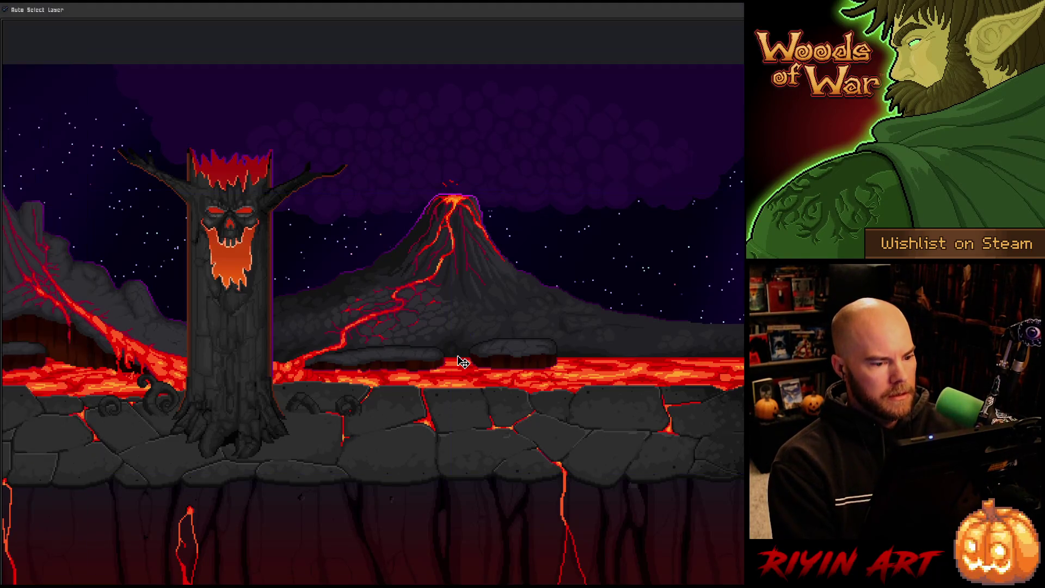
key(Tab)
key(Tab)
key(b)
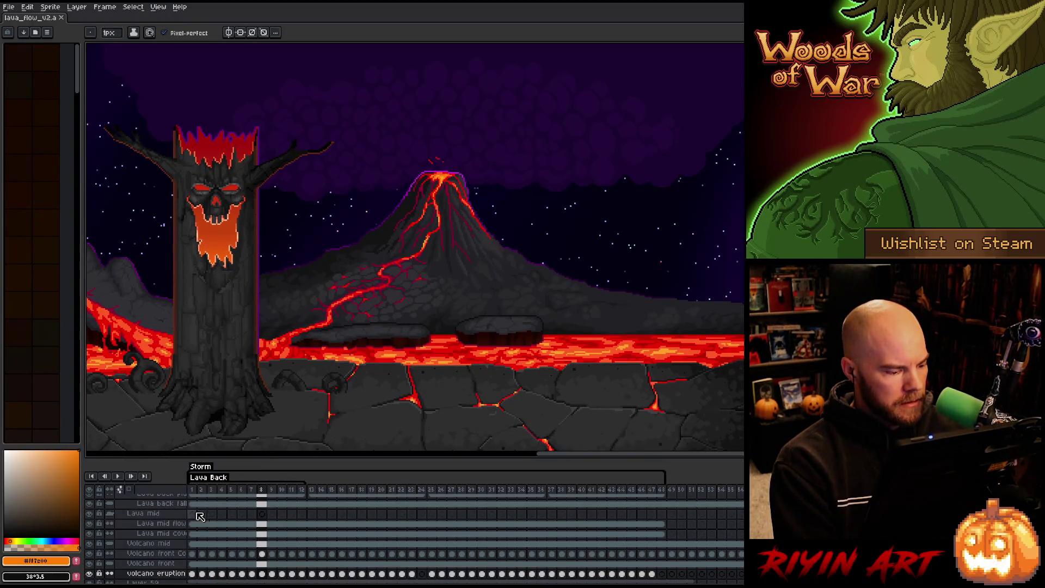
Scroll the layer list up and make the Lava Fall layer visible.
scroll(200, 516, down, 1)
scroll(197, 517, up, 4)
scroll(197, 518, up, 4)
click(89, 500)
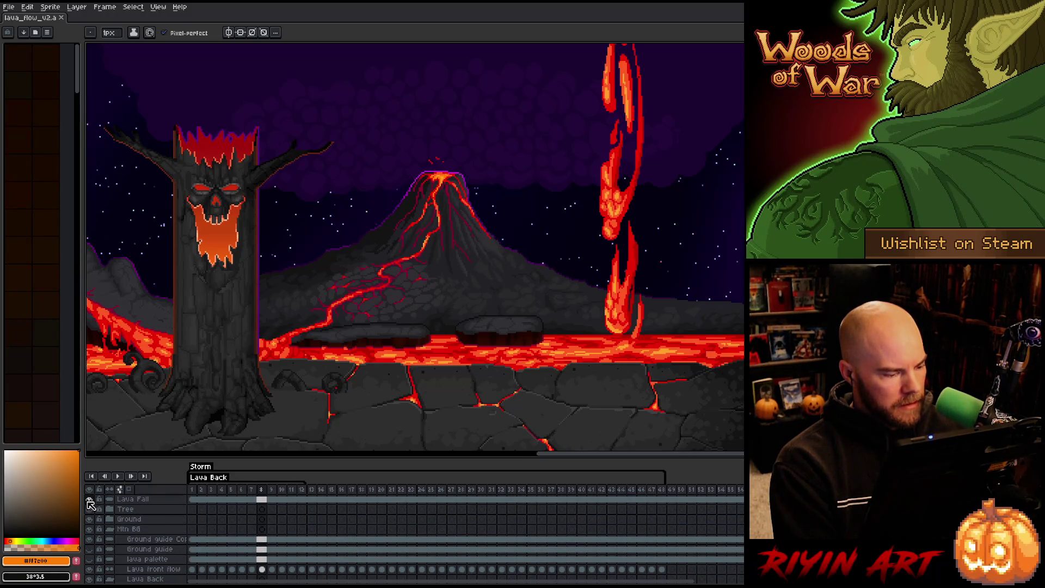
Zoom in on the red lava column, select the whole canvas and return to the pencil.
mouse_move(604, 298)
mouse_down()
mouse_move(537, 357)
mouse_move(557, 334)
mouse_up()
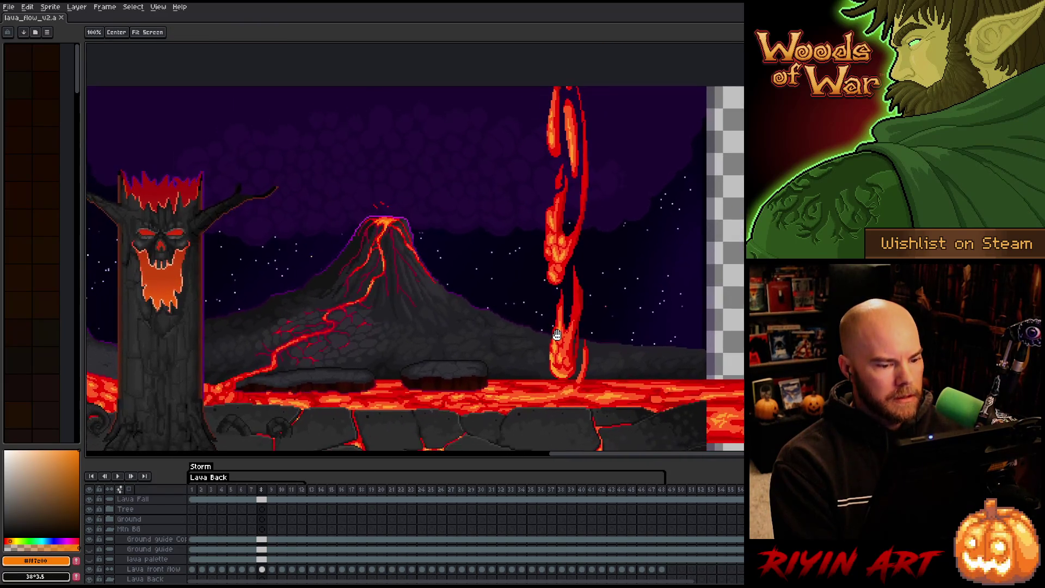
scroll(549, 319, up, 1)
mouse_move(523, 299)
mouse_down()
mouse_move(555, 294)
mouse_move(563, 325)
mouse_move(555, 305)
mouse_move(592, 303)
mouse_up()
scroll(593, 302, down, 2)
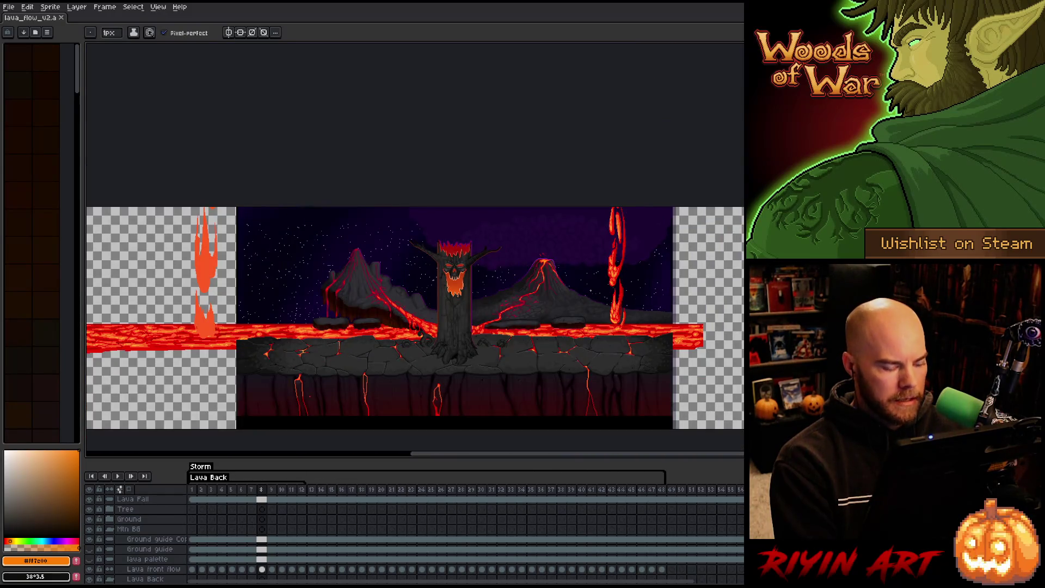
key(ctrl+a)
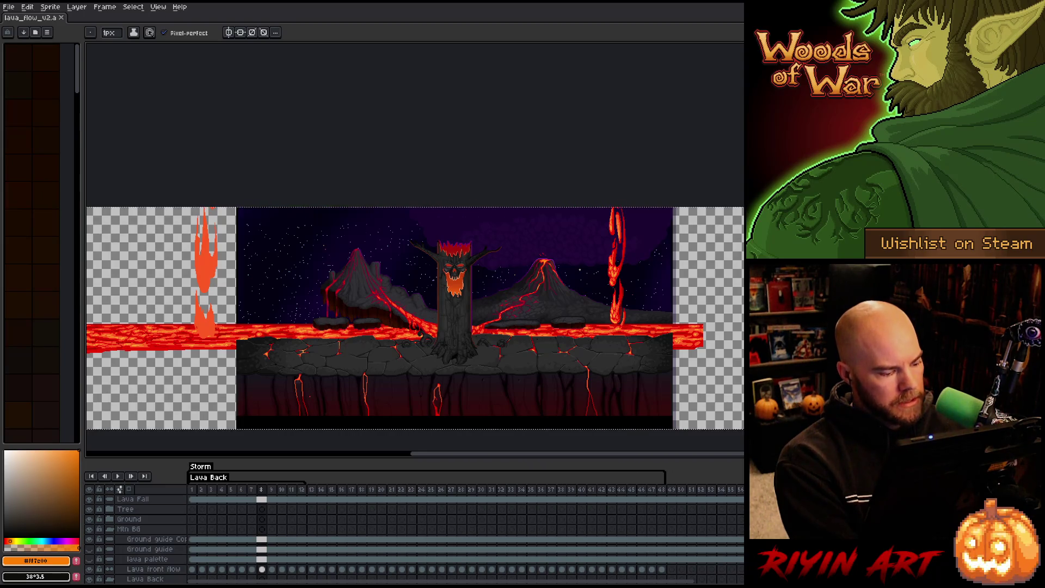
key(v)
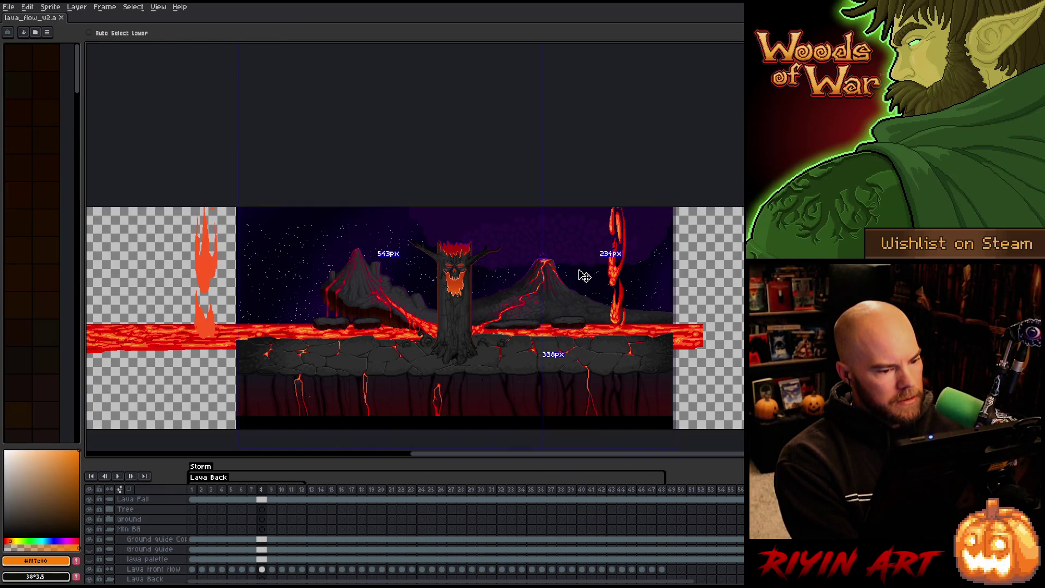
key(b)
scroll(602, 252, up, 3)
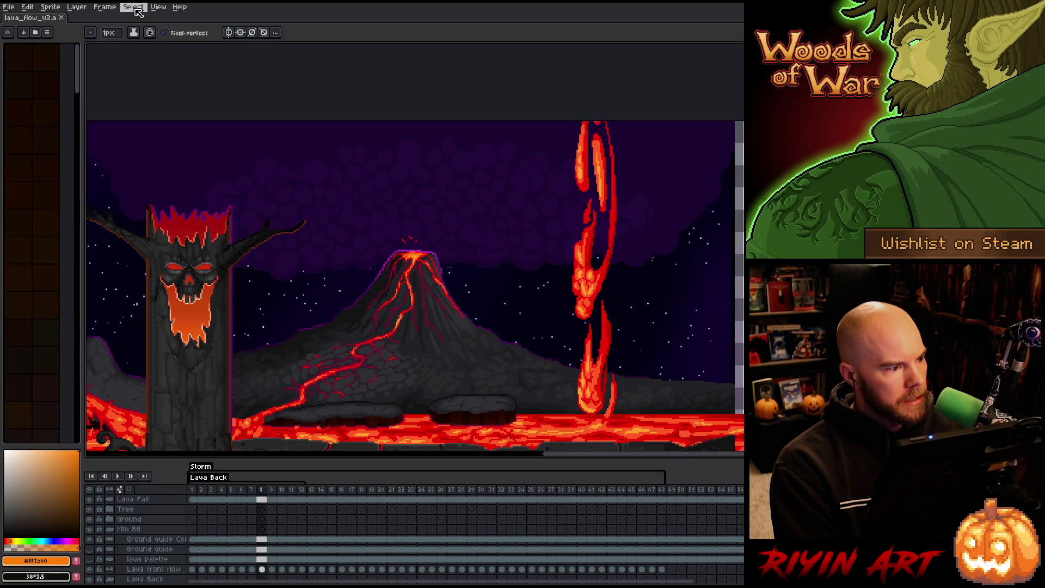
Open a live Preview window of the sprite from the View menu.
click(158, 7)
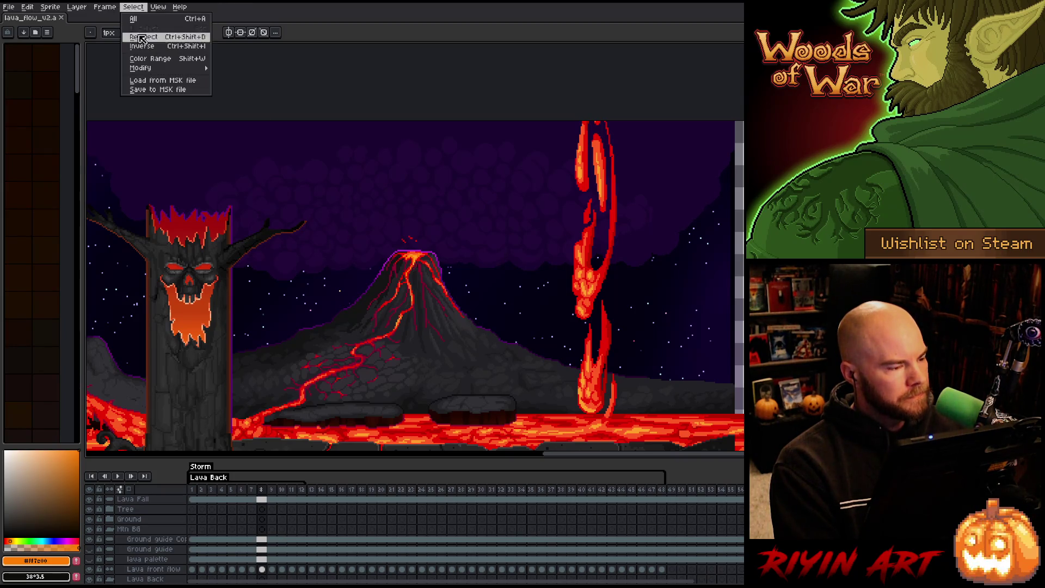
mouse_move(158, 7)
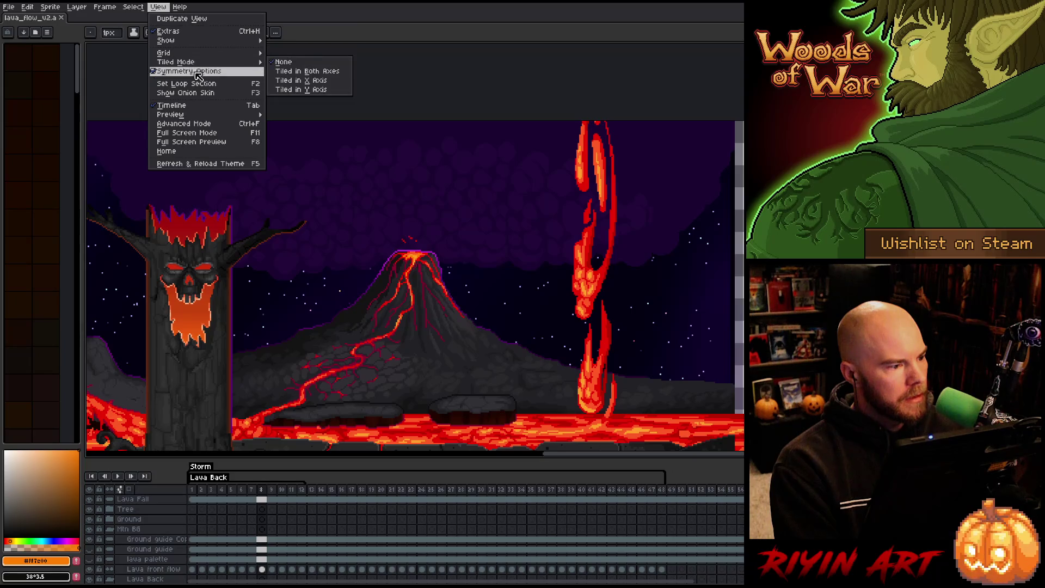
mouse_move(215, 115)
click(283, 115)
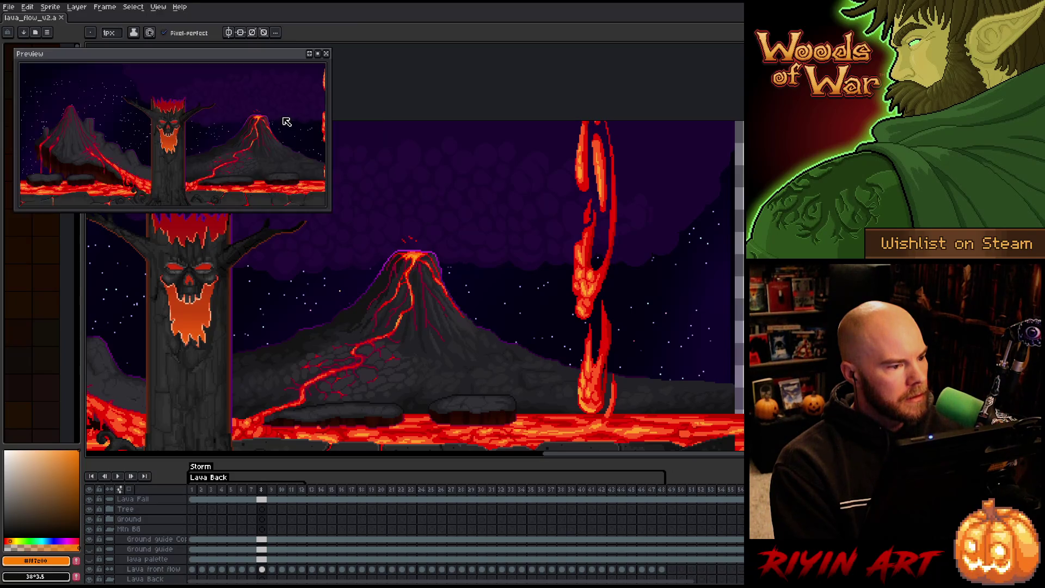
Pan the preview onto the skull tree and right volcano, then go to frame 1.
drag(264, 135, 259, 128)
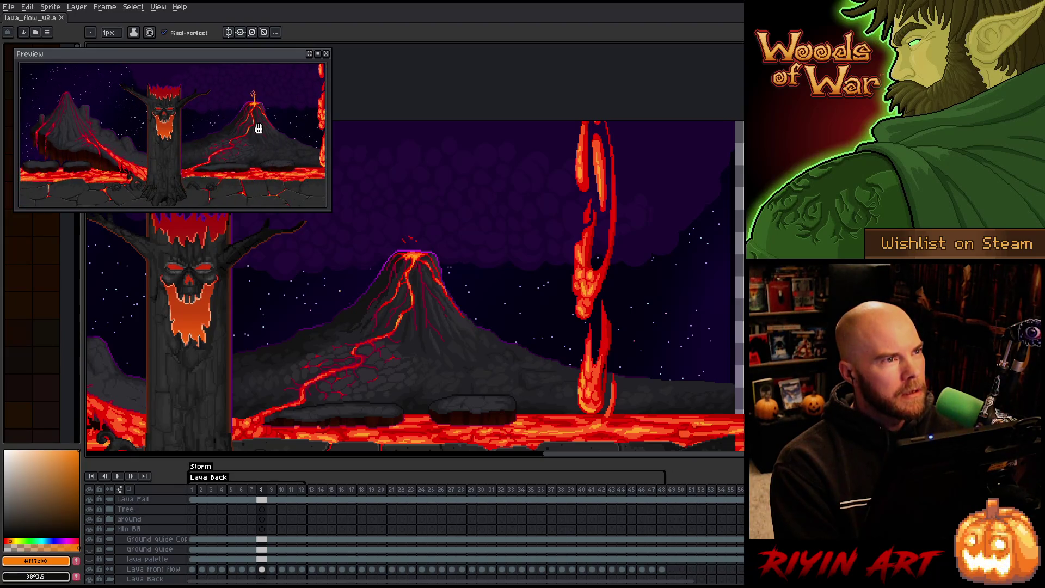
drag(237, 166, 222, 168)
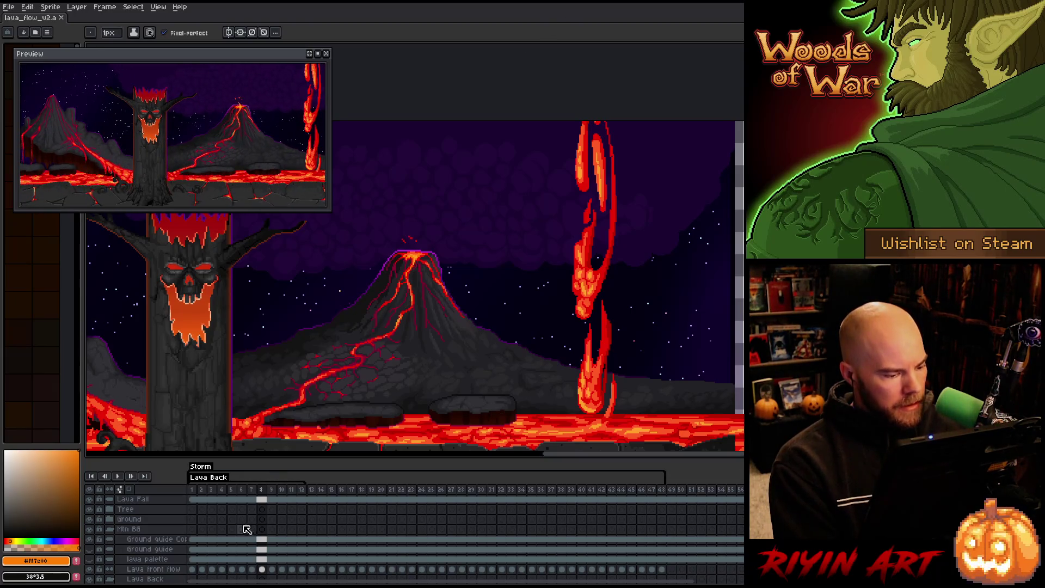
click(193, 520)
Add a new layer above Lava Fall at frame 1 and pick the lava's red.
click(194, 499)
key(shift+n)
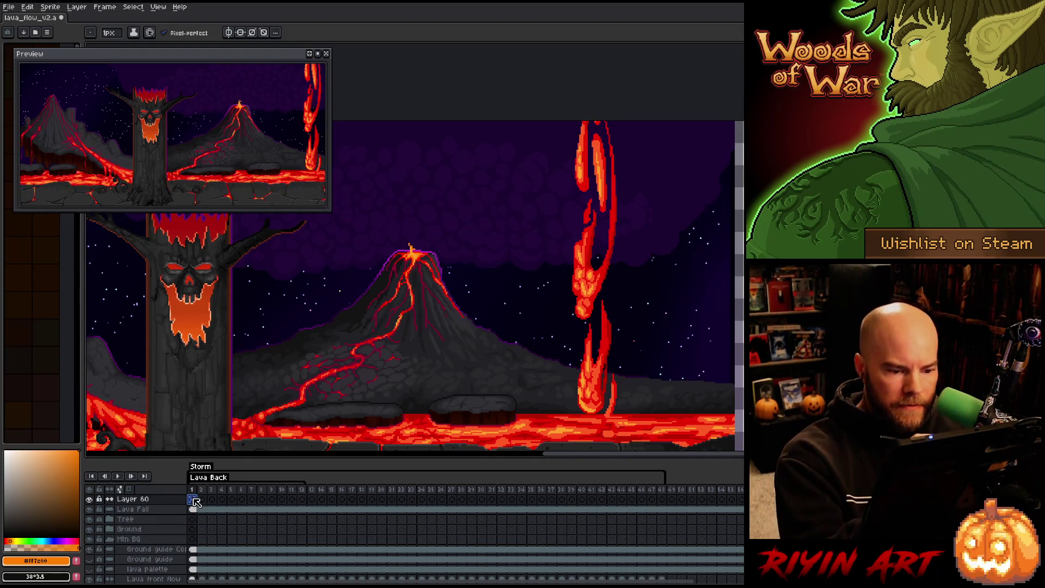
alt+click(606, 270)
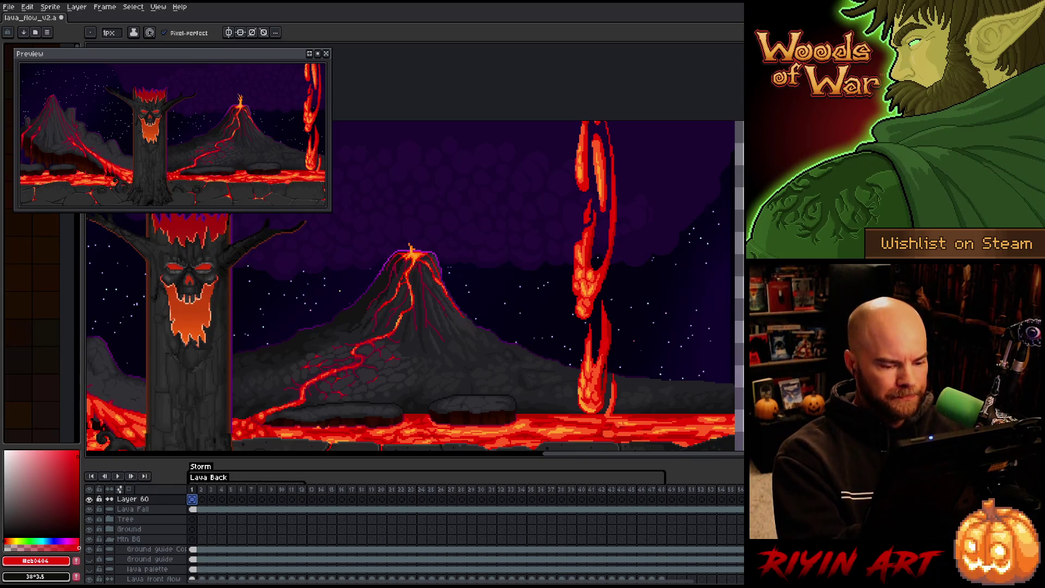
mouse_move(617, 343)
mouse_down()
mouse_move(597, 346)
mouse_move(629, 343)
mouse_up()
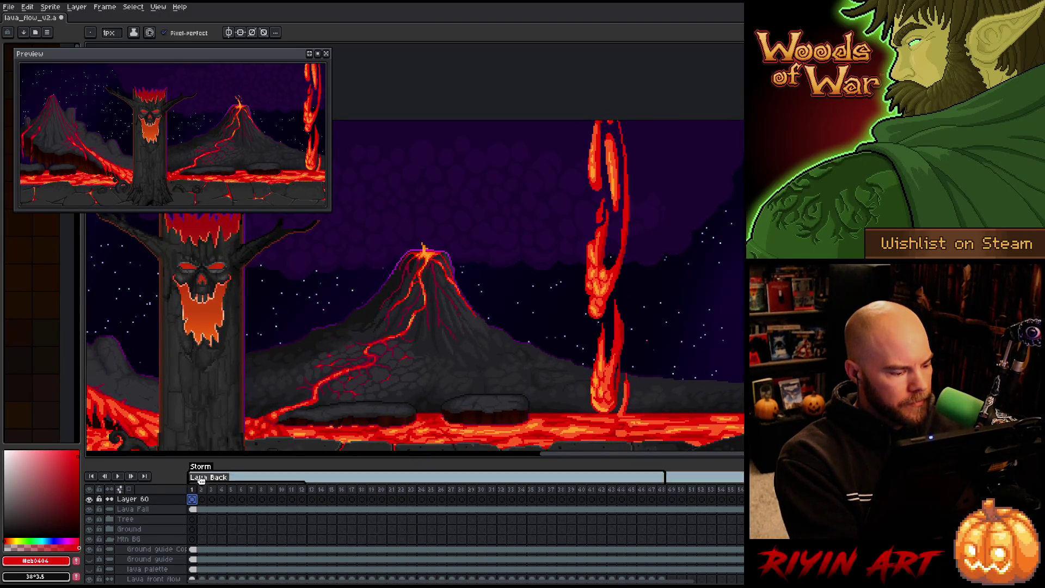
Name the new layer 'Lava Fall Full', hide Lava Fall, and paste the lava fall in.
double_click(140, 500)
text(Lasv)
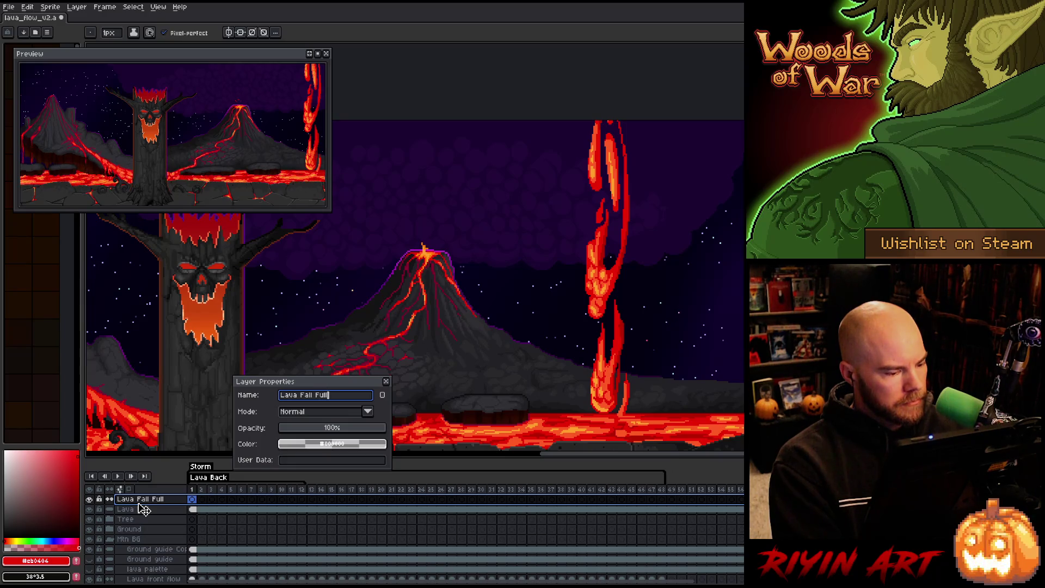
key(Return)
click(90, 509)
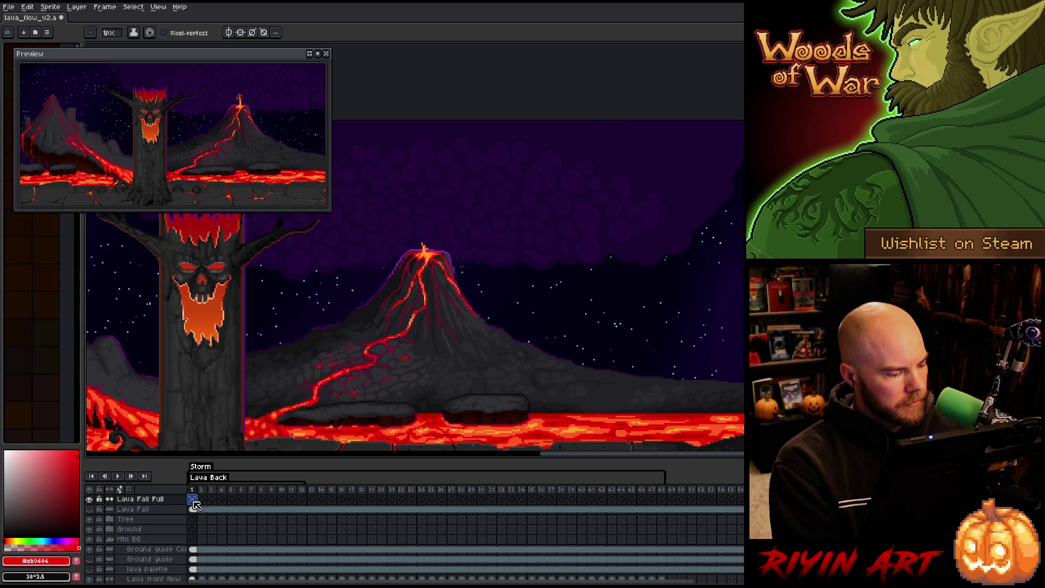
key(ctrl+v)
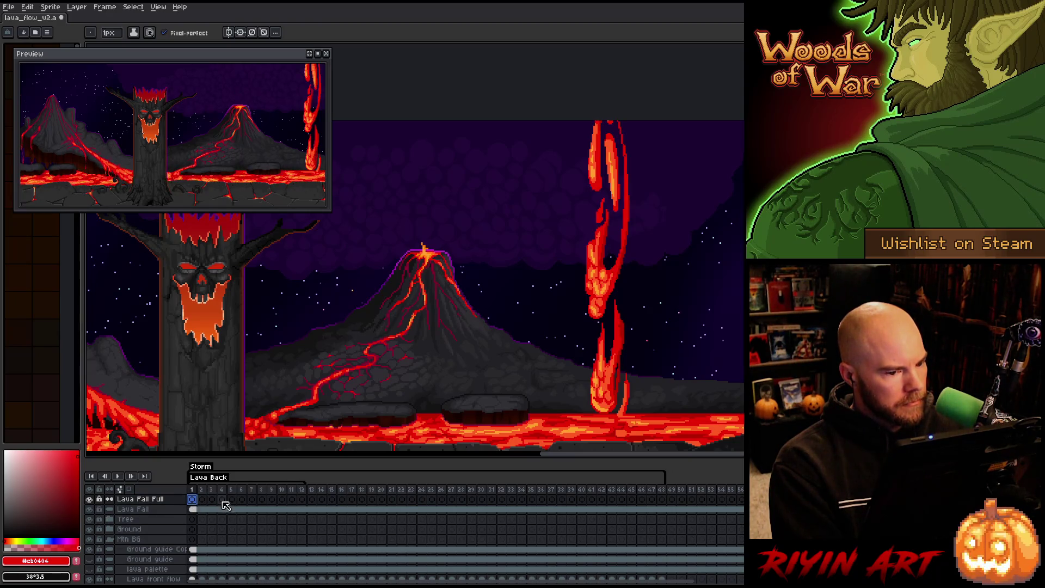
Set brush size 2 and touch up the lava fall's edge and upper gaps in dark red.
click(114, 33)
drag(114, 33, 114, 50)
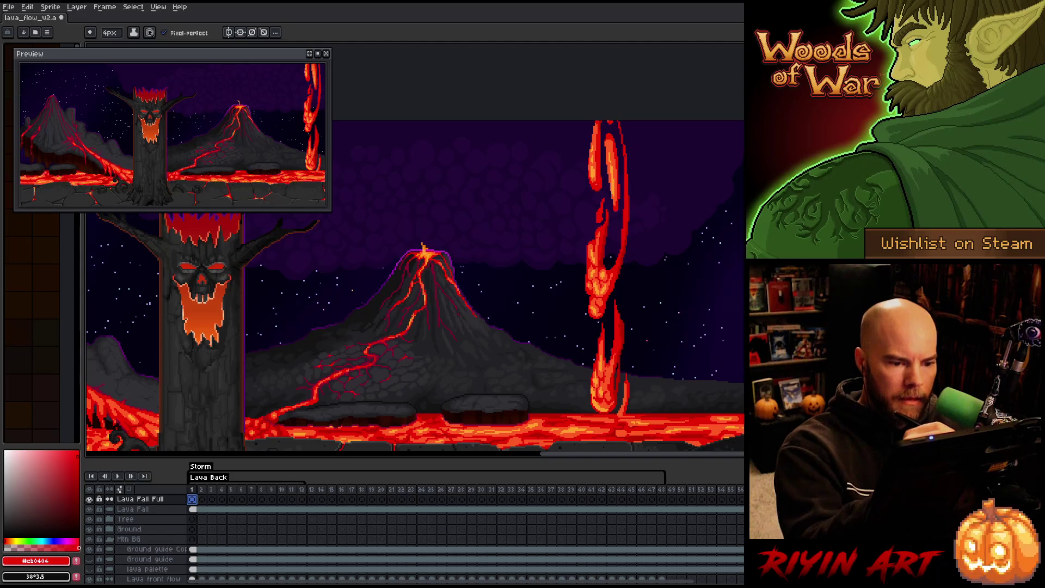
drag(591, 155, 594, 121)
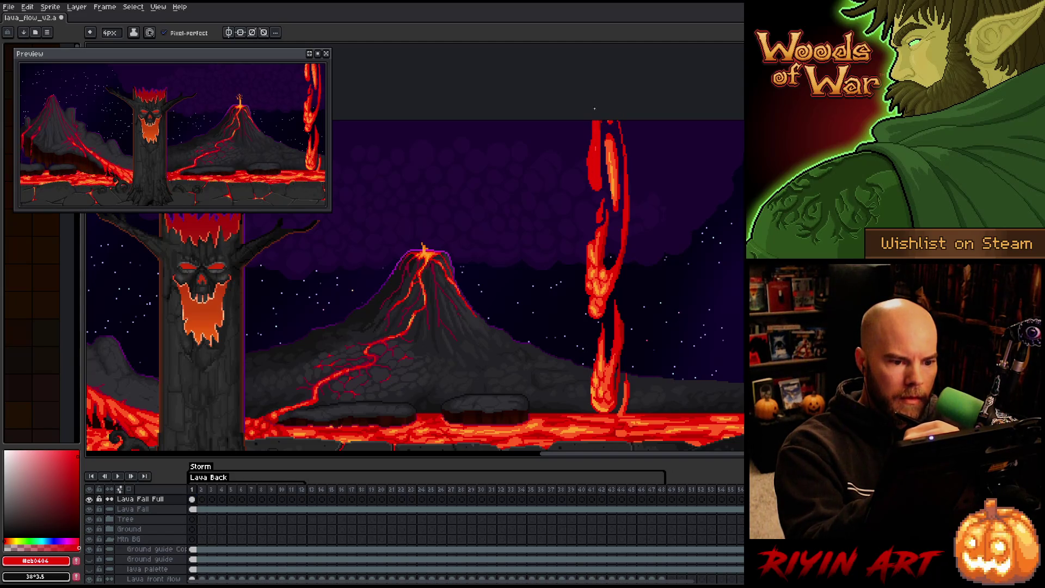
key(b)
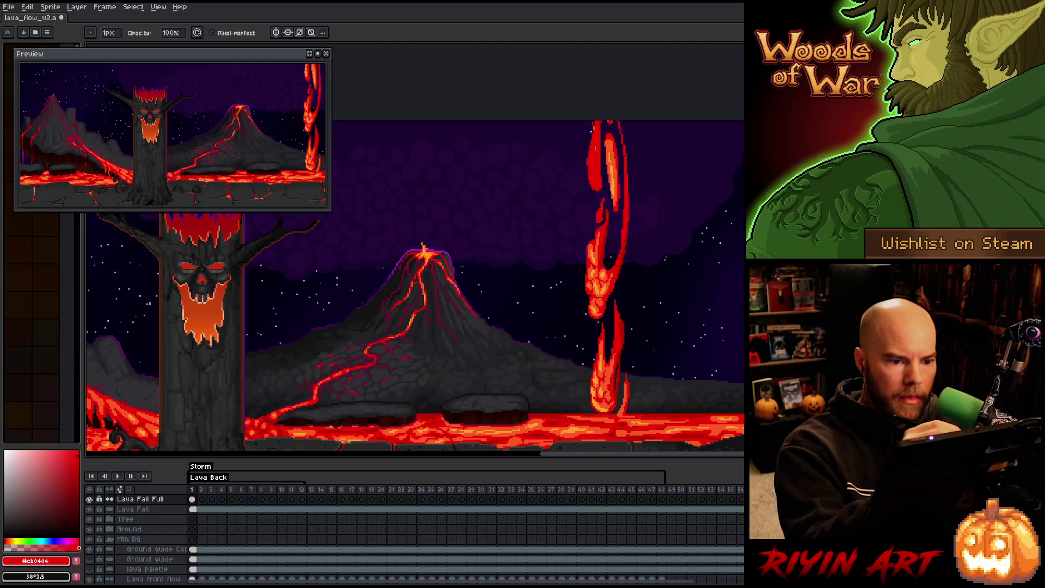
key(e)
mouse_move(609, 182)
mouse_down()
mouse_move(608, 136)
mouse_move(615, 185)
mouse_up()
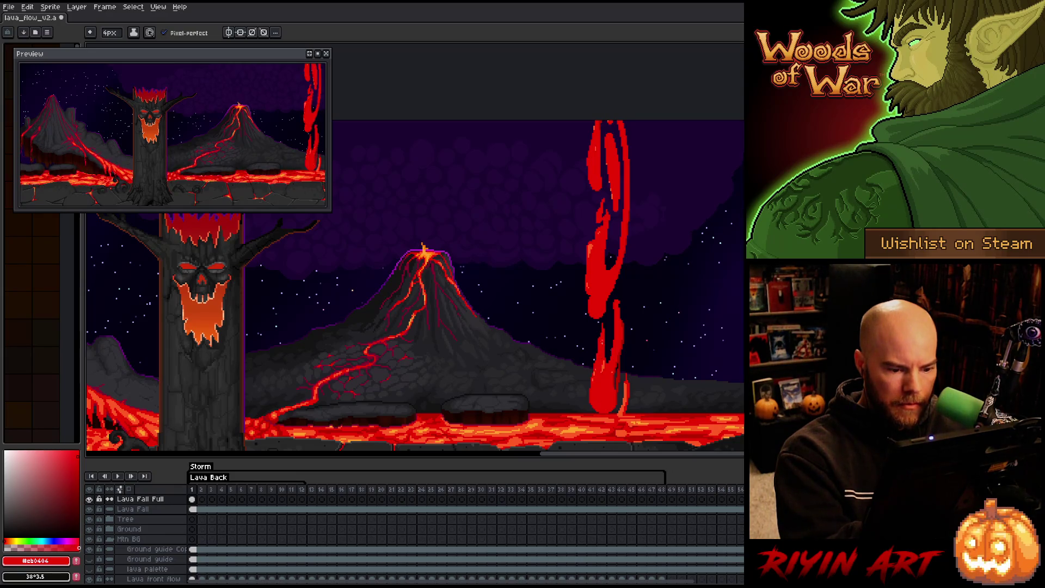
key(b)
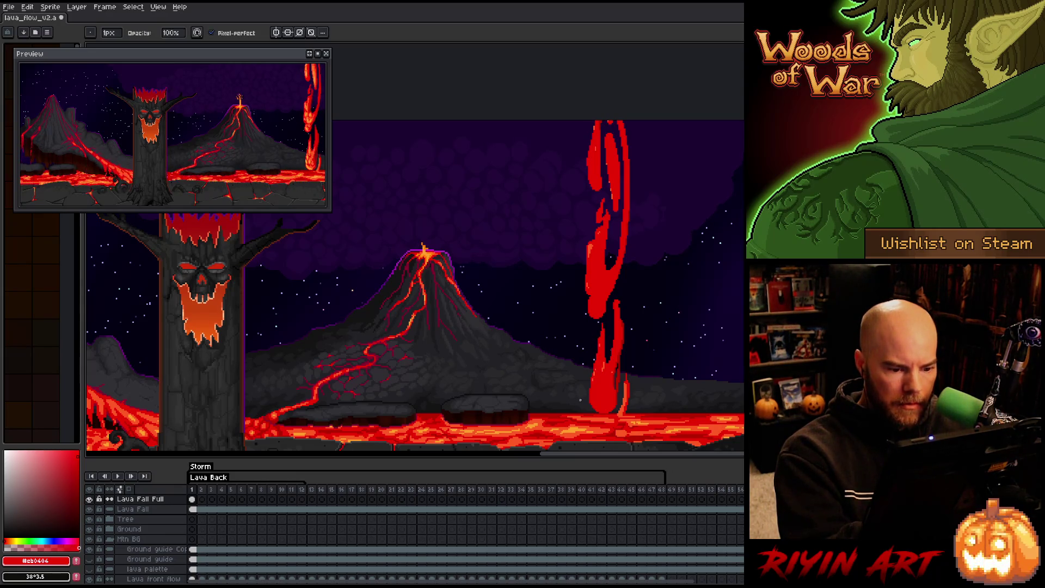
key(e)
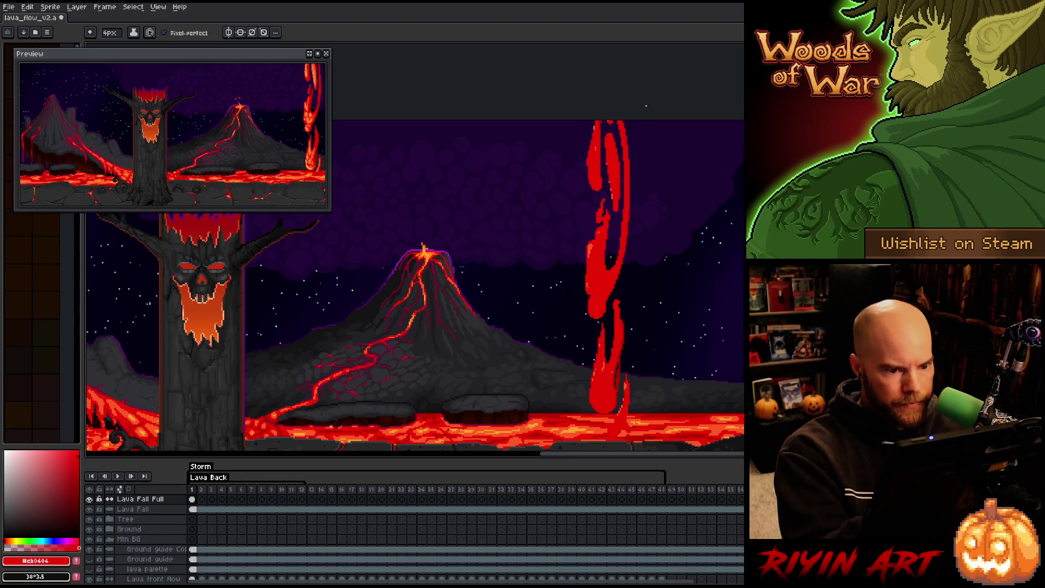
Hide the older Lava Fall layer, solo Lava Fall Full, and move to frame 2.
click(89, 509)
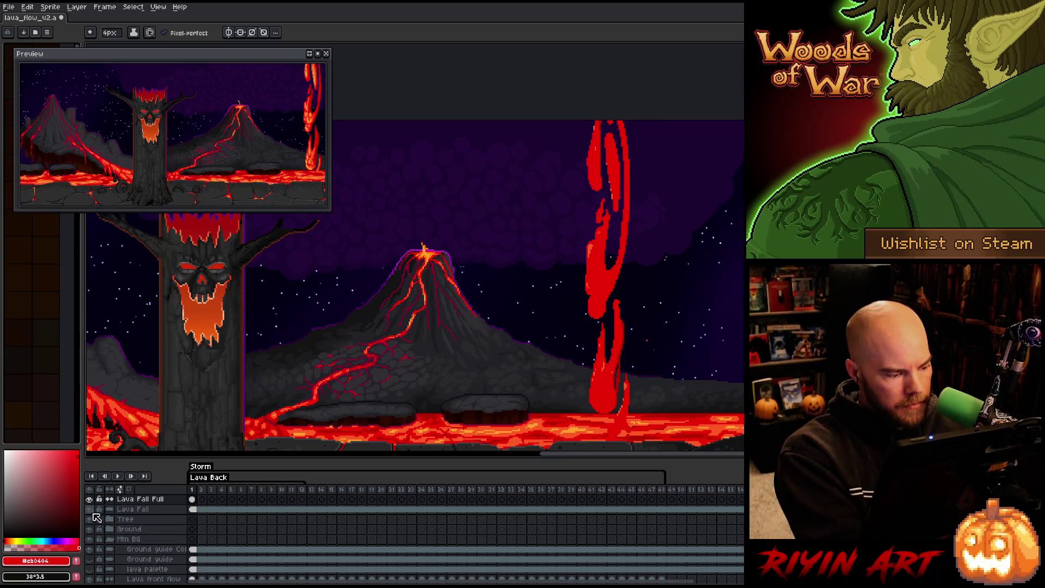
key(b)
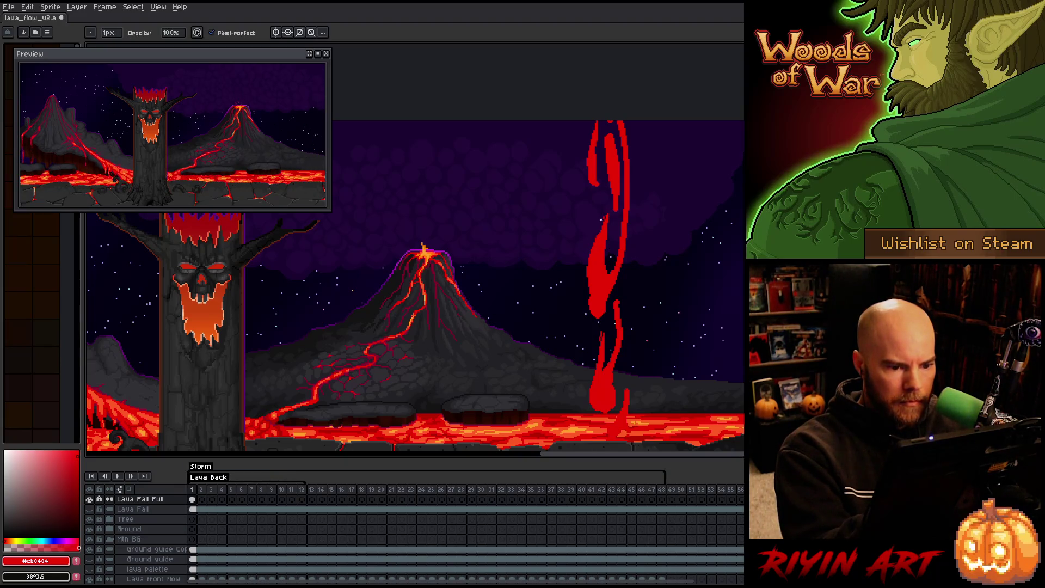
key(e)
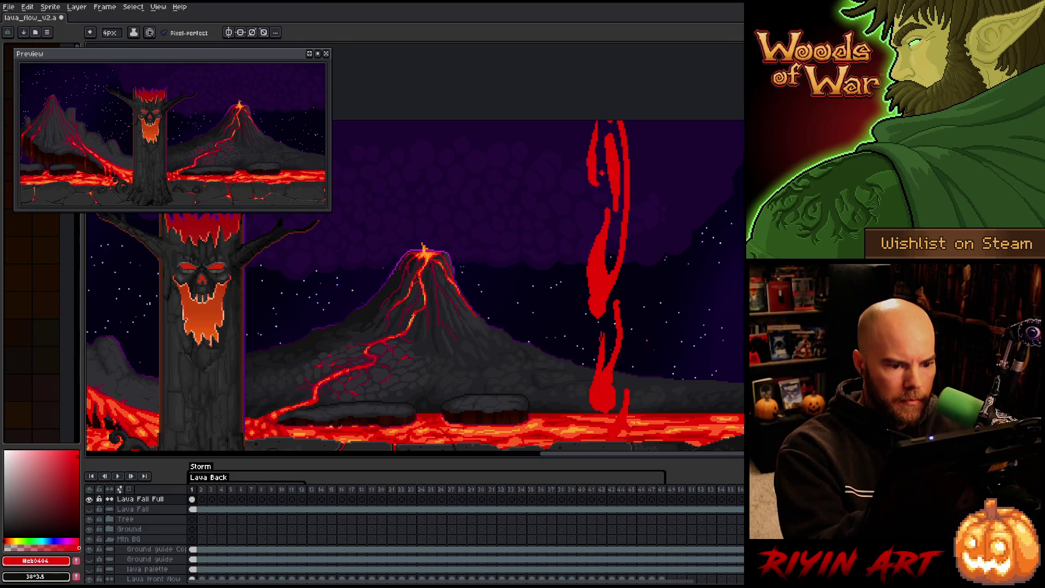
key(b)
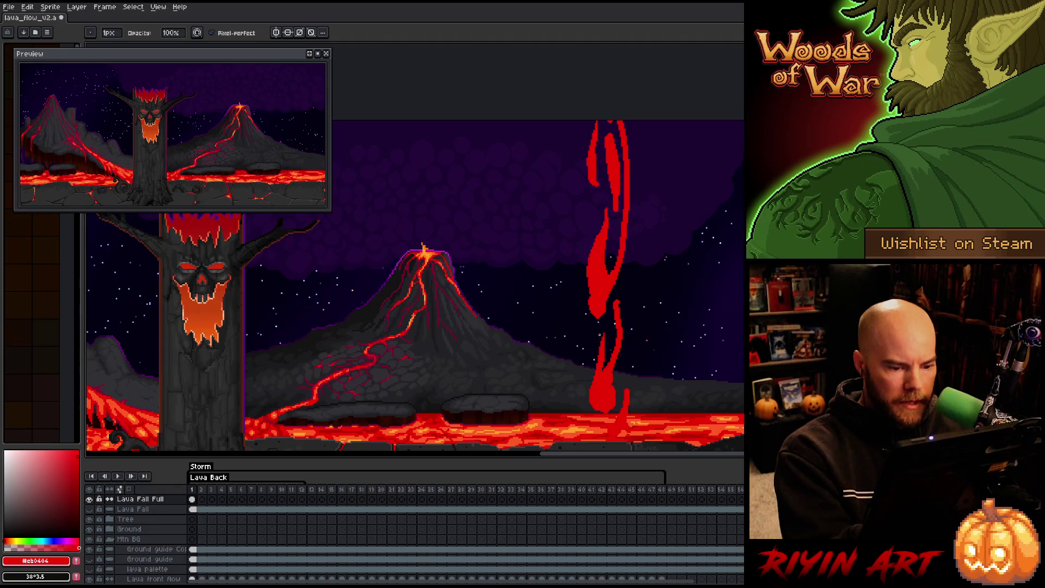
key(e)
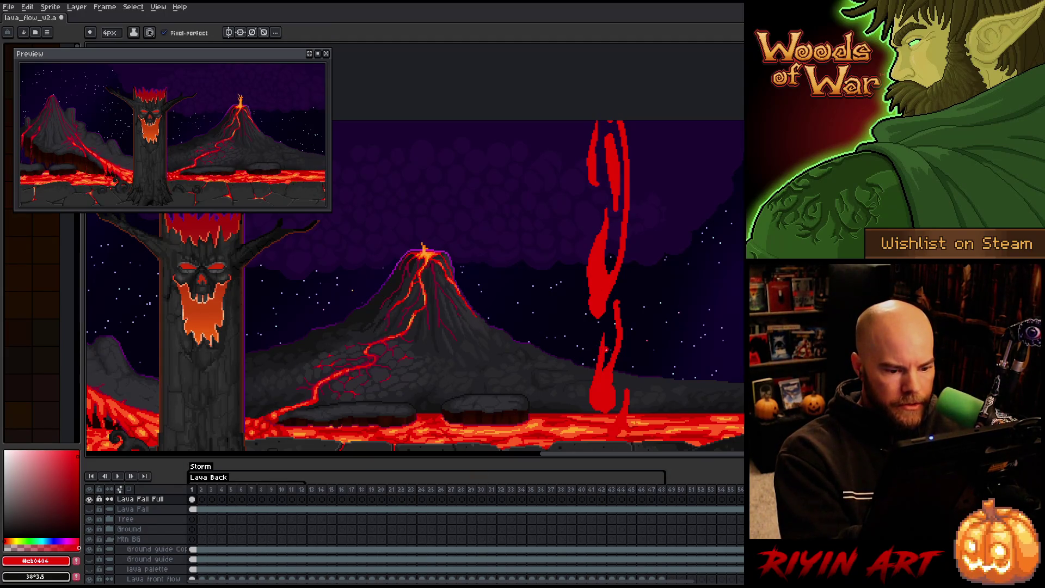
key(b)
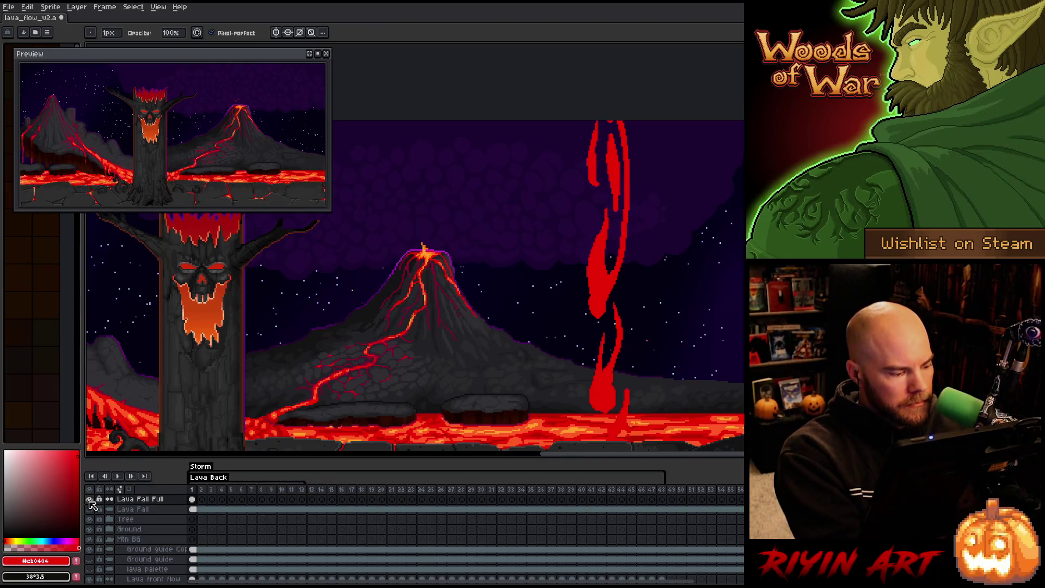
alt+click(89, 499)
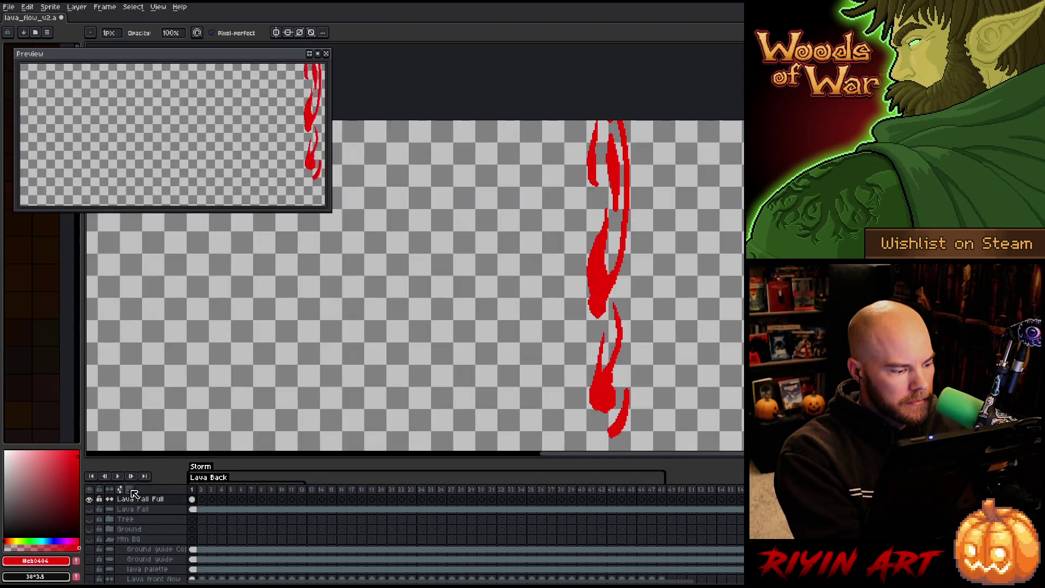
click(201, 500)
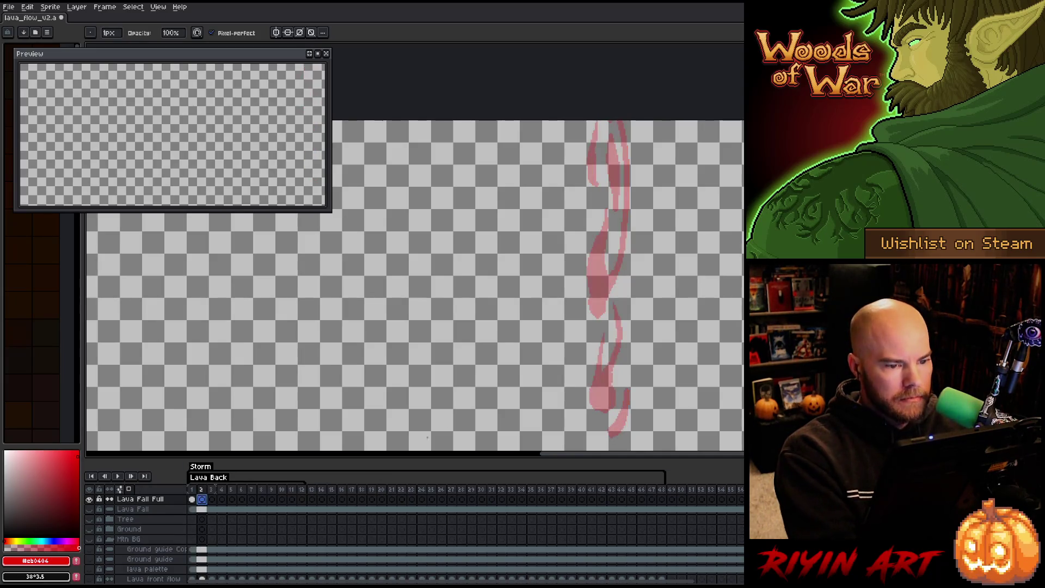
Check frame 1, then on frame 2 undo a stray stroke and paint a thick red lava streak.
key(b)
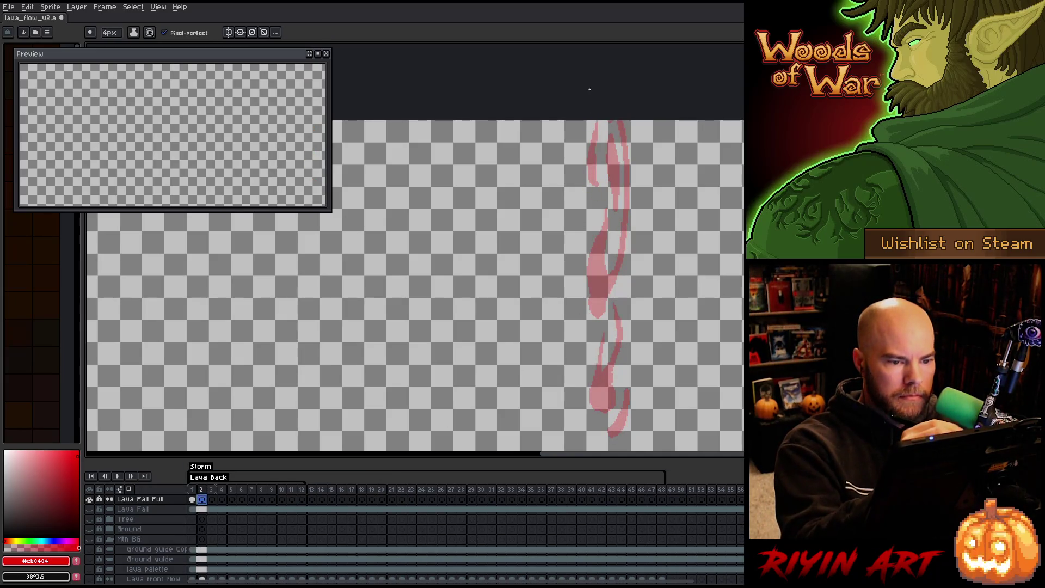
key(Left)
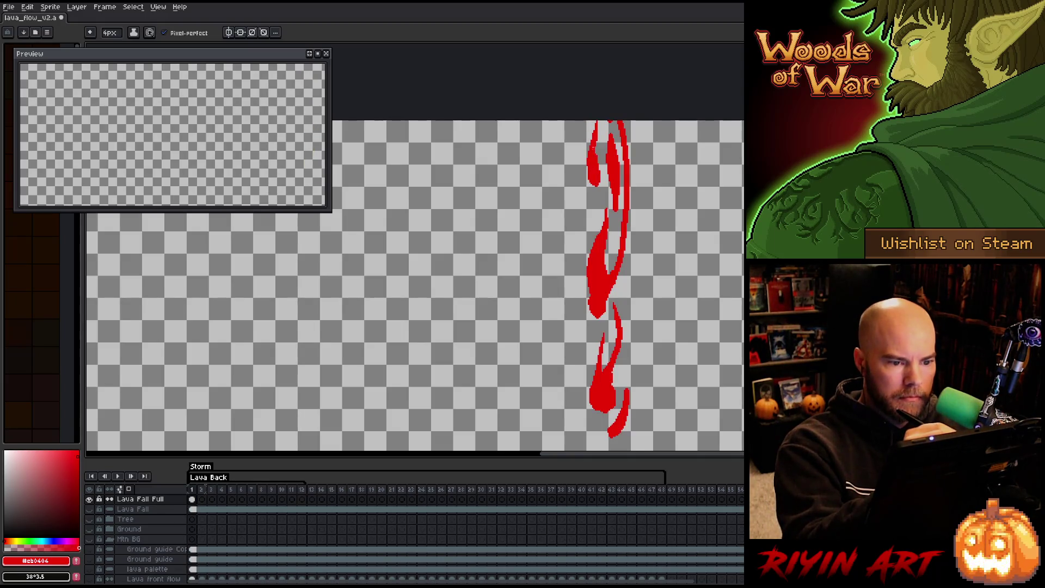
key(b)
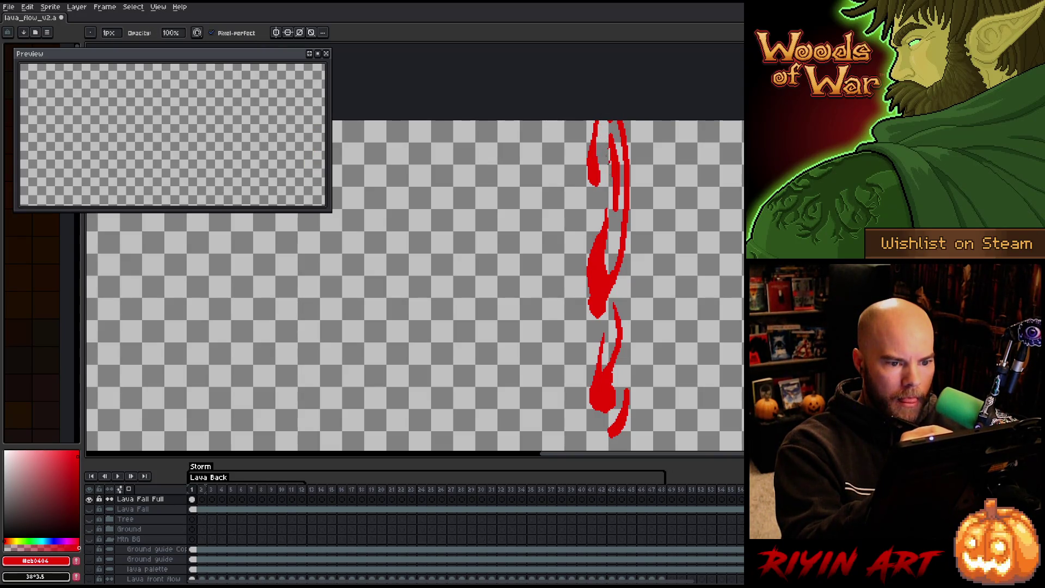
key(e)
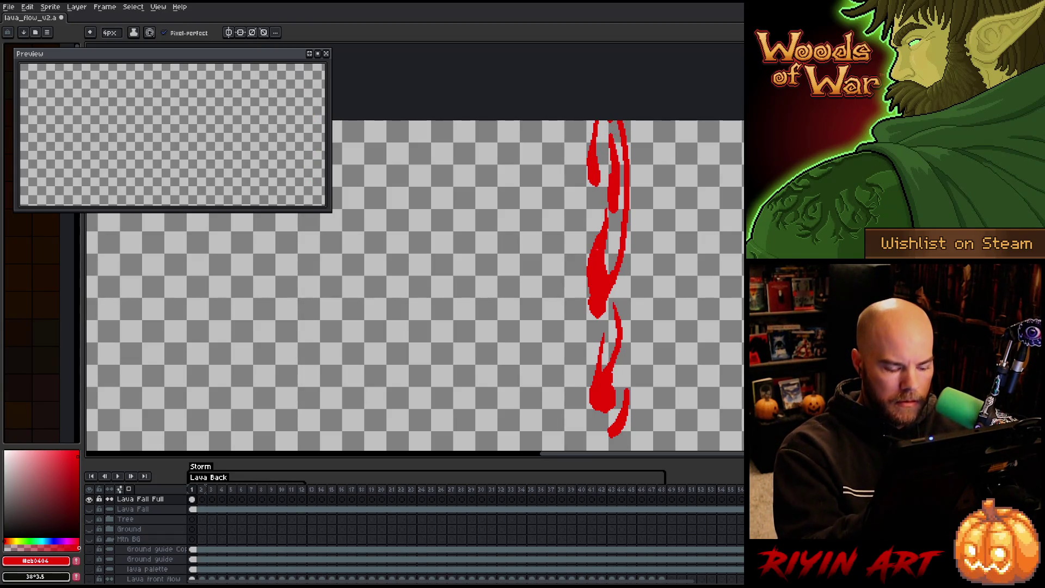
key(period)
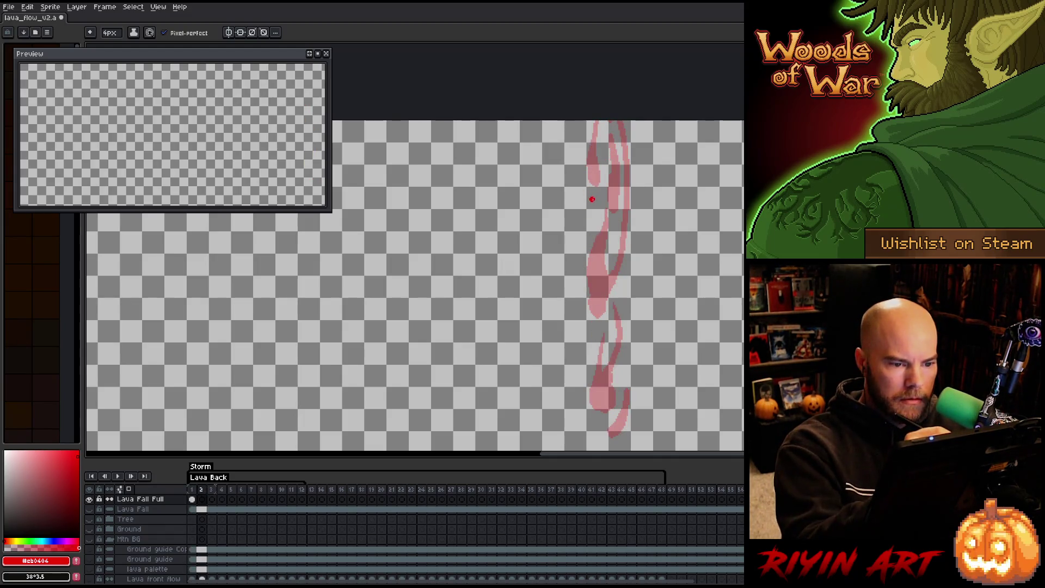
key(ctrl+z)
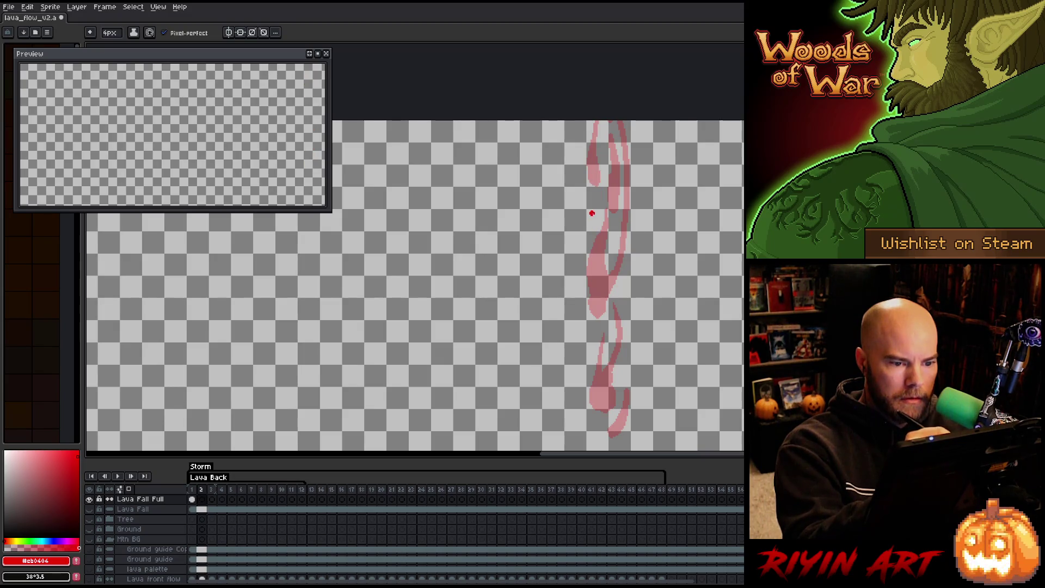
drag(594, 204, 599, 137)
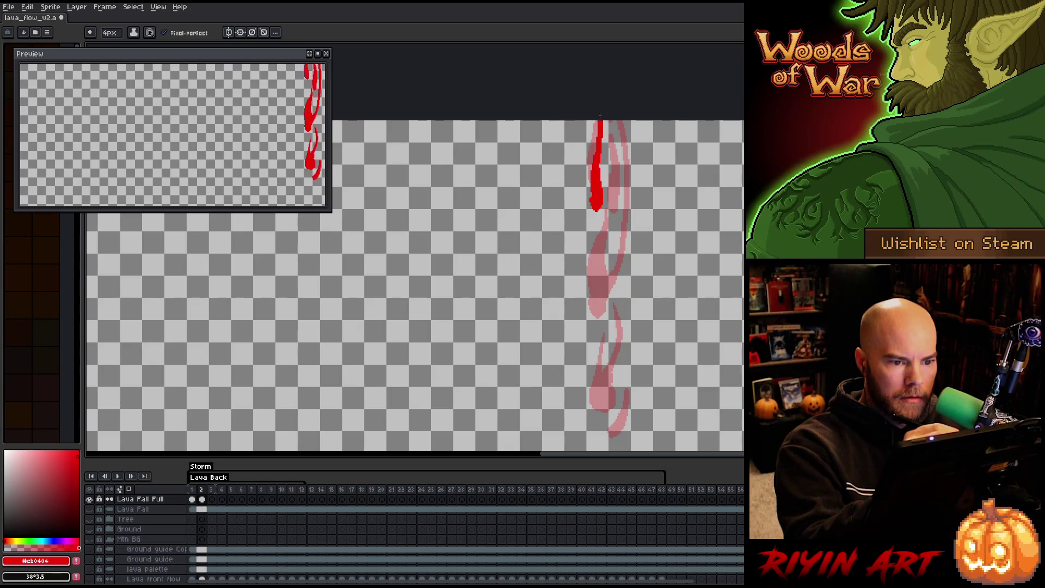
Set the eraser to 5px, trim the drip's tip, and save the file.
key(e)
key(b)
key(e)
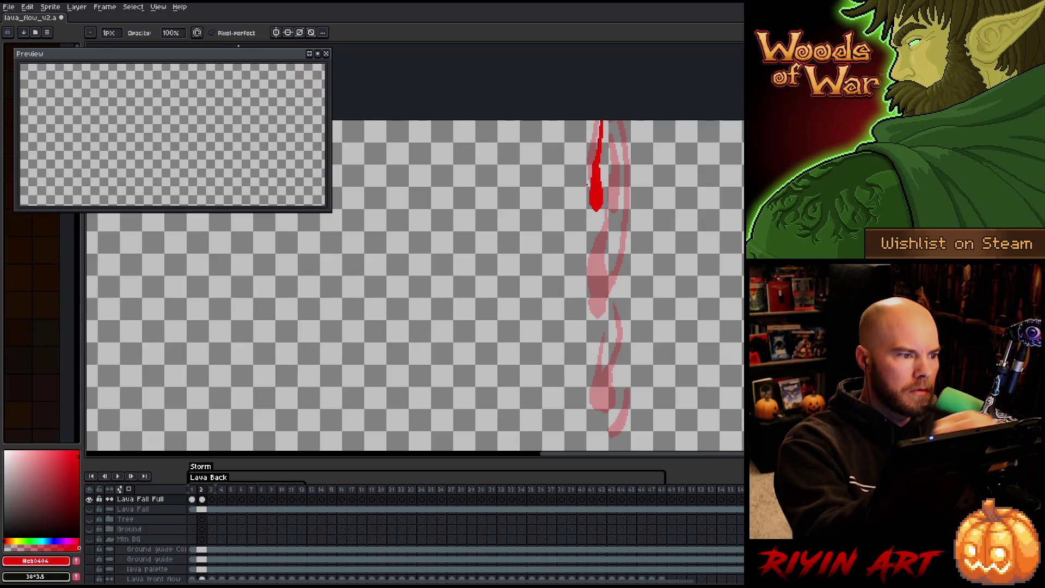
click(212, 32)
click(109, 33)
text(5)
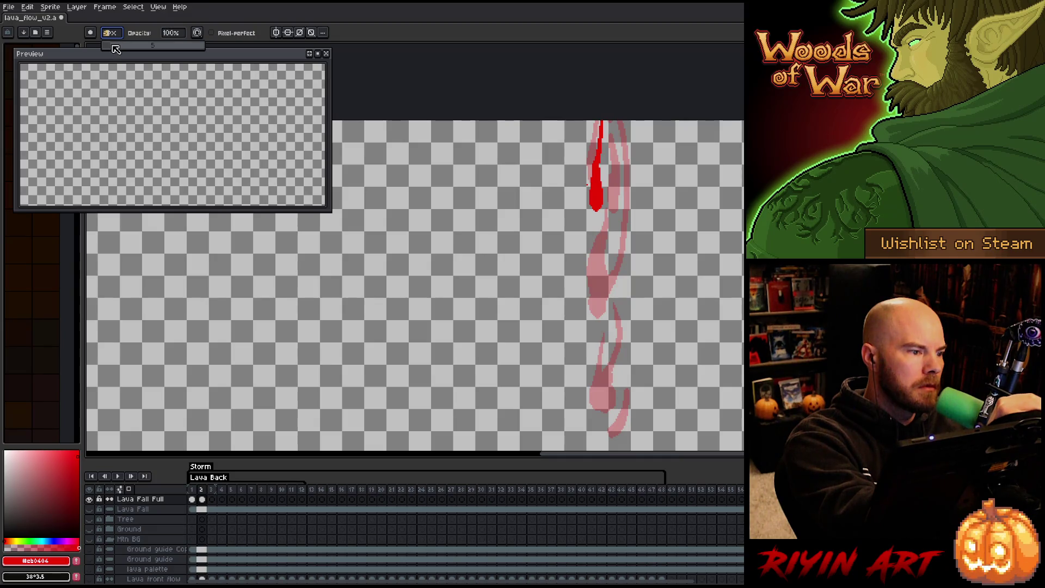
text(b)
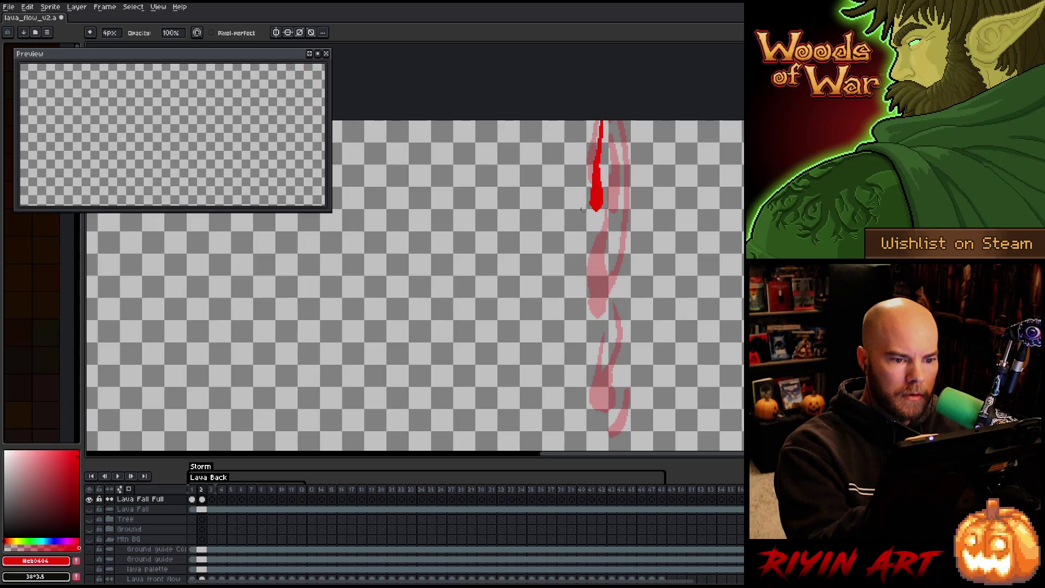
text(e)
drag(593, 189, 595, 204)
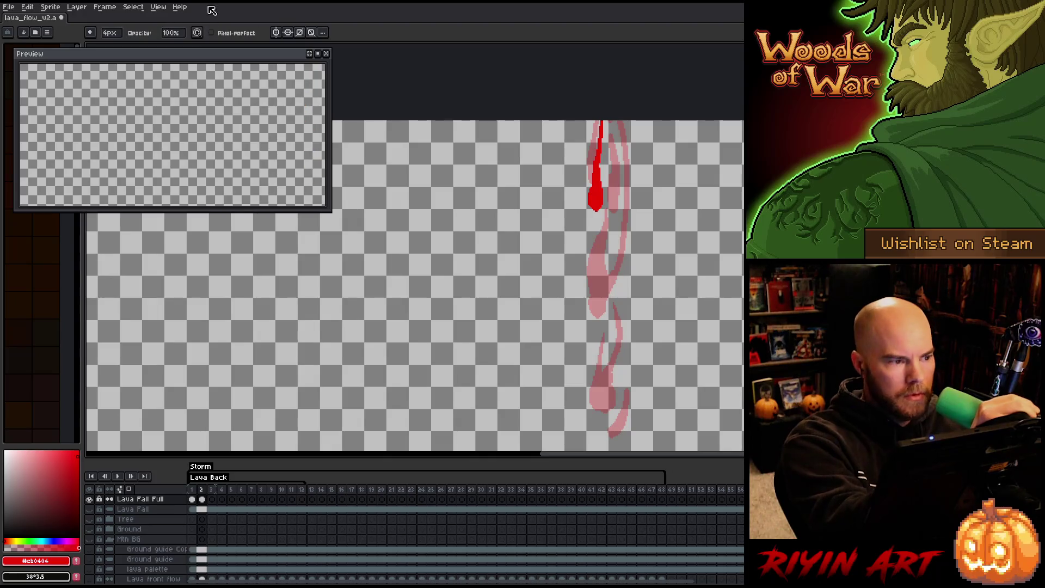
key(ctrl+s)
Draw a second lava drip and a thick curving red stream below the drips.
drag(614, 234, 610, 159)
drag(611, 233, 613, 241)
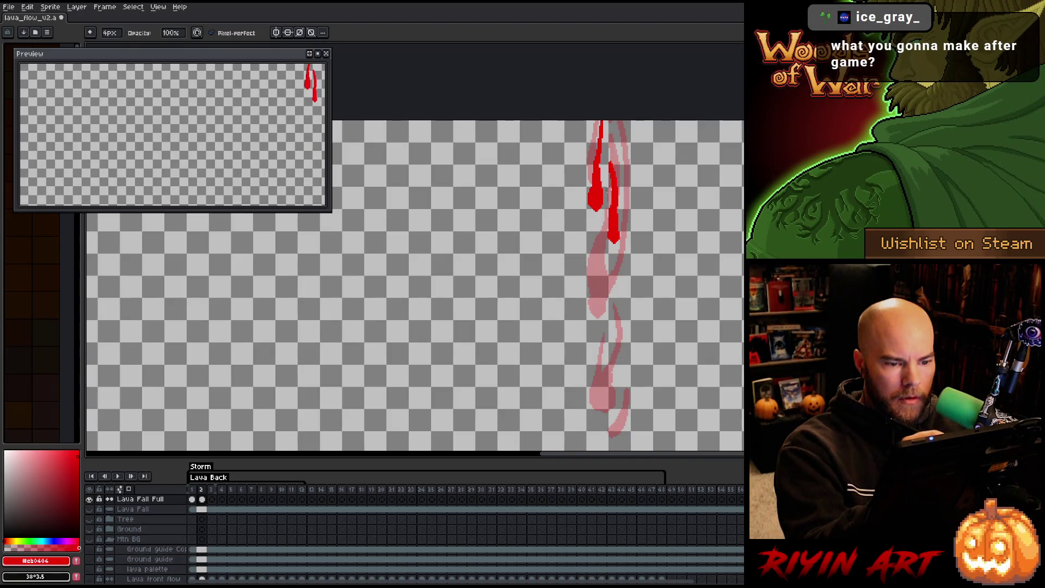
key(e)
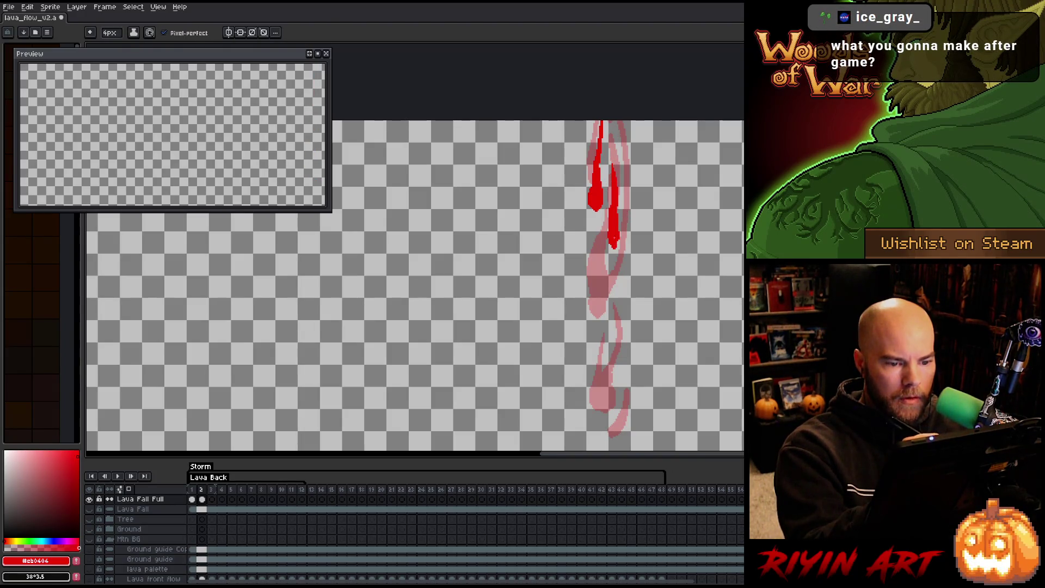
drag(592, 327, 584, 265)
mouse_move(596, 319)
mouse_down()
mouse_move(590, 285)
mouse_move(626, 261)
mouse_move(633, 223)
mouse_move(621, 123)
mouse_up()
Pan down to the lower lava and paint a red curl and hook at the drip's bottom.
key(e)
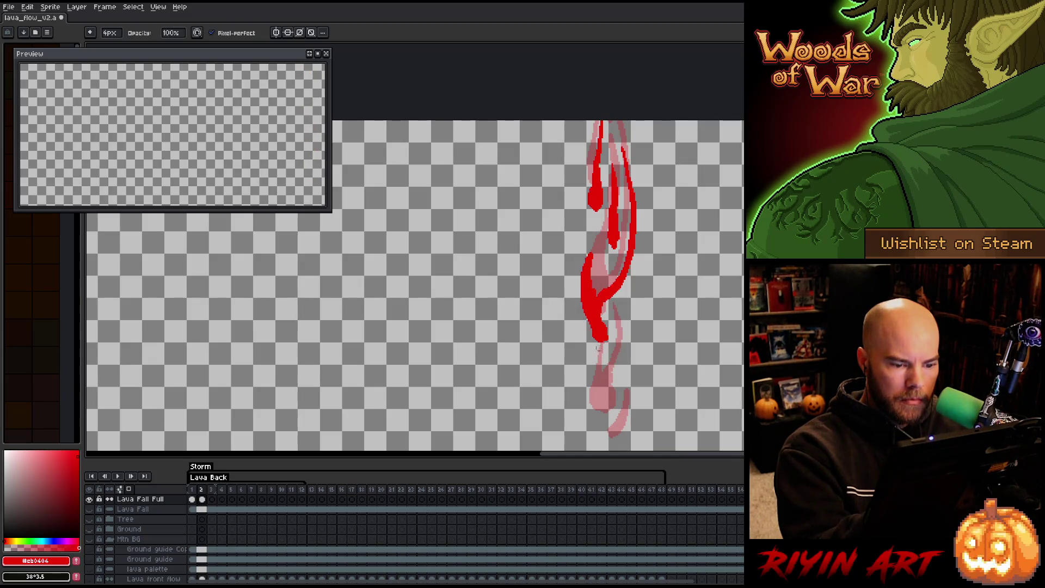
key(h)
drag(646, 374, 633, 333)
key(b)
mouse_move(587, 383)
mouse_down()
mouse_move(579, 377)
mouse_move(598, 380)
mouse_move(579, 311)
mouse_move(606, 299)
mouse_up()
key(e)
key(b)
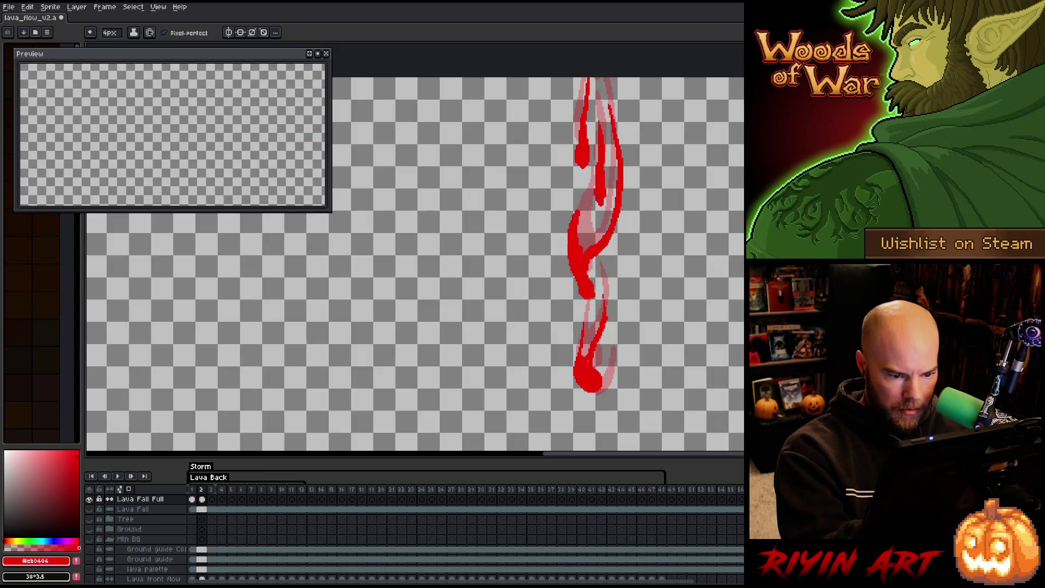
key(e)
key(b)
key(e)
key(b)
key(e)
key(b)
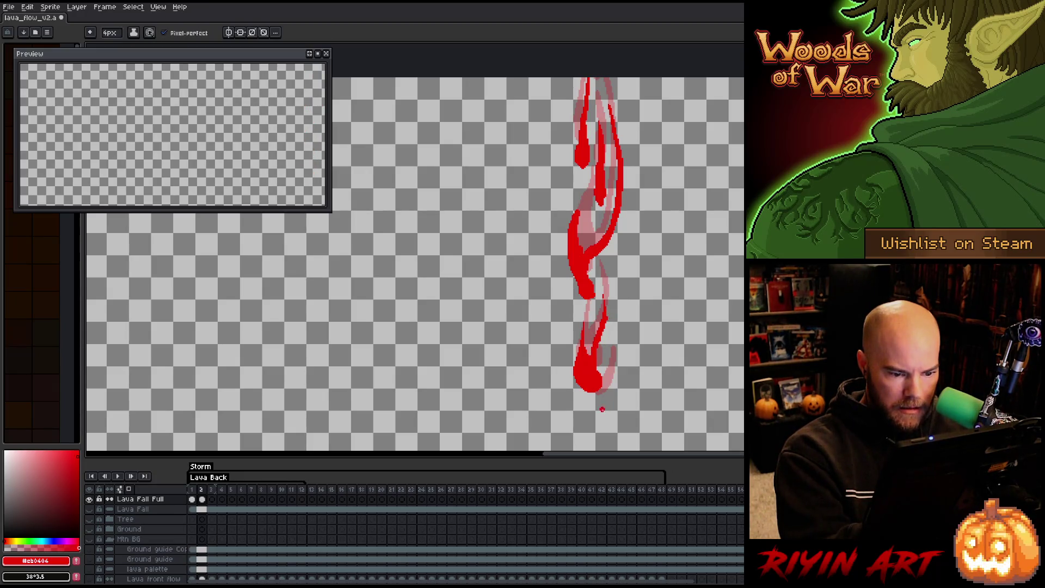
mouse_move(595, 415)
mouse_down()
mouse_move(612, 399)
mouse_move(585, 412)
mouse_up()
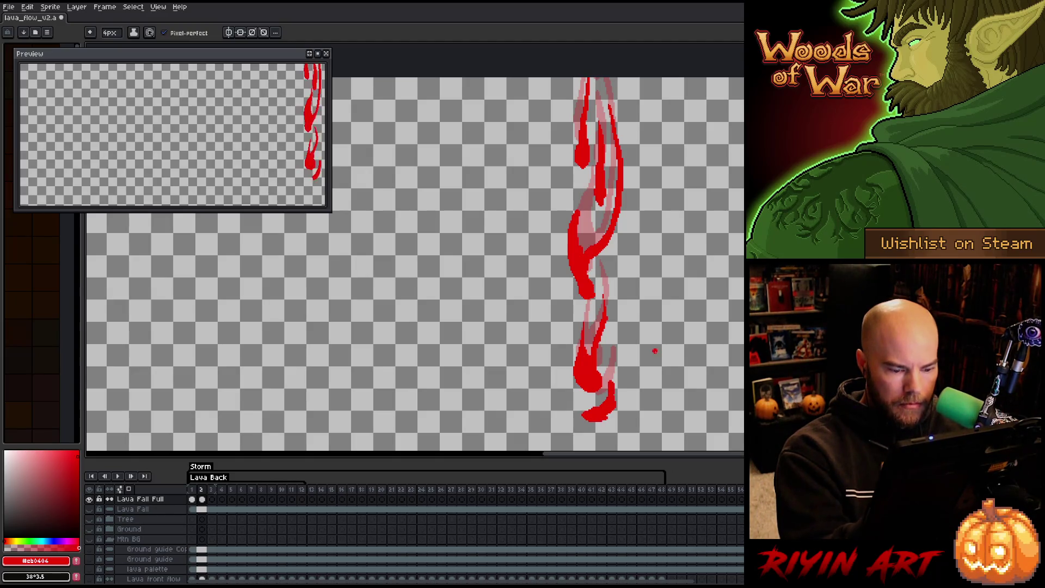
Isolate the lava layer, lasso beside its bottom, erase the lower right edge, then go to frame 3.
alt+click(90, 499)
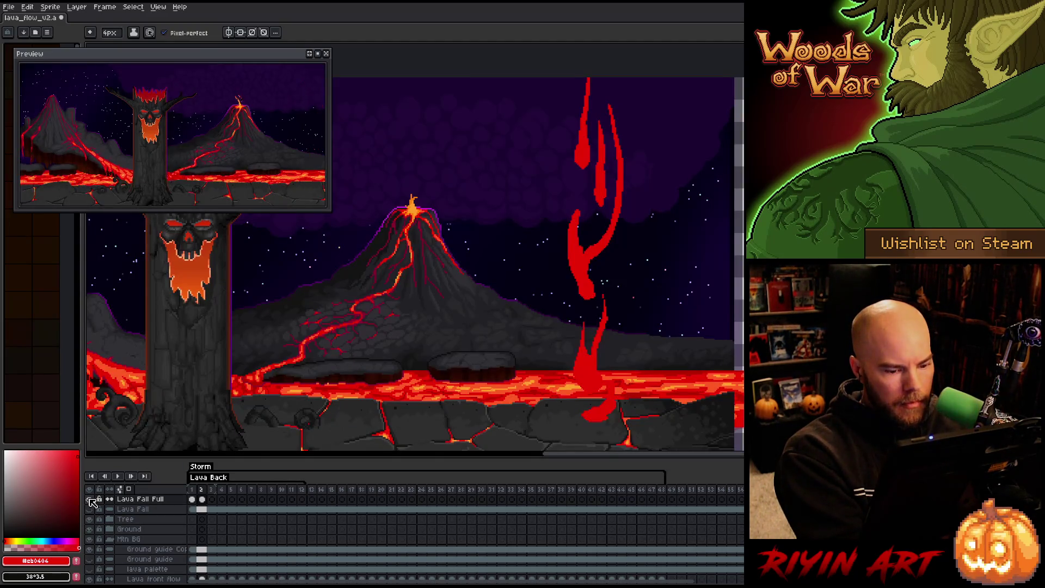
alt+click(90, 499)
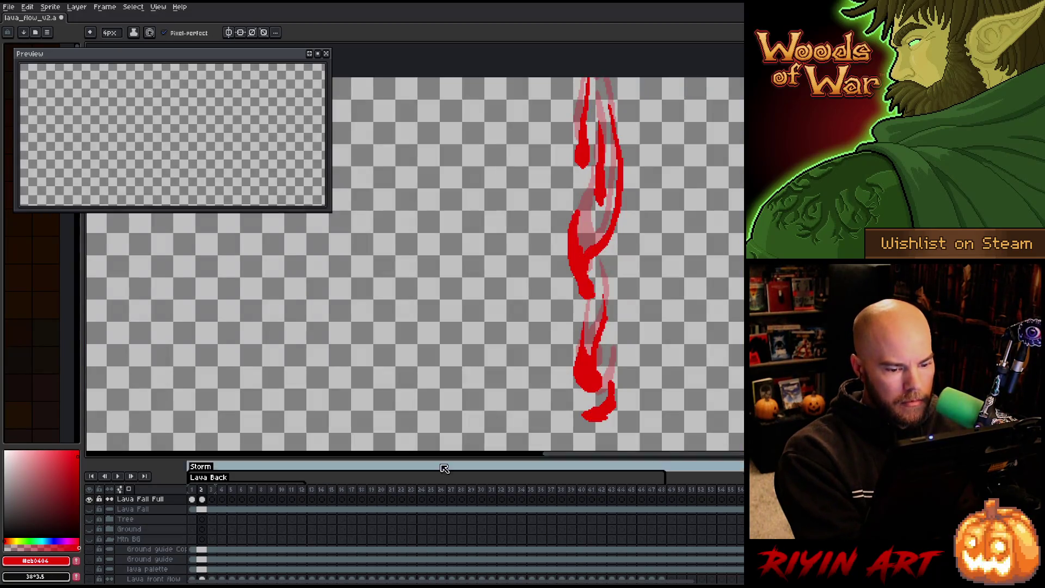
key(q)
mouse_move(619, 374)
mouse_down()
mouse_move(612, 428)
mouse_move(609, 399)
mouse_up()
key(b)
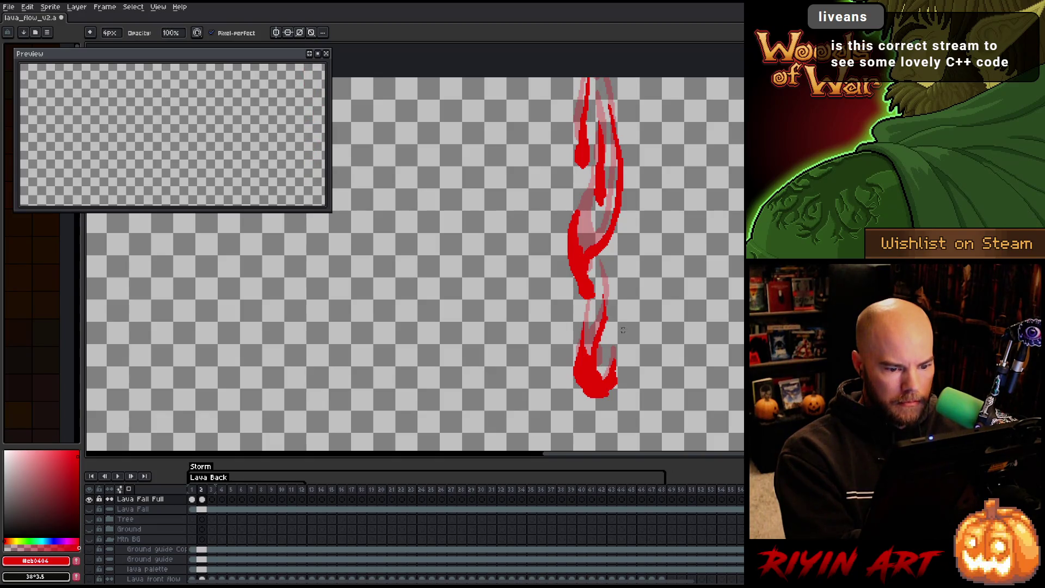
alt+click(89, 499)
alt+click(89, 498)
key(e)
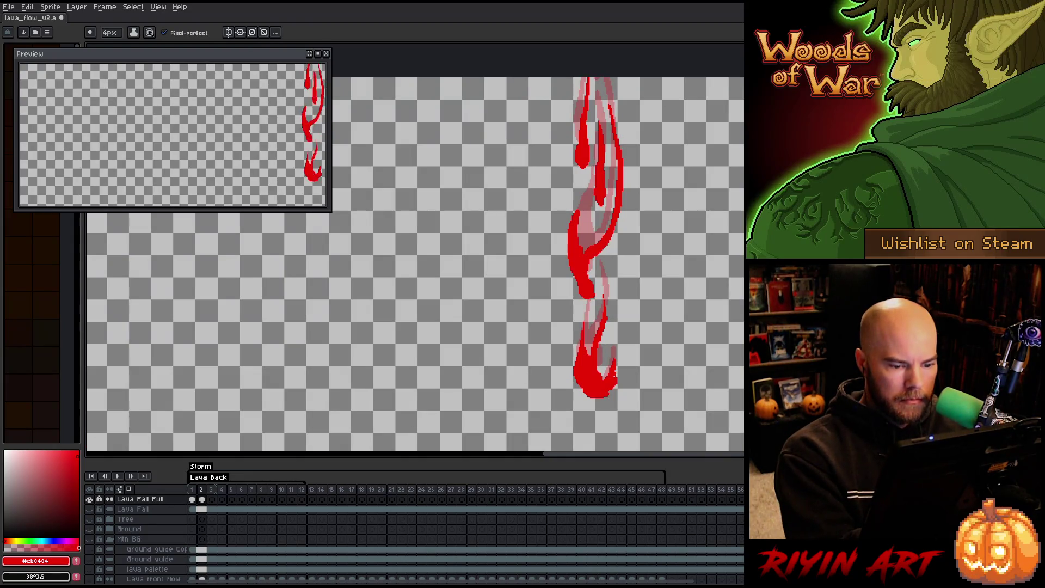
drag(617, 353, 612, 385)
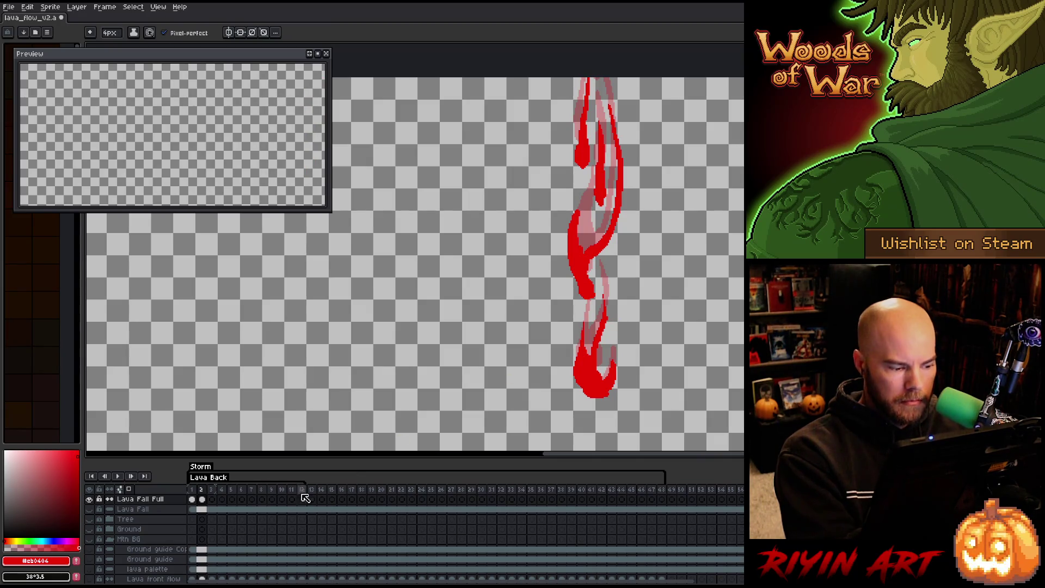
click(212, 499)
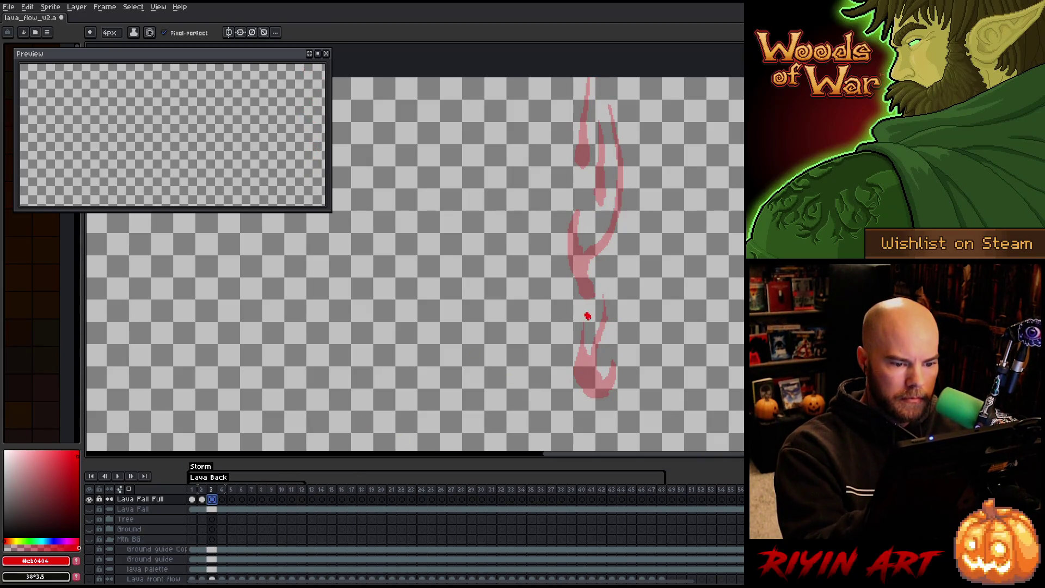
Paint and erase-shape a red streak on the left side of frame 3.
drag(578, 275, 588, 319)
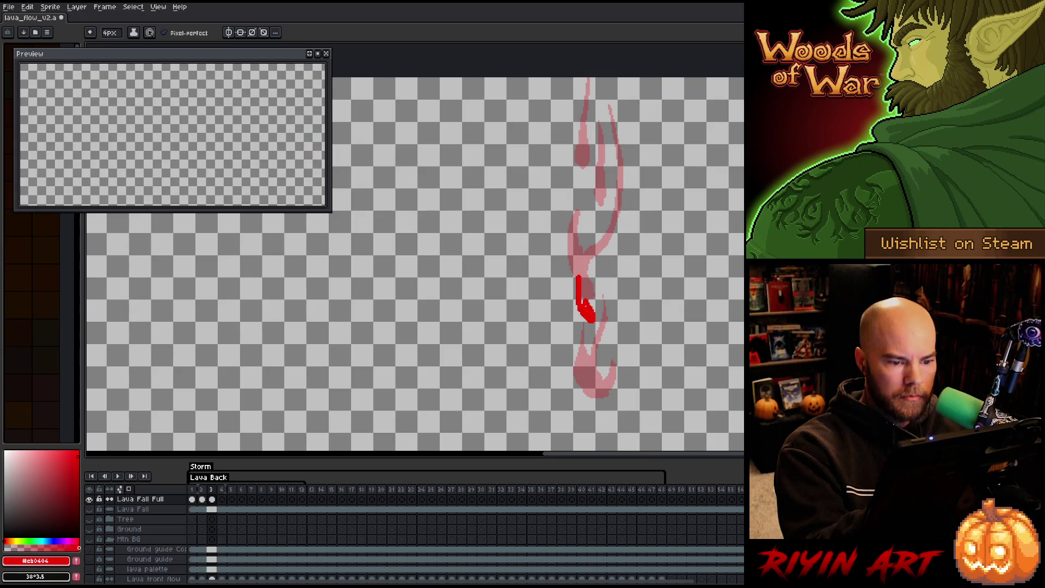
mouse_move(575, 272)
mouse_down()
mouse_move(579, 308)
mouse_move(568, 252)
mouse_up()
drag(569, 296, 593, 317)
key(e)
mouse_move(579, 272)
mouse_down()
mouse_move(587, 302)
mouse_move(576, 307)
mouse_move(585, 305)
mouse_up()
key(b)
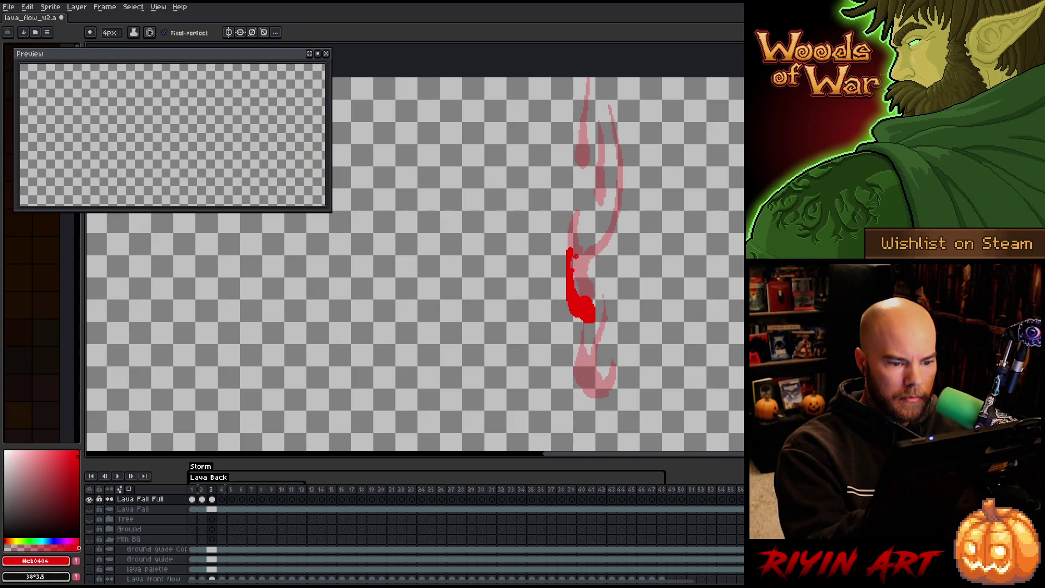
drag(572, 225, 569, 239)
key(e)
drag(572, 272, 572, 252)
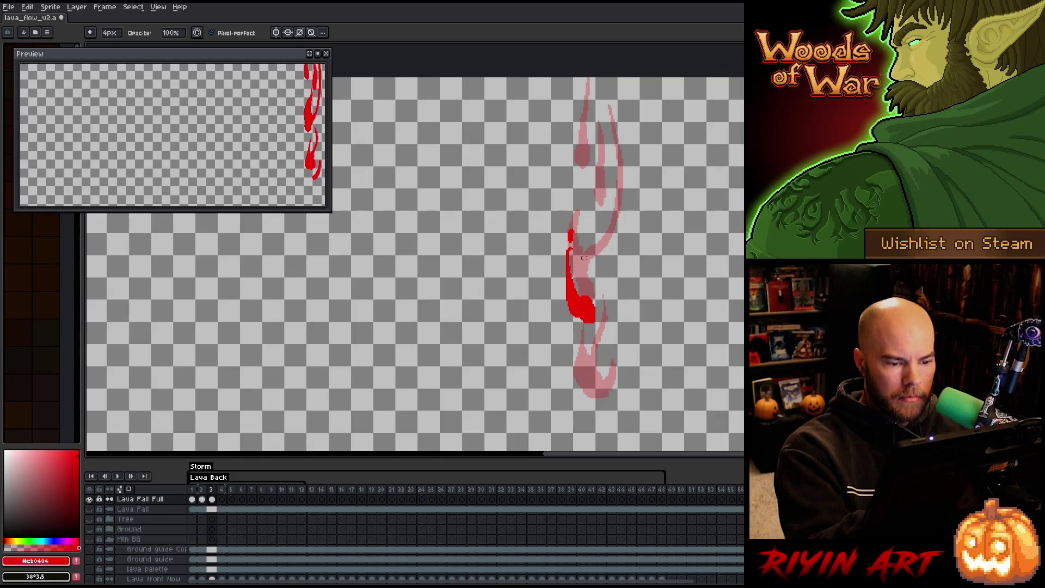
click(573, 246)
key(b)
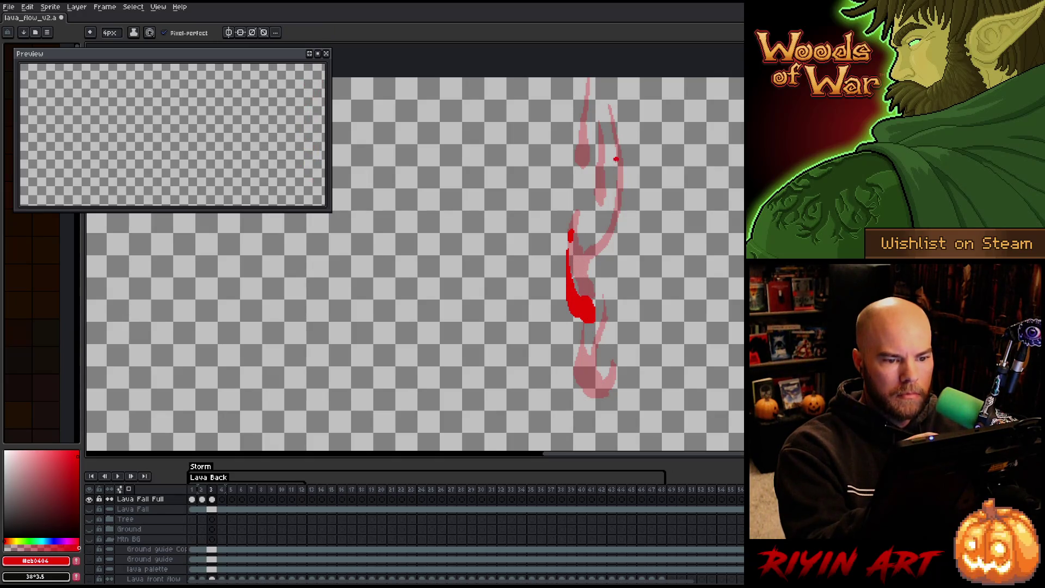
Draw a looped upper streak and a long straight right streak curving down to the base.
mouse_move(599, 218)
mouse_down()
mouse_move(600, 240)
mouse_move(601, 172)
mouse_move(598, 217)
mouse_up()
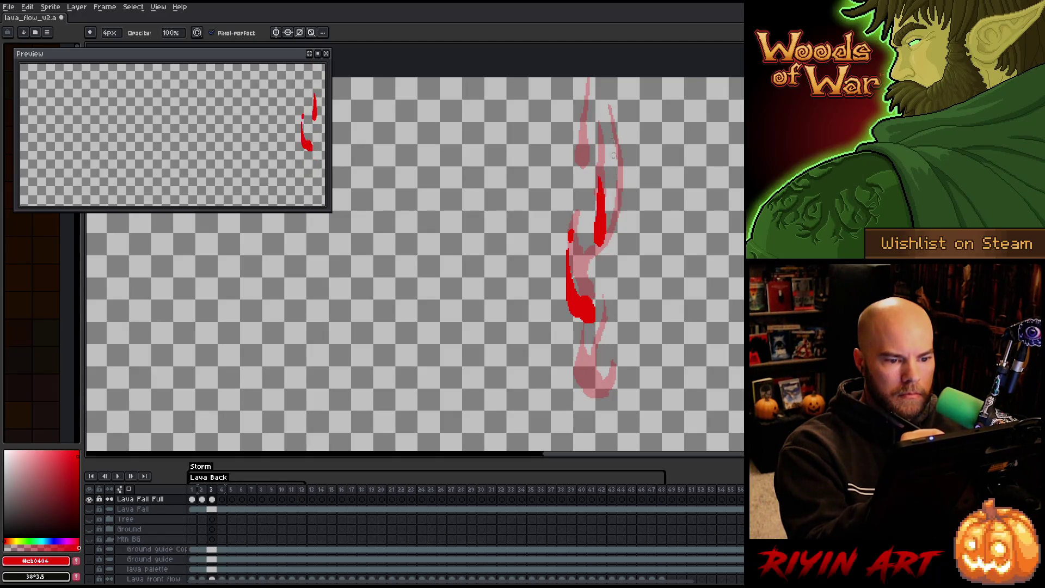
mouse_move(581, 173)
mouse_down()
mouse_move(585, 184)
mouse_move(586, 115)
mouse_move(583, 173)
mouse_move(589, 147)
mouse_move(617, 202)
mouse_move(593, 297)
mouse_up()
key(e)
key(b)
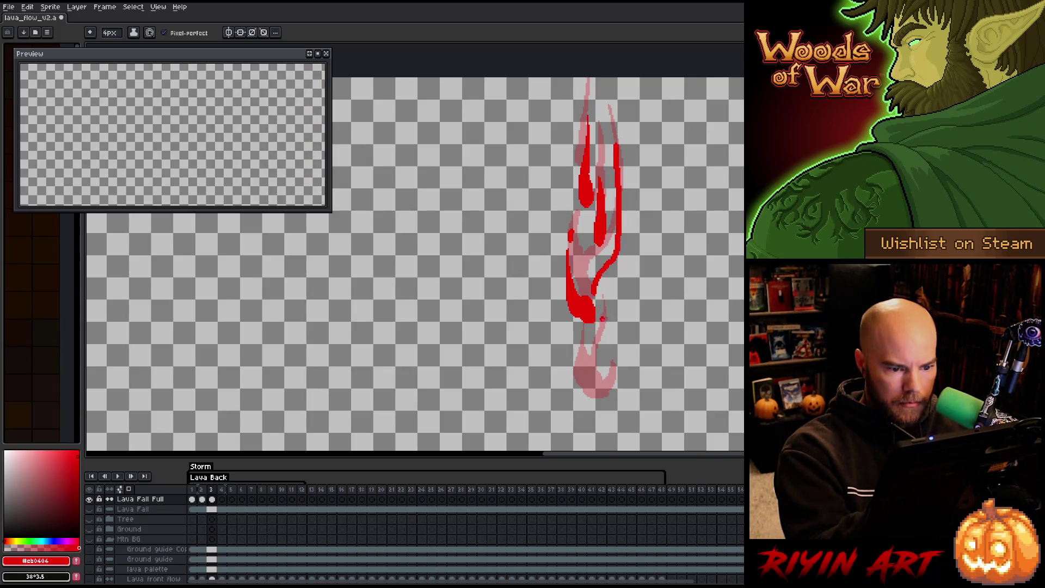
key(ctrl+z)
drag(592, 292, 623, 220)
key(ctrl+z)
mouse_move(592, 291)
mouse_down()
mouse_move(620, 258)
mouse_move(628, 197)
mouse_up()
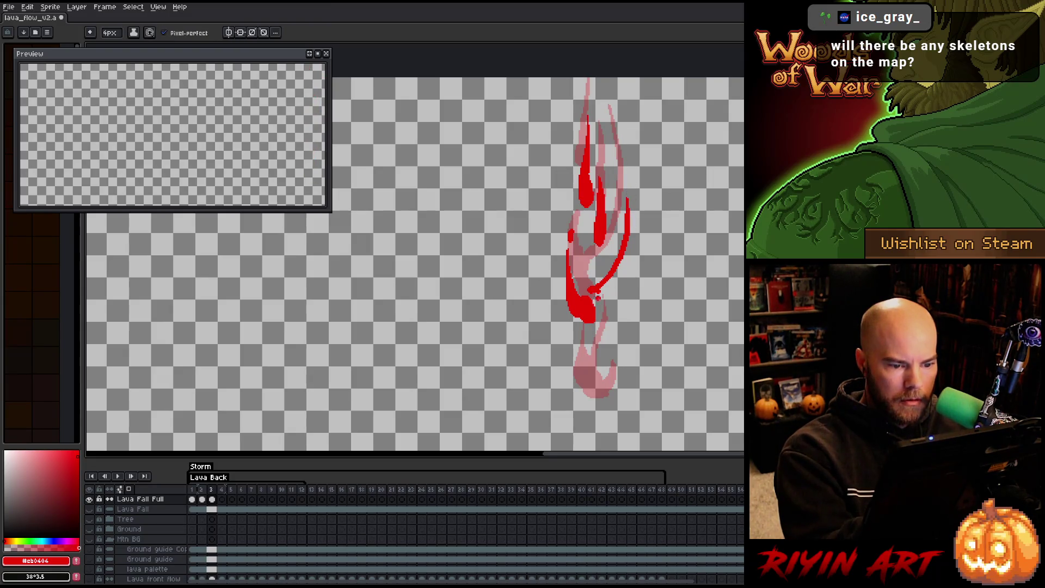
mouse_move(612, 322)
mouse_down()
mouse_move(592, 362)
mouse_move(615, 371)
mouse_move(607, 386)
mouse_move(628, 370)
mouse_move(622, 377)
mouse_up()
Fill the pink gap and widen the base swirl's left edge in red, then go to frame 4.
key(e)
key(b)
key(e)
key(b)
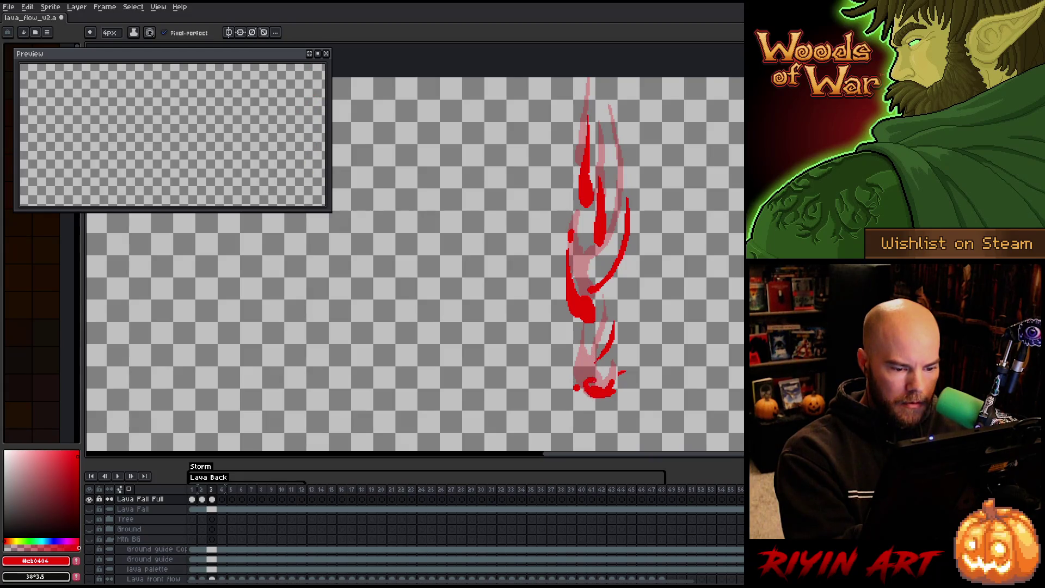
click(586, 391)
mouse_move(578, 381)
mouse_down()
mouse_move(570, 376)
mouse_move(603, 385)
mouse_up()
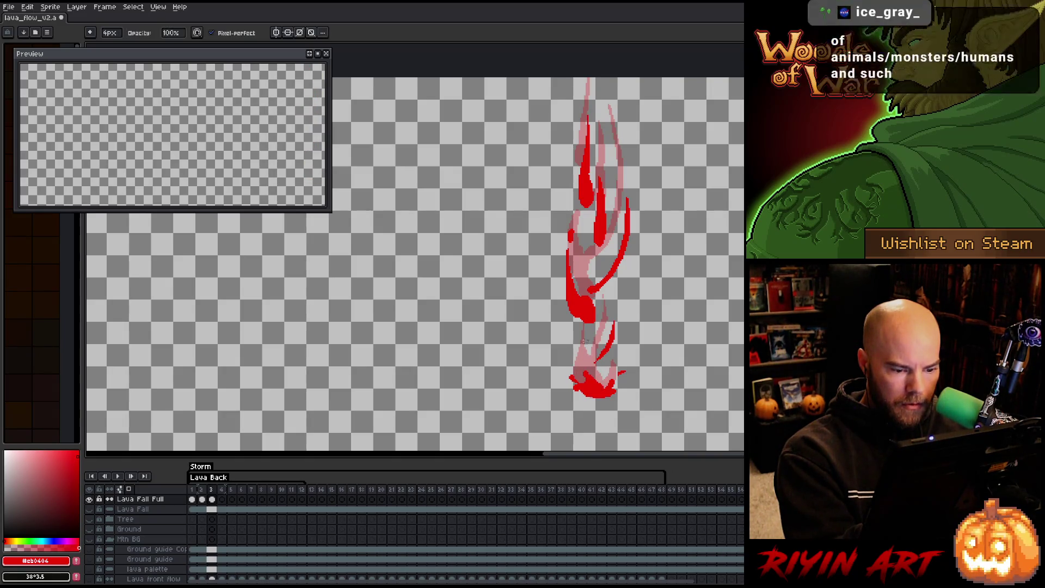
key(e)
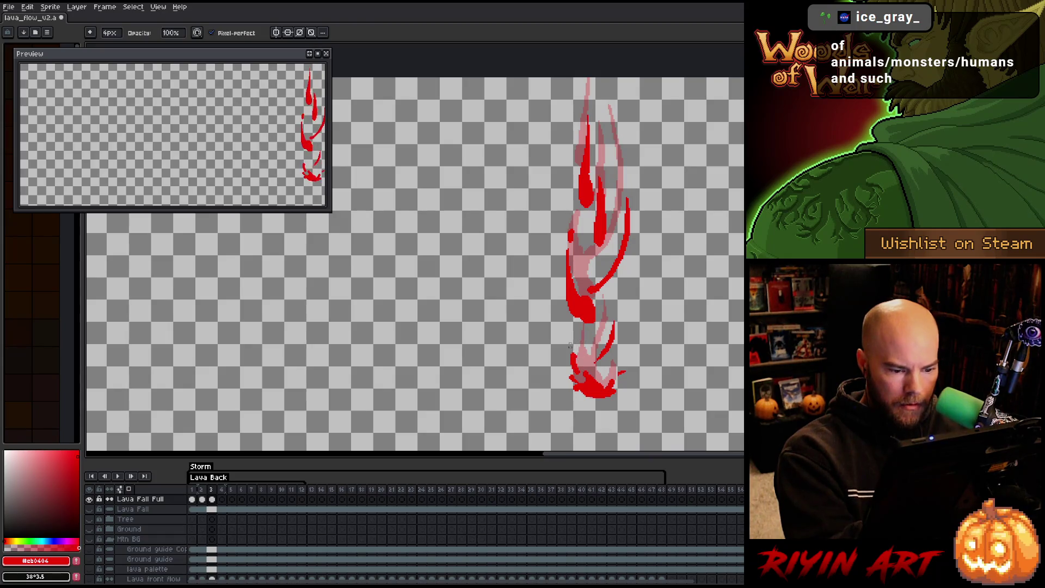
key(b)
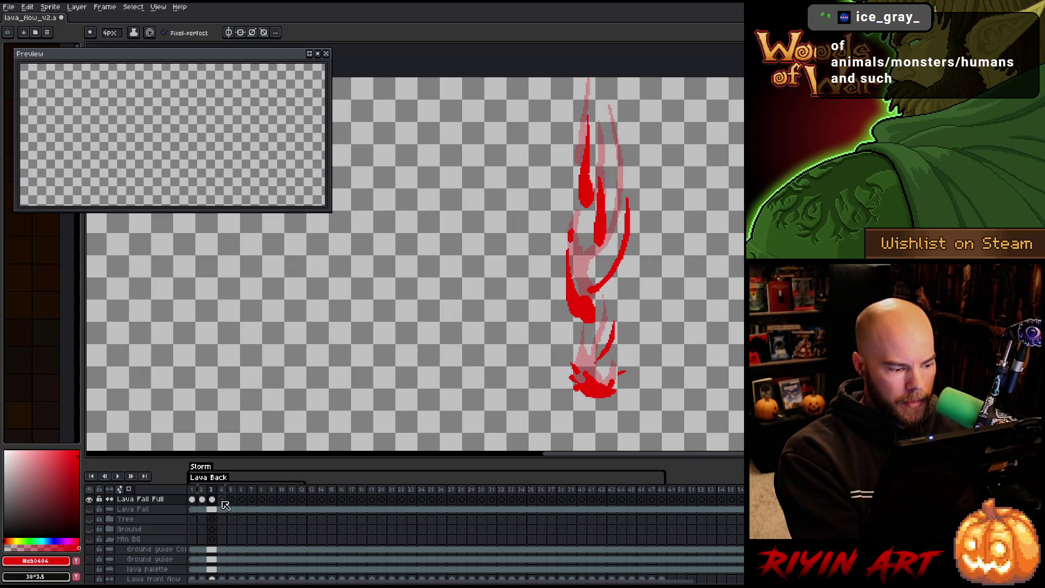
key(Right)
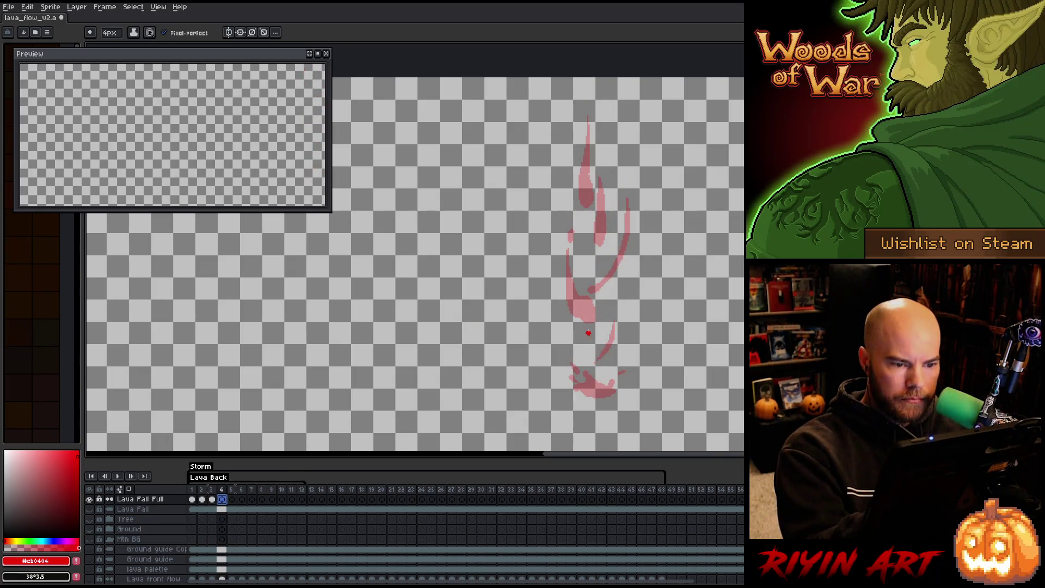
Draw a thick red arch coming down from the top edge of frame 4.
drag(587, 79, 578, 127)
key(ctrl+z)
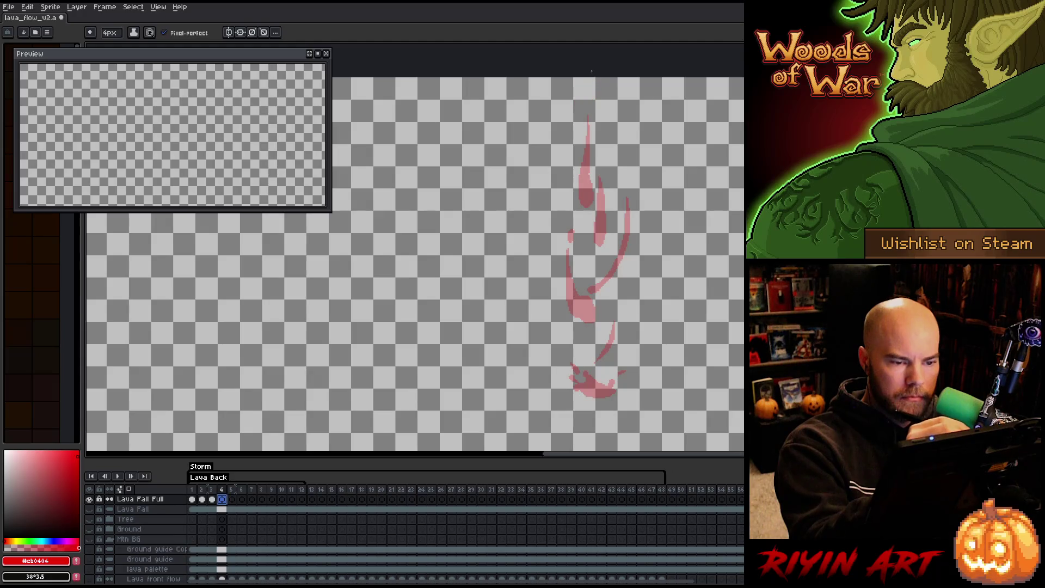
mouse_move(578, 78)
mouse_down()
mouse_move(576, 136)
mouse_move(576, 112)
mouse_move(608, 125)
mouse_up()
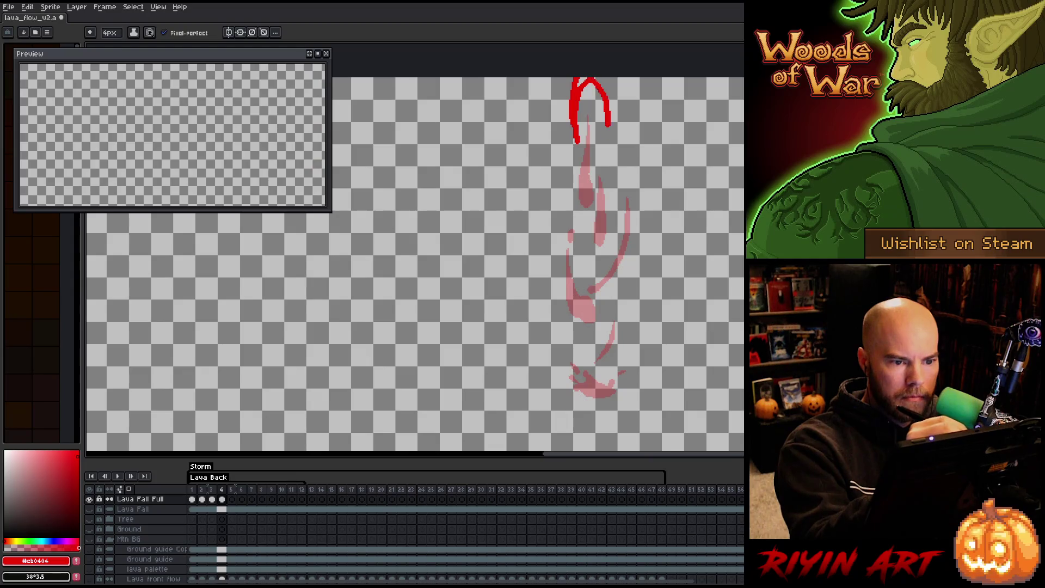
mouse_move(605, 86)
mouse_down()
mouse_move(612, 126)
mouse_move(609, 98)
mouse_up()
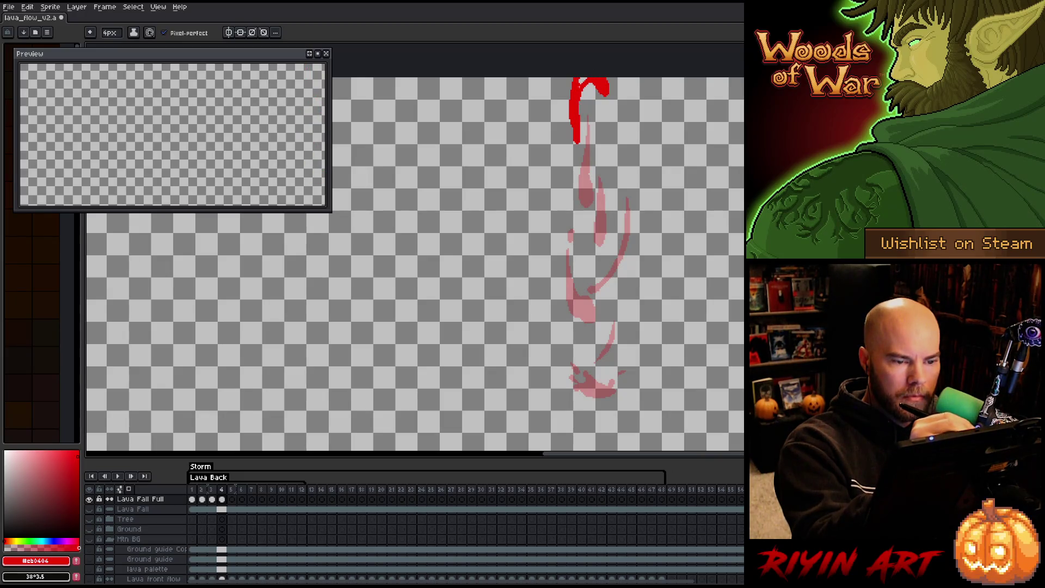
Draw a thin falling red streak below the arch ending in a small blob.
drag(586, 188, 589, 224)
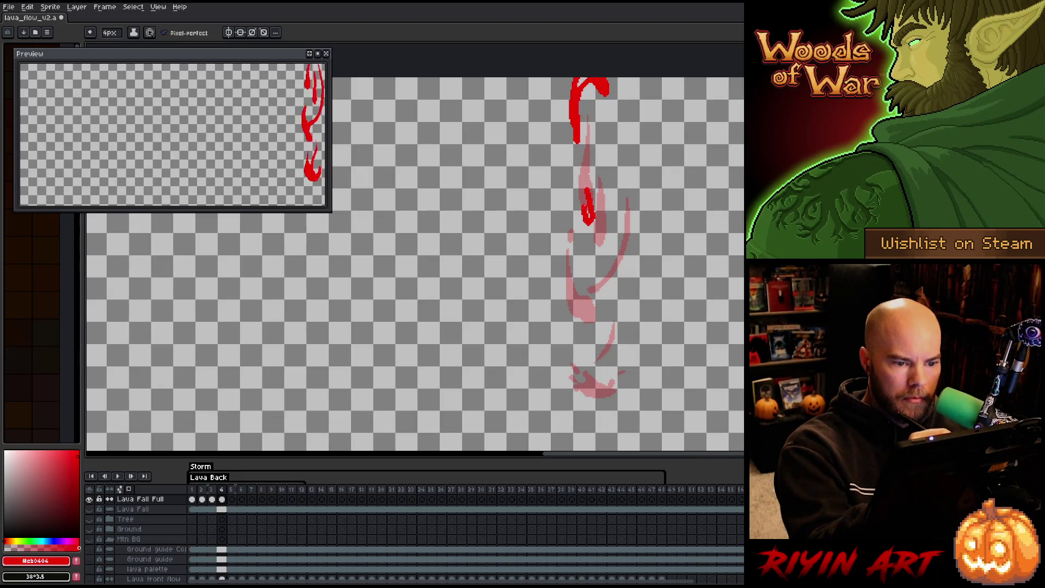
drag(588, 148, 587, 207)
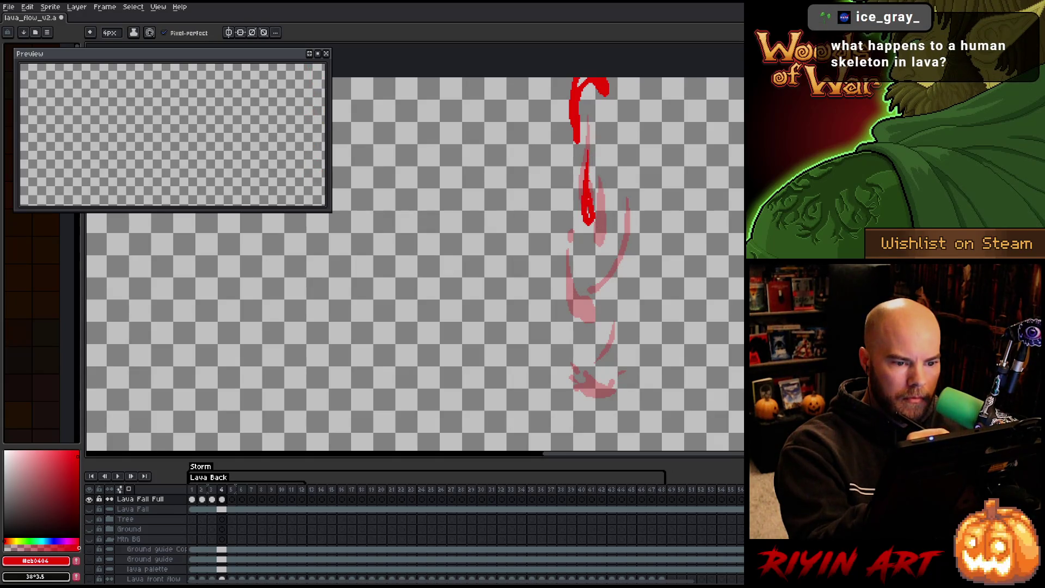
drag(600, 251, 601, 263)
drag(598, 209, 601, 256)
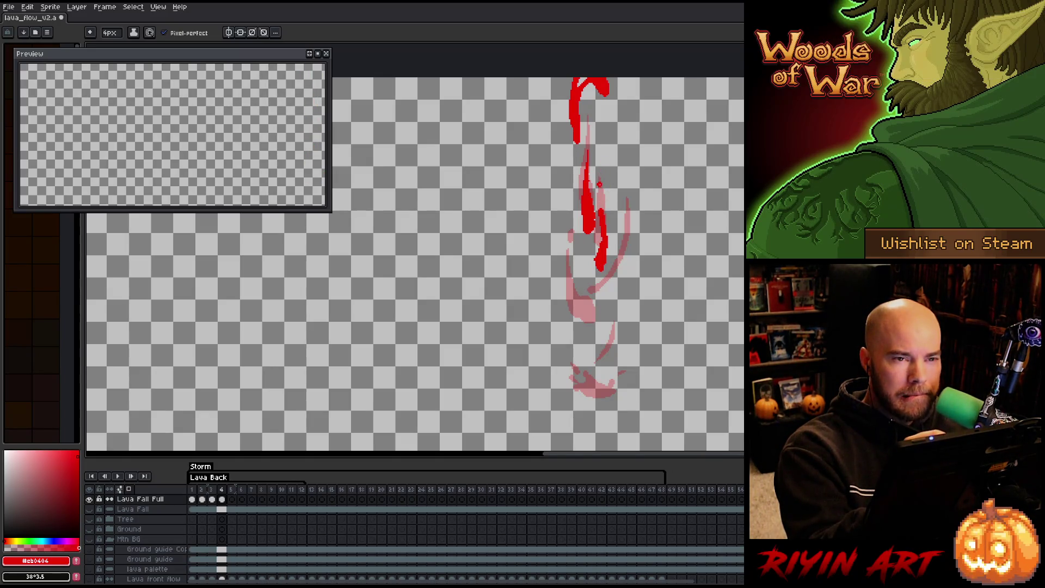
key(e)
key(b)
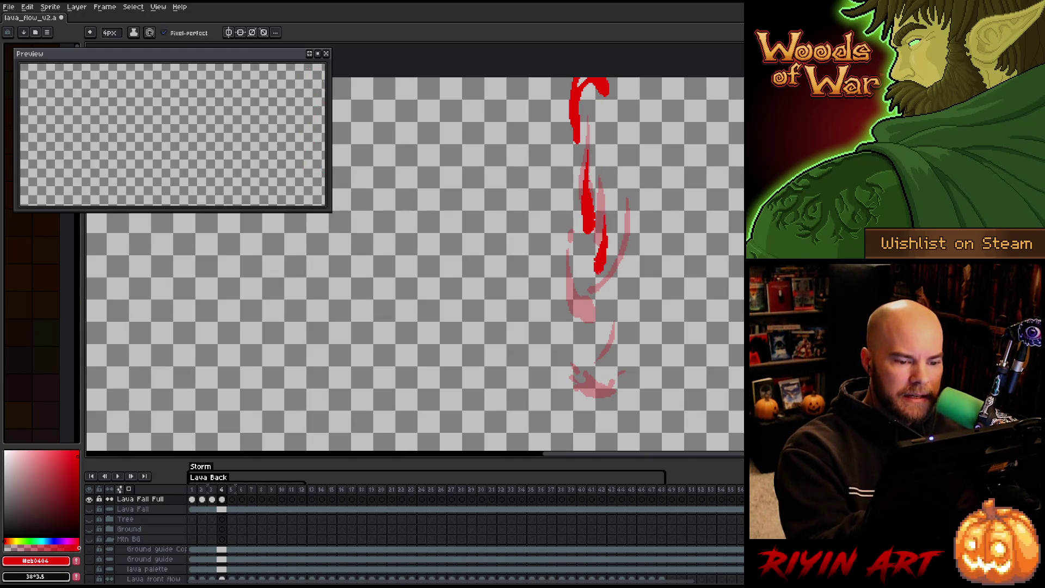
key(e)
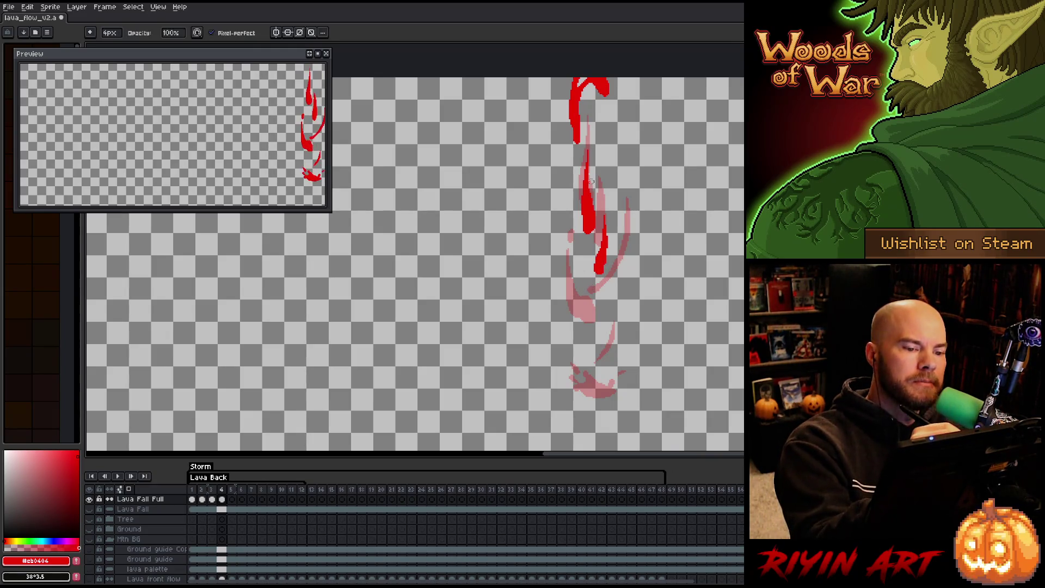
key(b)
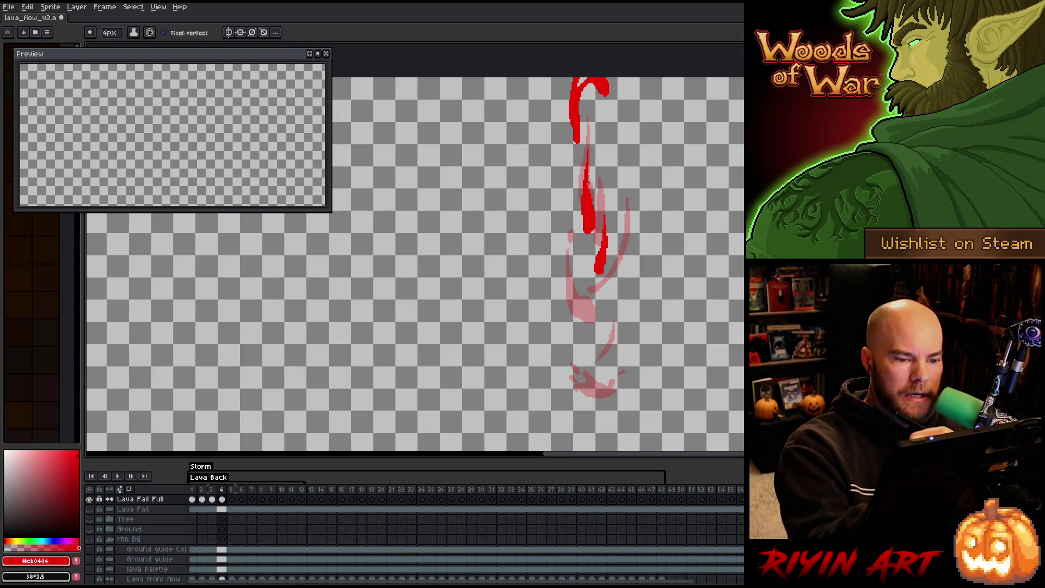
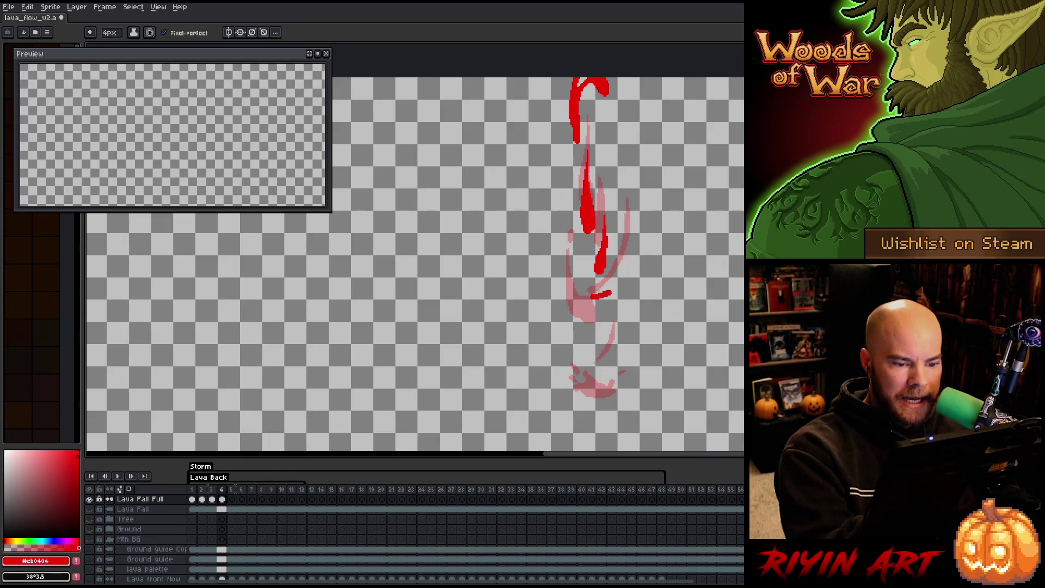
On frame 4, draw a curved red side streak, a hooked drip below it and a small dab.
drag(595, 305, 631, 271)
key(ctrl+z)
drag(594, 308, 629, 275)
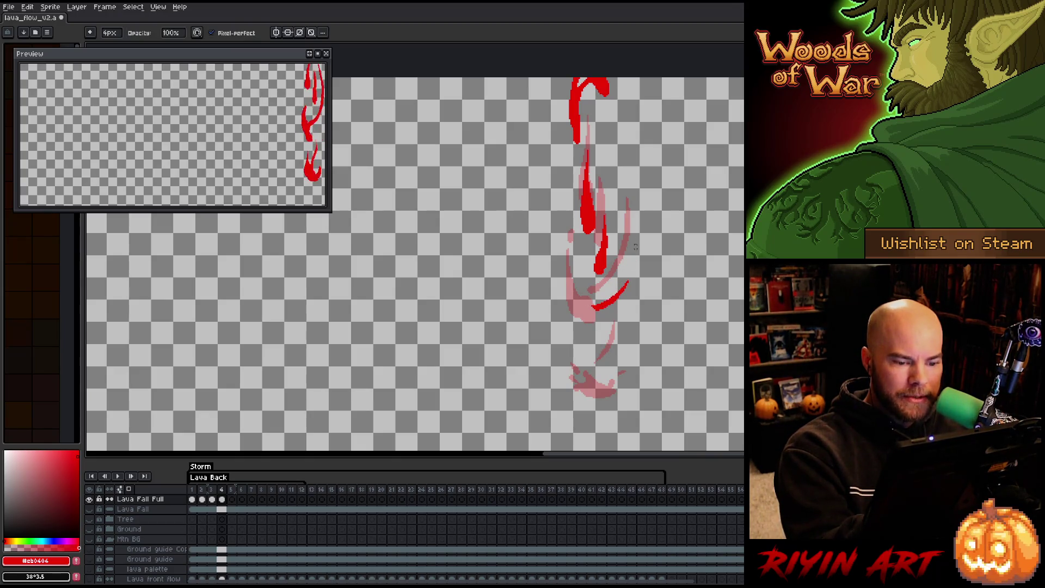
mouse_move(586, 324)
mouse_down()
mouse_move(601, 335)
mouse_move(569, 290)
mouse_move(568, 250)
mouse_up()
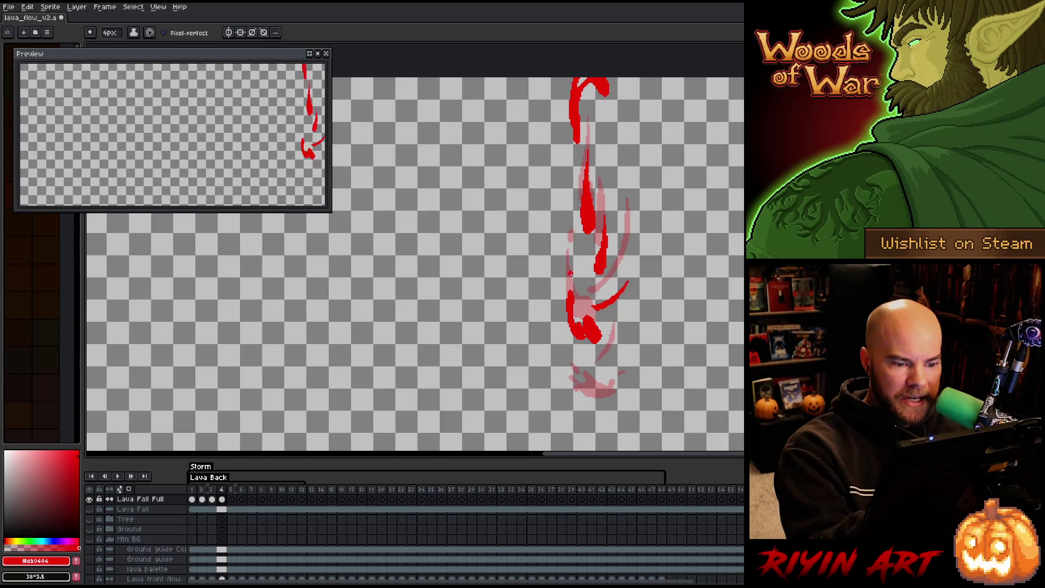
click(571, 269)
Draw a curved stroke near the lava's base, then undo it and erase the lower stroke's upper part.
key(e)
key(b)
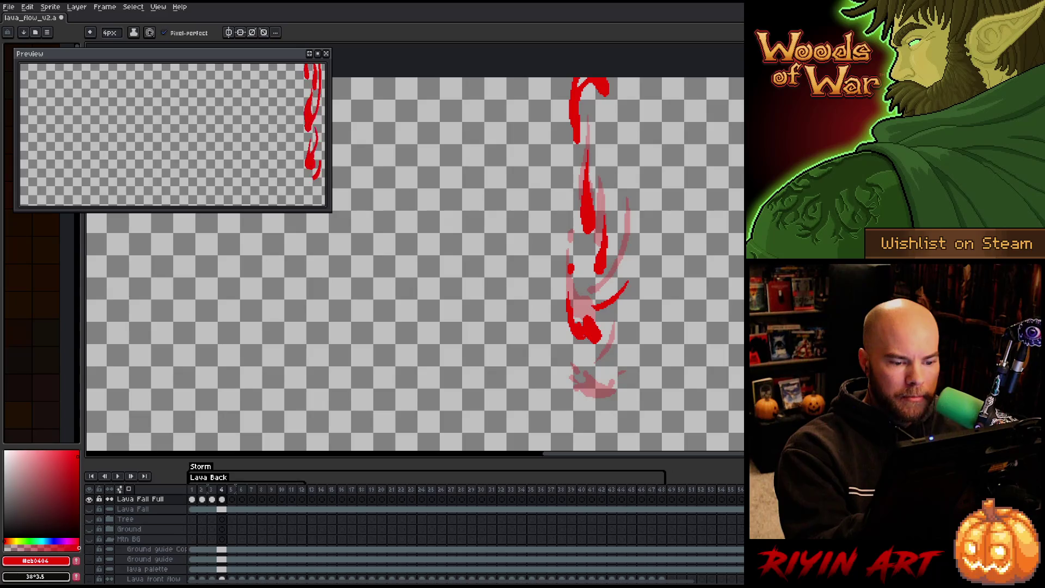
drag(597, 366, 621, 344)
key(ctrl+z)
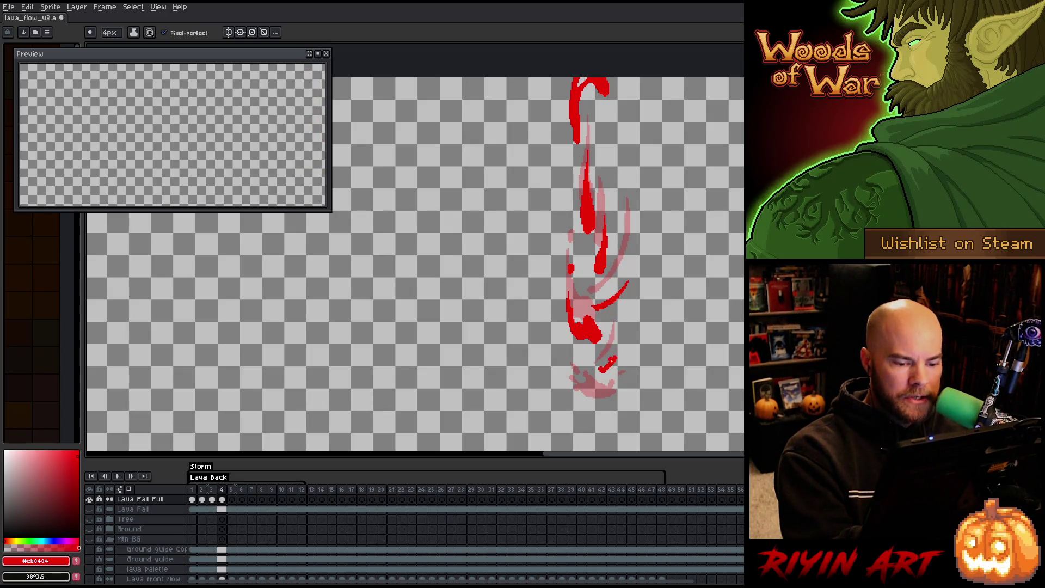
key(e)
mouse_move(604, 366)
mouse_down()
mouse_move(623, 351)
mouse_move(618, 360)
mouse_up()
key(b)
Erase the stray red dot near the splash.
key(e)
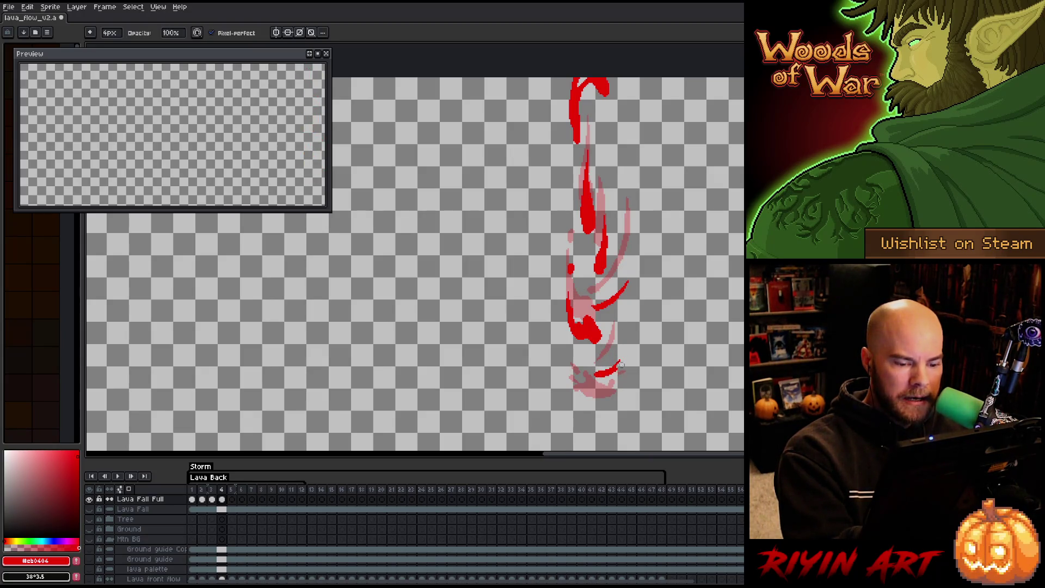
key(b)
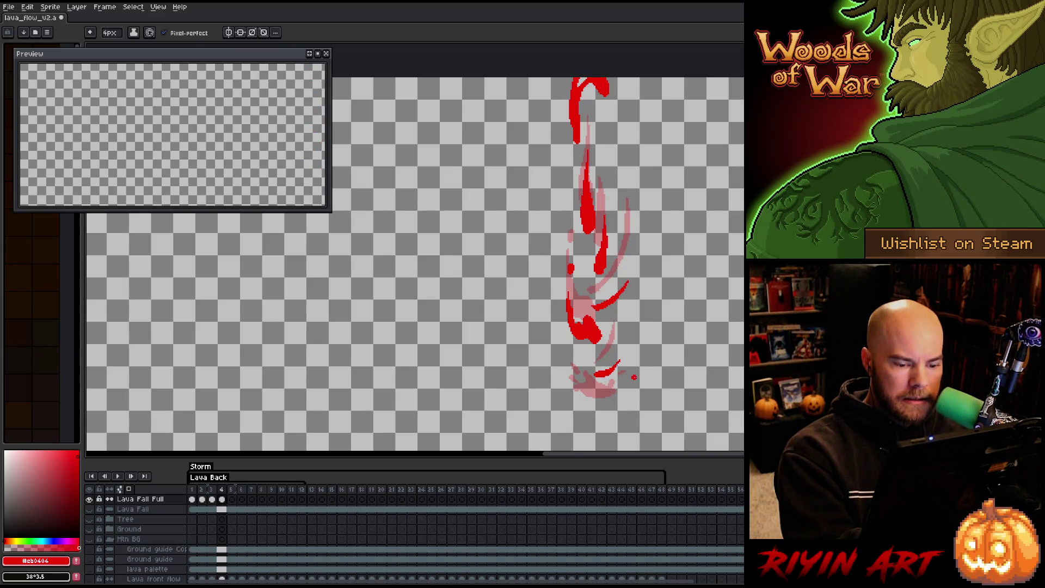
key(e)
key(b)
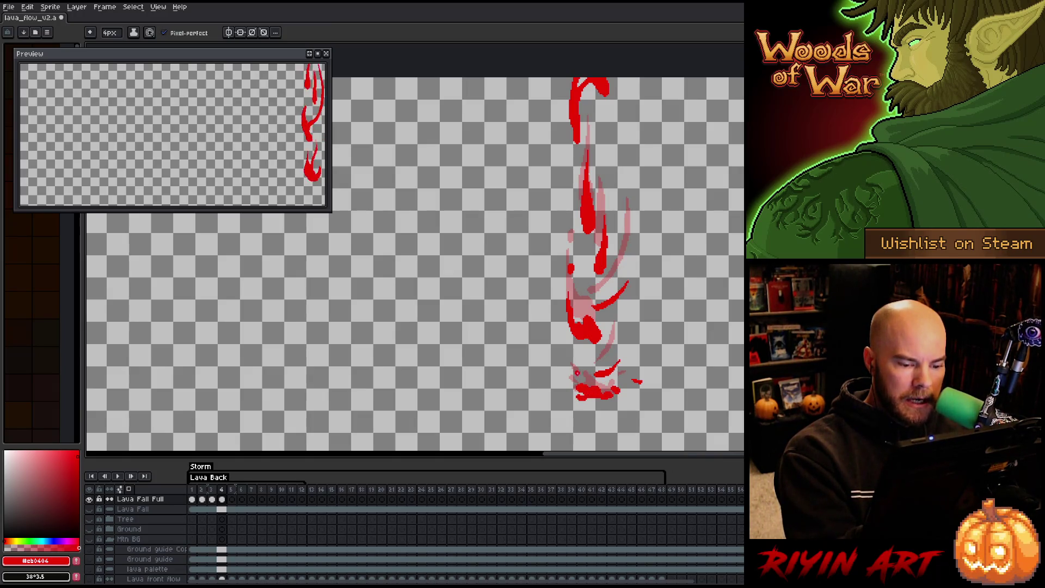
key(e)
click(585, 405)
key(b)
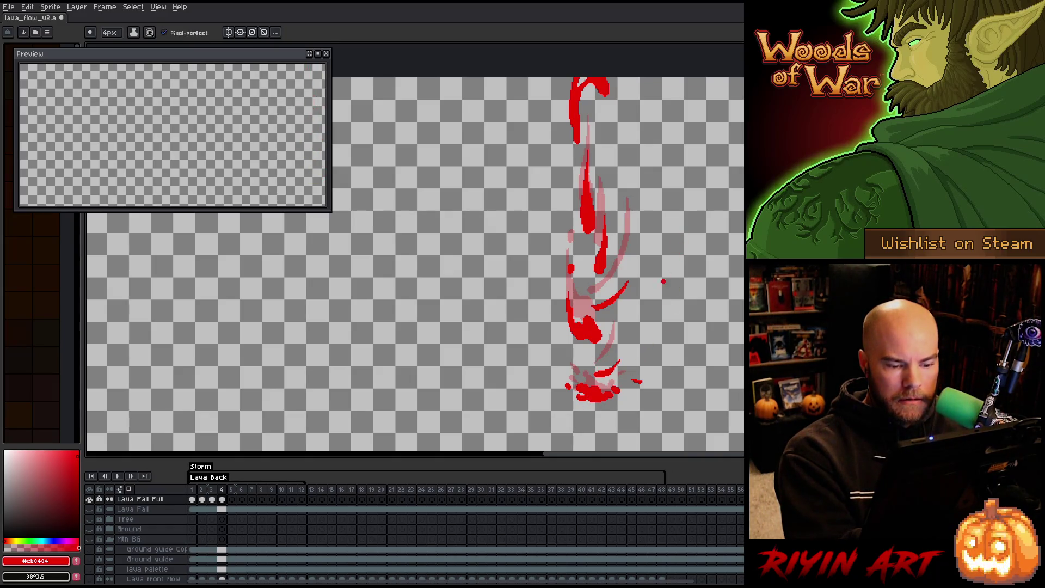
Lasso-shift the bottom splash into place, then sketch a first curved stroke on frame 5.
key(m)
mouse_move(627, 411)
mouse_down()
mouse_move(596, 381)
mouse_move(607, 398)
mouse_up()
key(ctrl+d)
key(b)
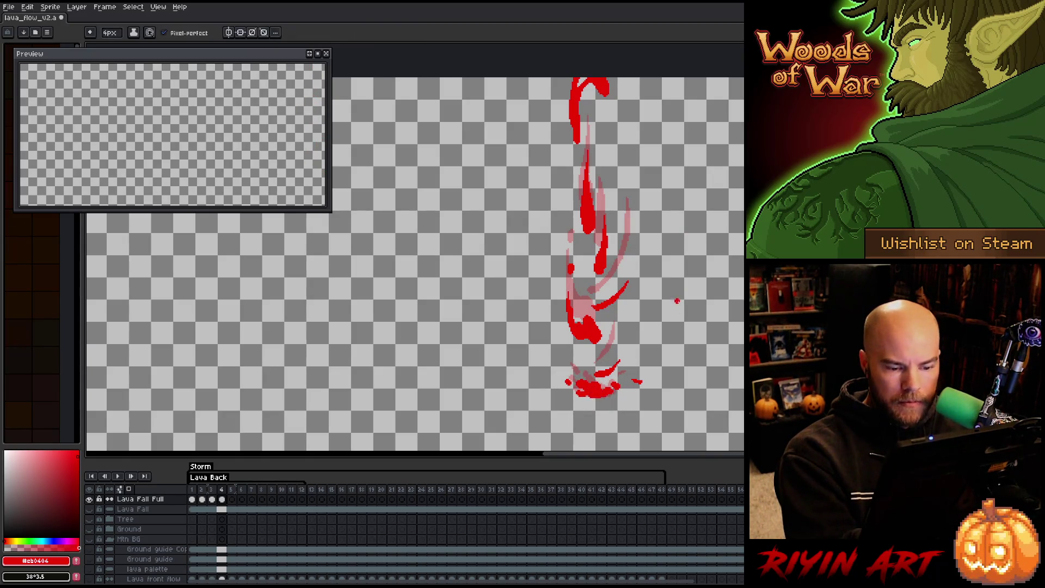
key(Right)
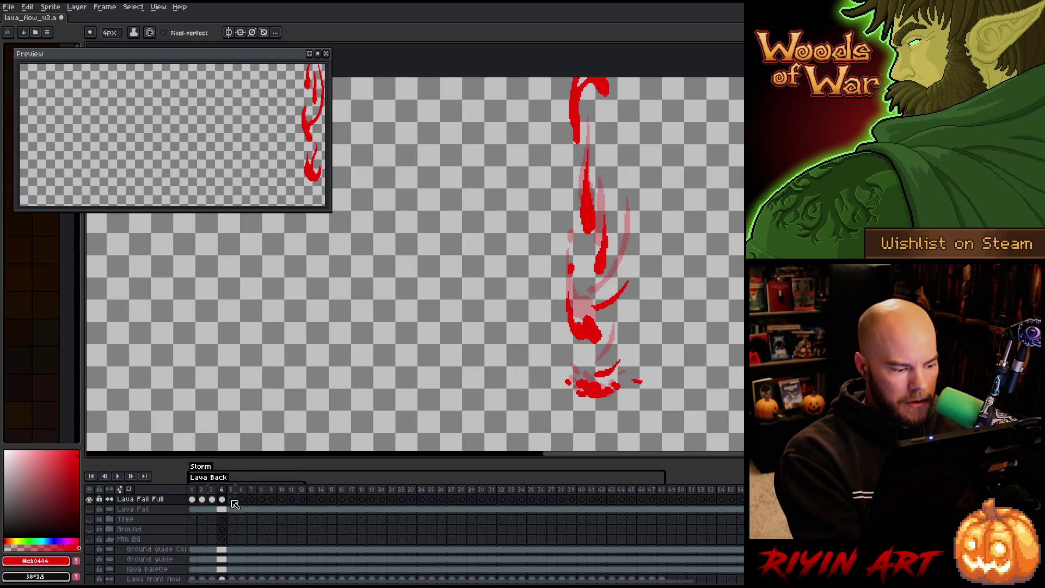
drag(598, 314, 629, 299)
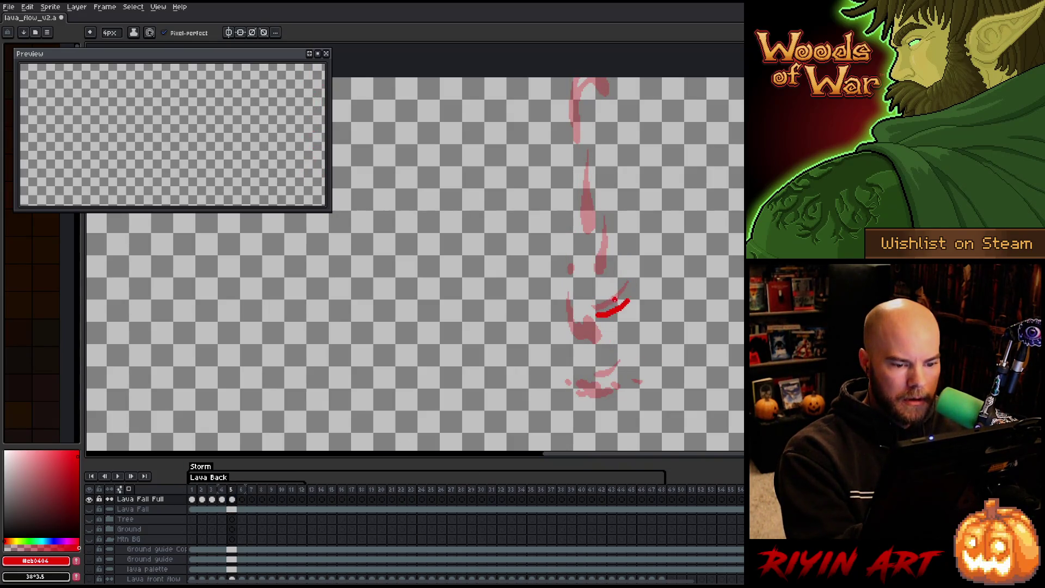
Redraw frame 5's curved streak, trim it, and extend it along its left side.
key(ctrl+z)
drag(597, 330, 634, 315)
key(e)
key(b)
key(e)
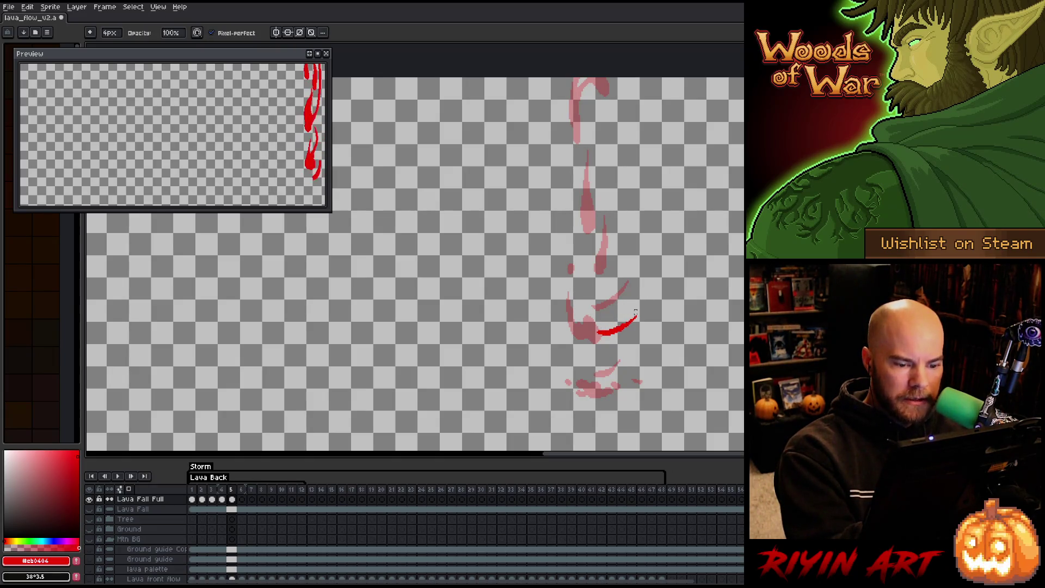
key(b)
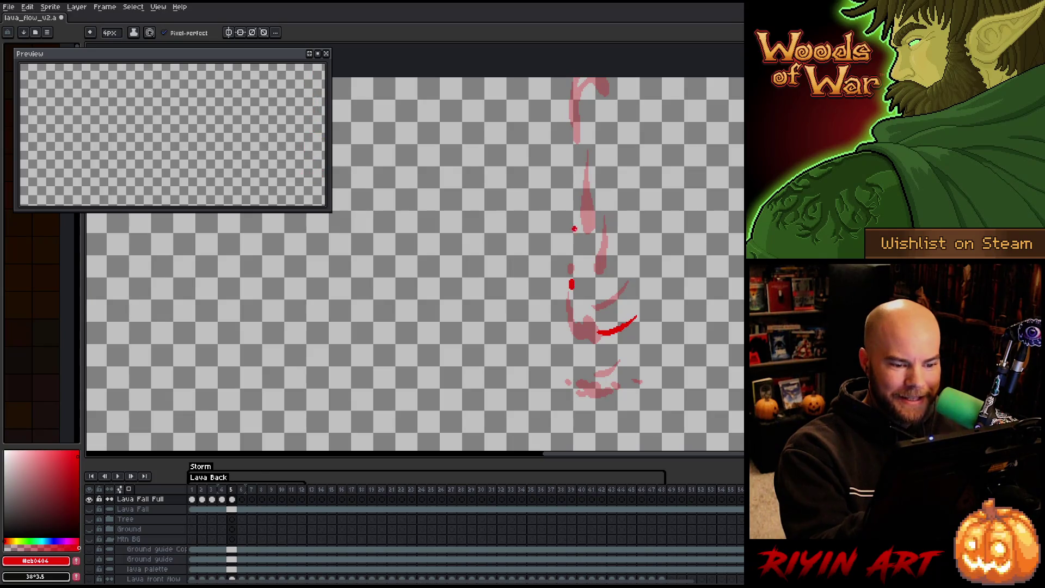
drag(568, 333, 580, 364)
key(e)
key(b)
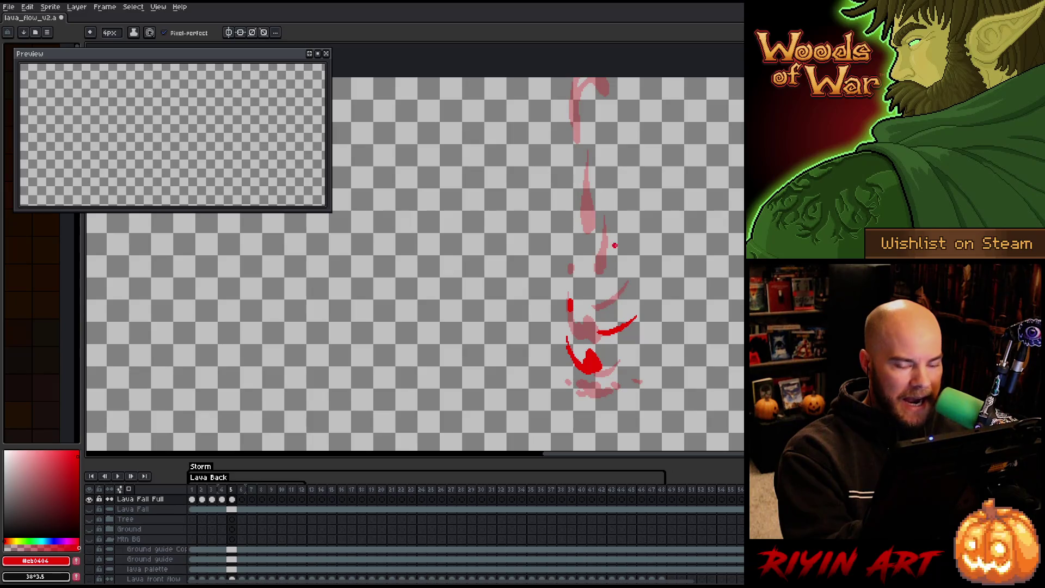
Add a red arc at the lava's bottom with splash pixels beside it.
drag(578, 387, 623, 375)
key(b)
key(e)
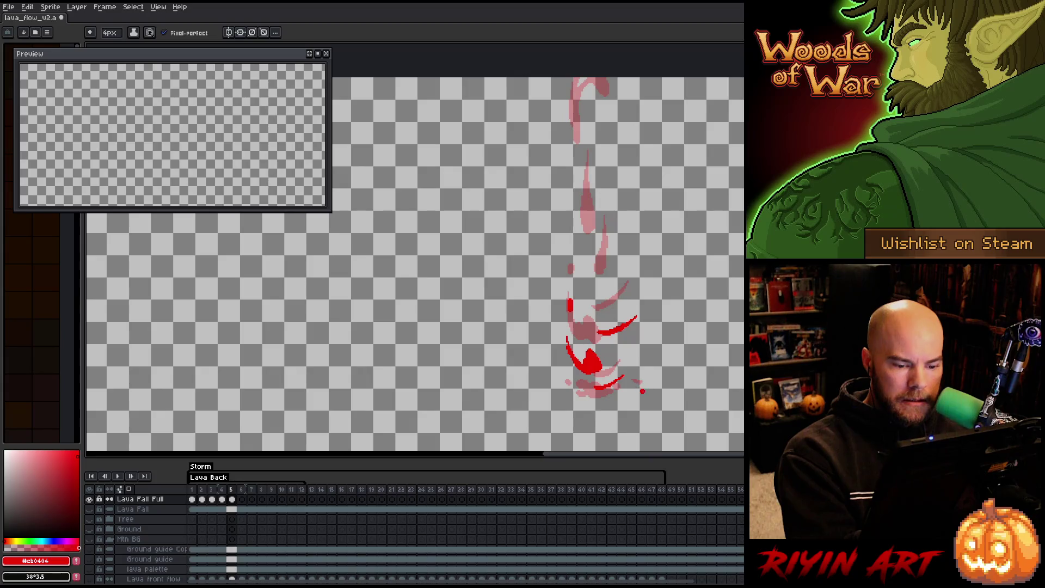
key(b)
key(b)
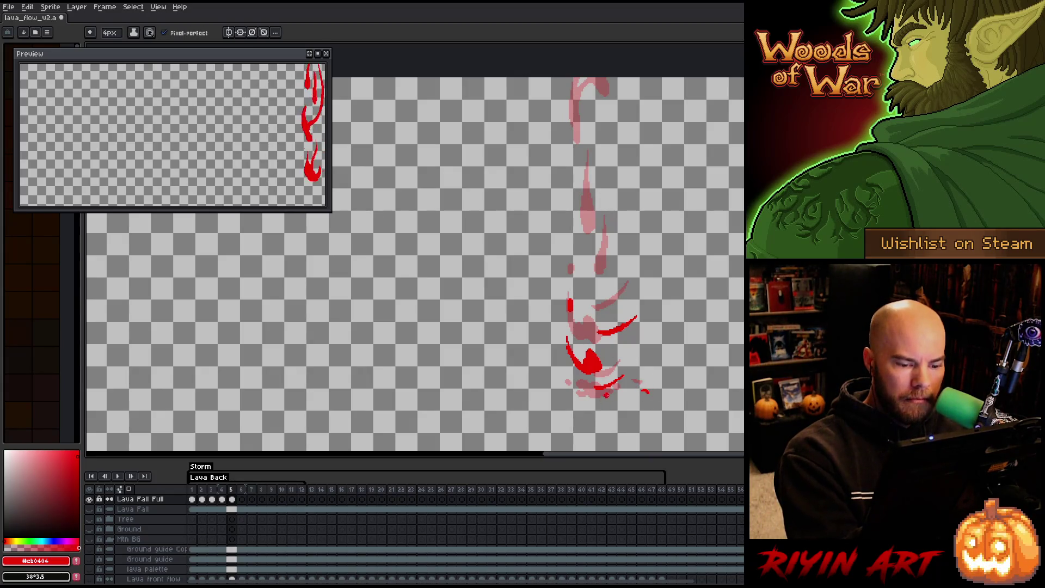
drag(578, 391, 598, 393)
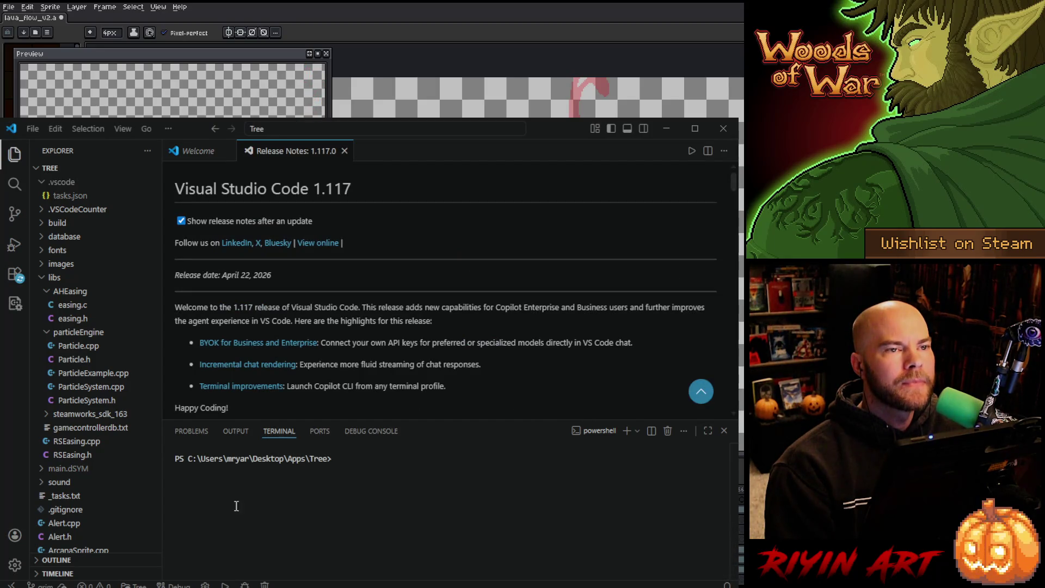
click(345, 151)
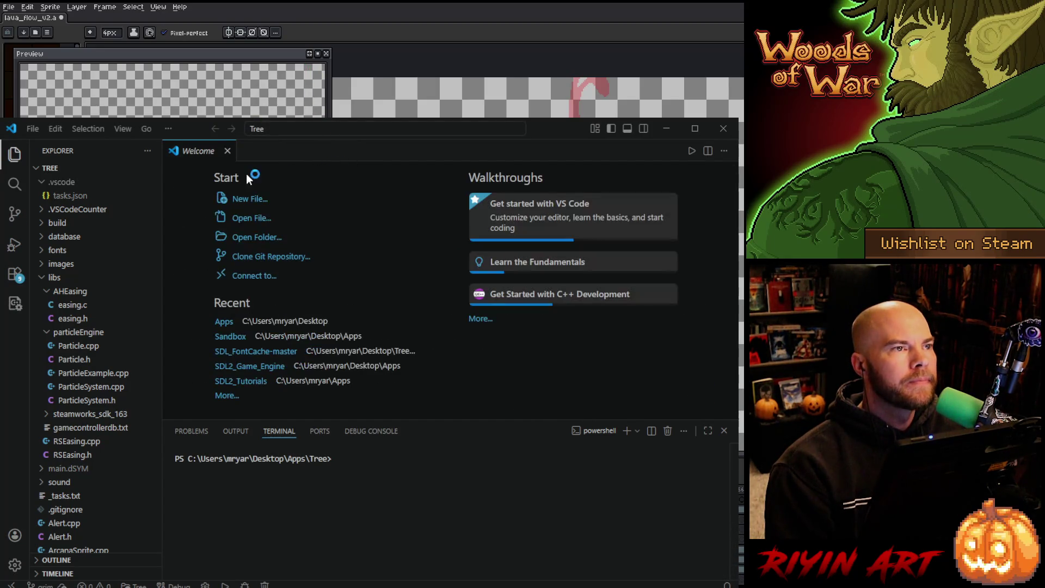
click(226, 151)
scroll(116, 447, down, 3)
scroll(116, 447, down, 15)
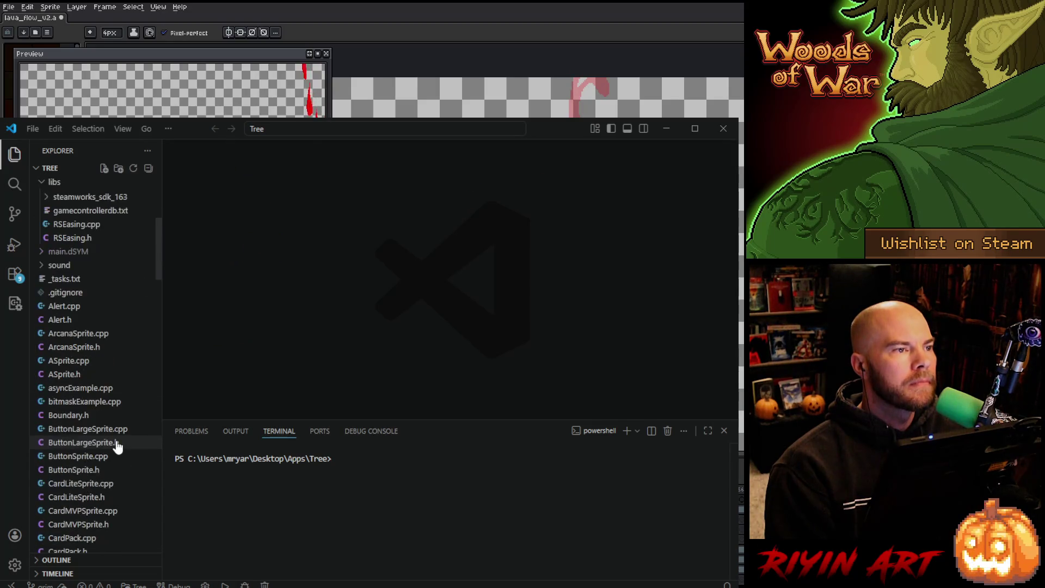
scroll(105, 425, down, 5)
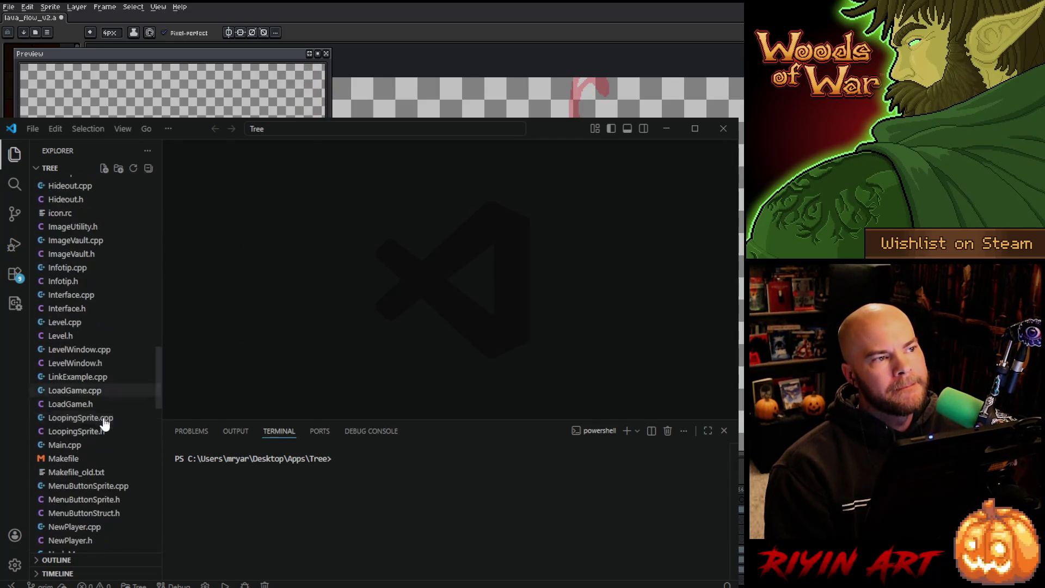
click(79, 322)
scroll(291, 327, up, 5)
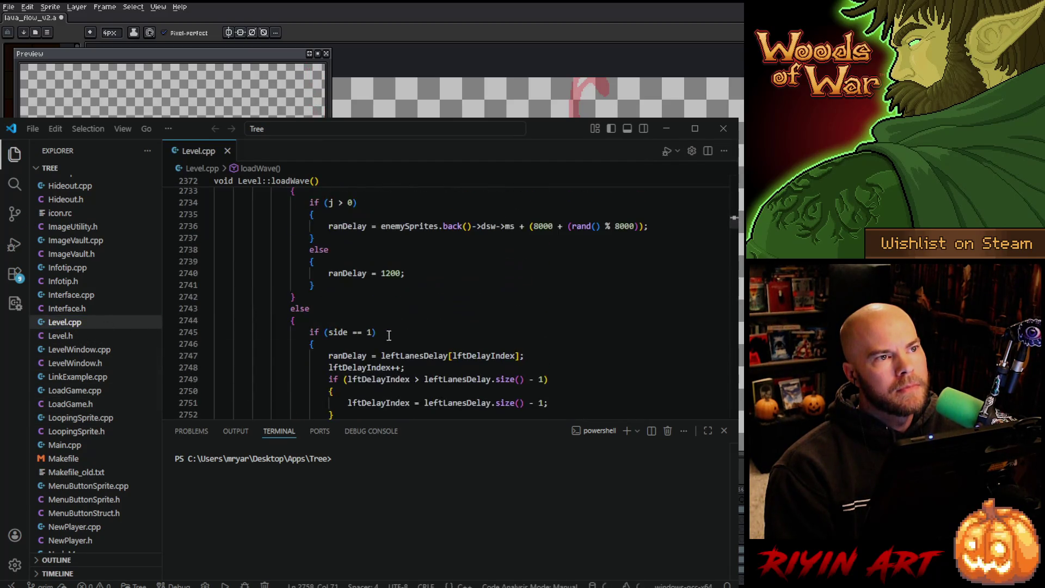
click(724, 430)
scroll(438, 370, up, 14)
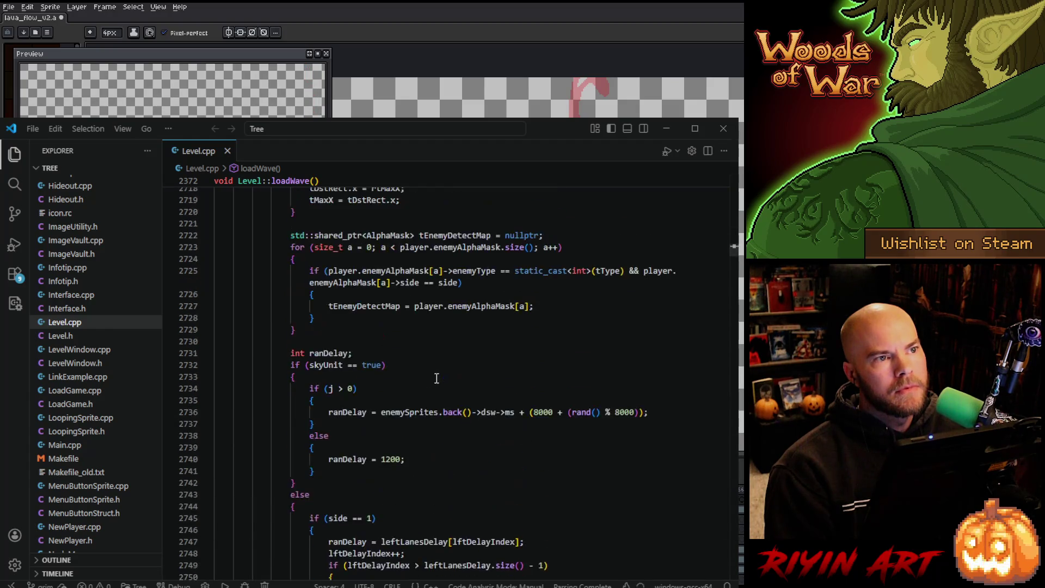
scroll(437, 378, up, 13)
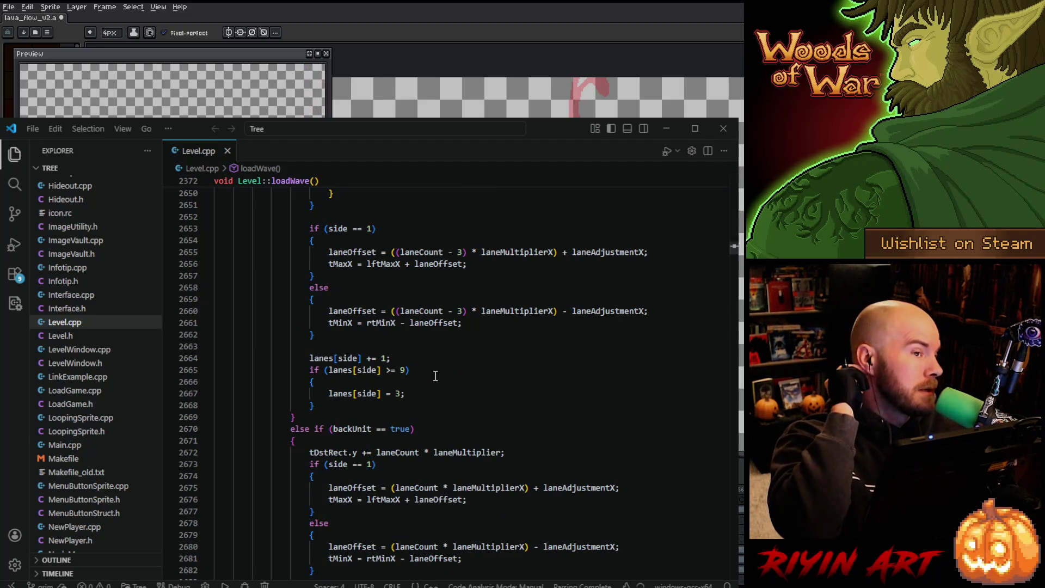
scroll(436, 376, up, 8)
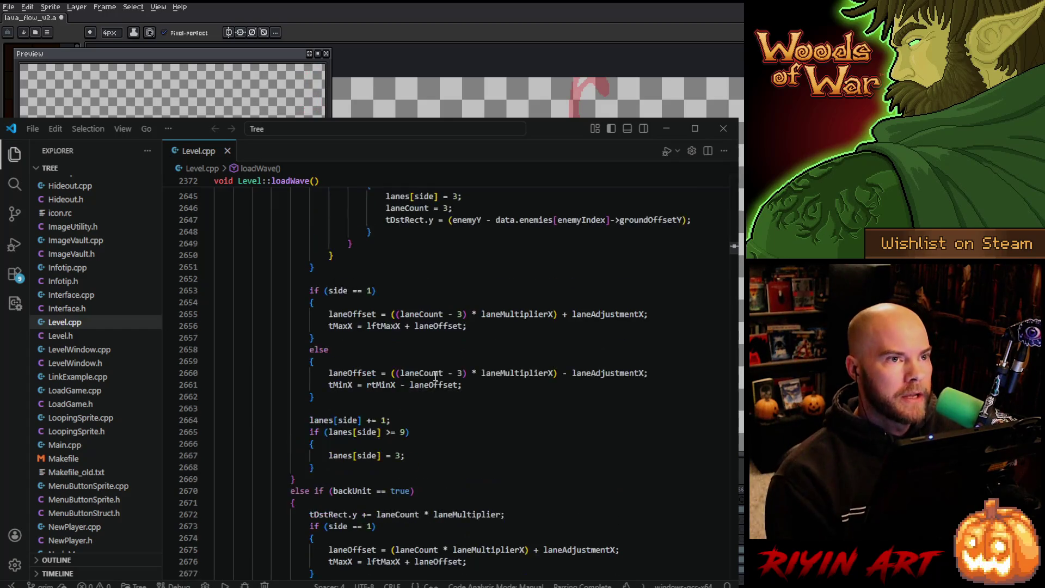
scroll(443, 377, up, 3)
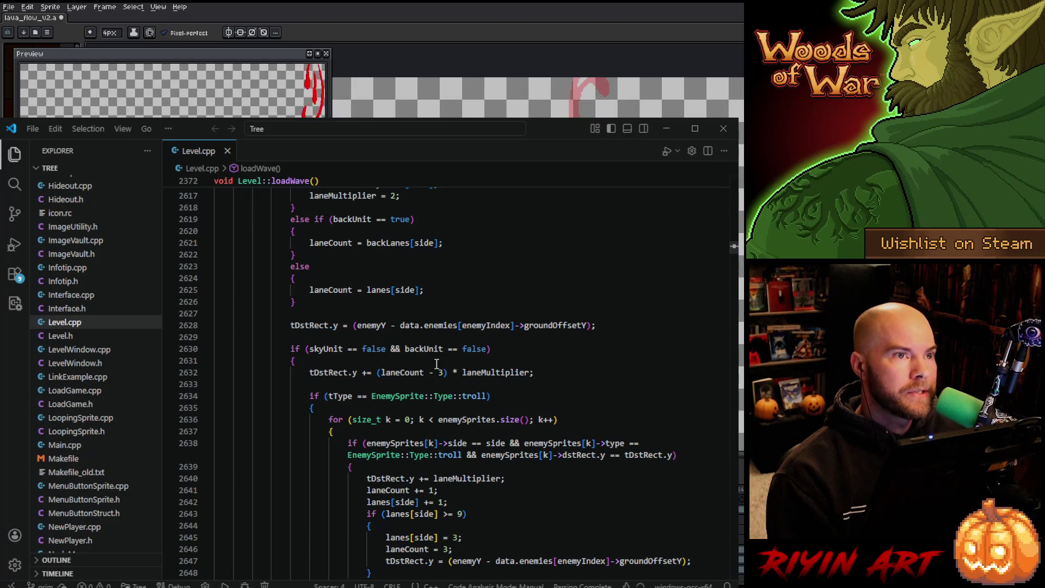
scroll(436, 364, up, 4)
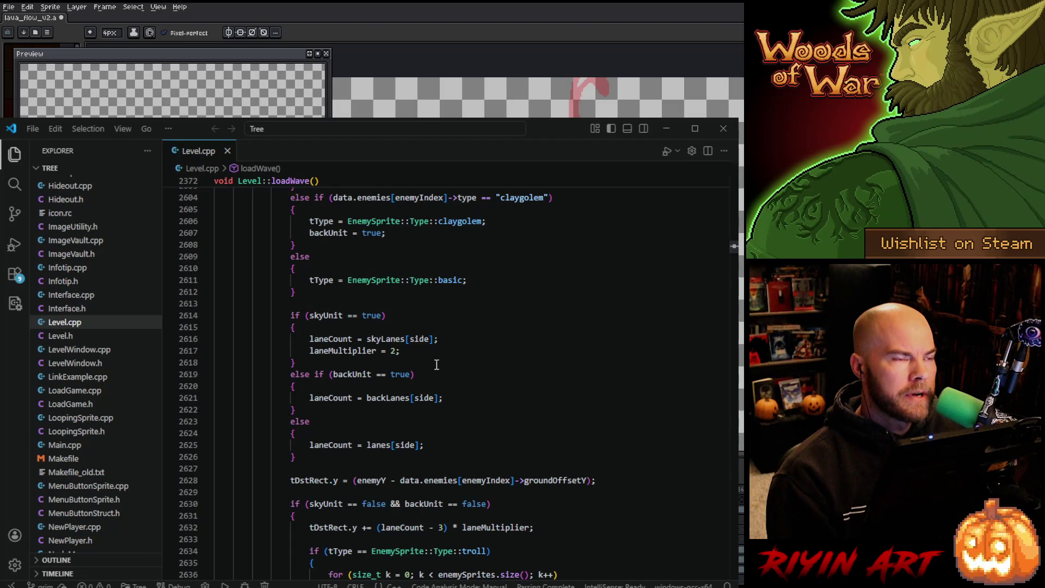
scroll(438, 364, down, 8)
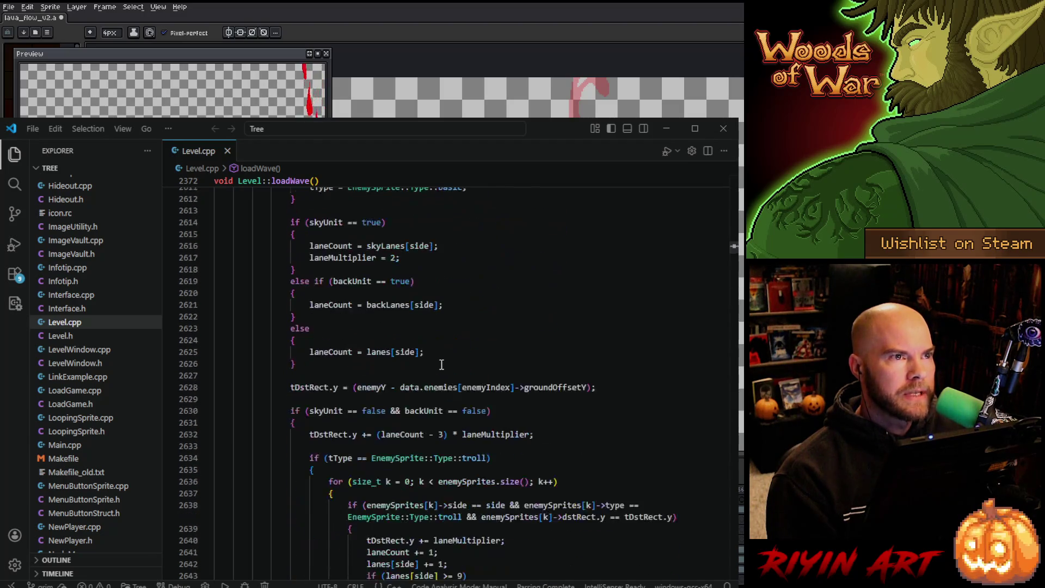
click(723, 128)
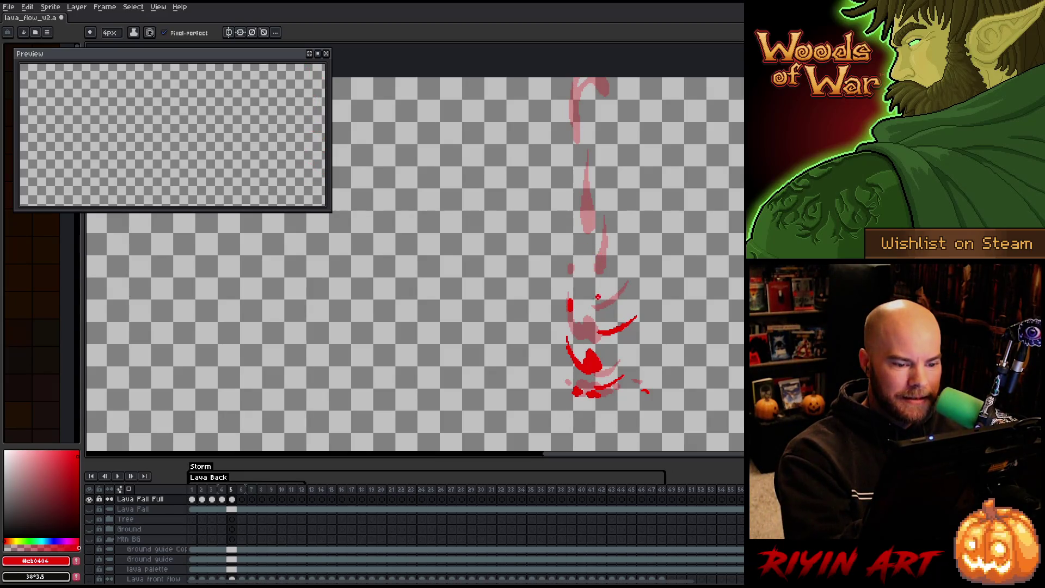
Add a red teardrop and an oval blob to frame 5's streak, comparing the thickened version with undo/redo.
drag(598, 297, 601, 235)
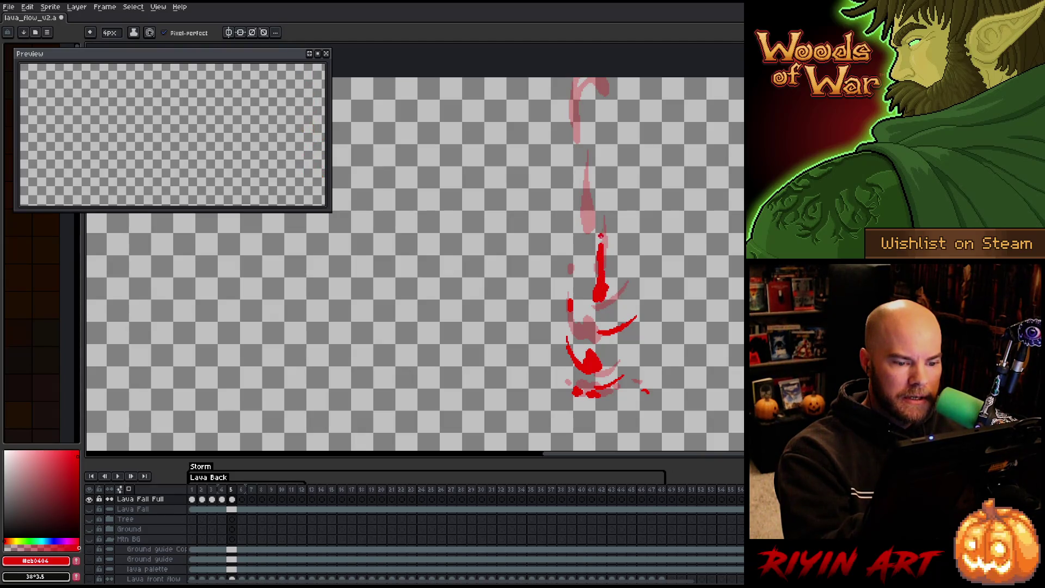
key(ctrl+z)
key(ctrl+z)
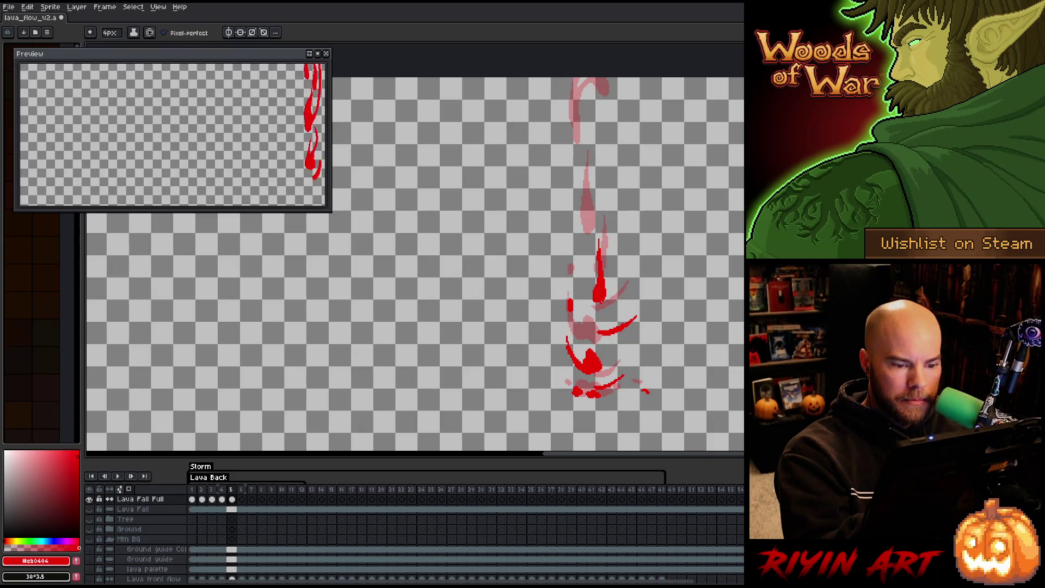
mouse_move(586, 257)
mouse_down()
mouse_move(584, 268)
mouse_move(585, 202)
mouse_move(586, 216)
mouse_up()
drag(588, 258, 588, 202)
key(ctrl+z)
key(ctrl+y)
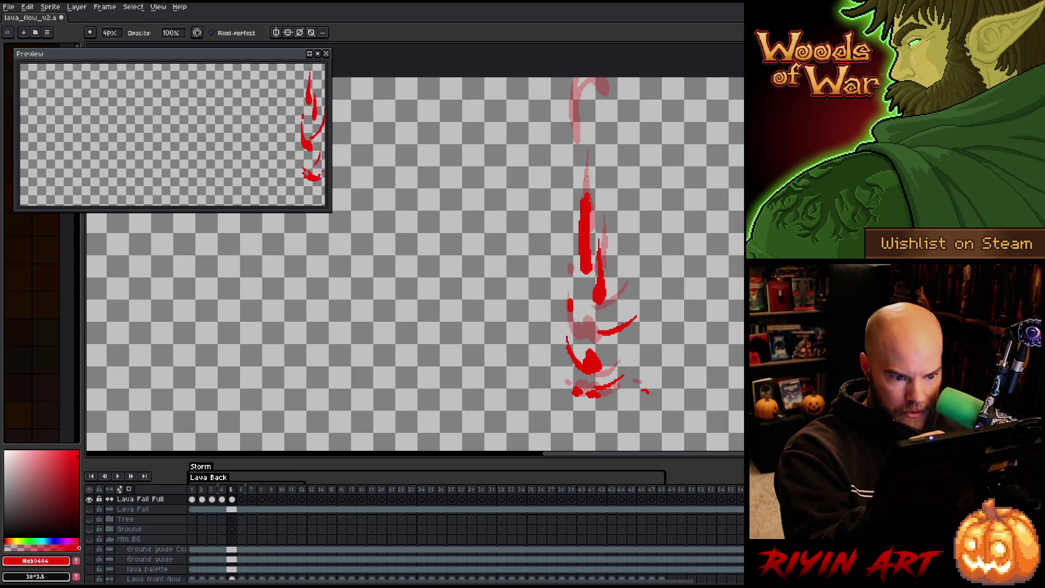
key(ctrl+z)
key(e)
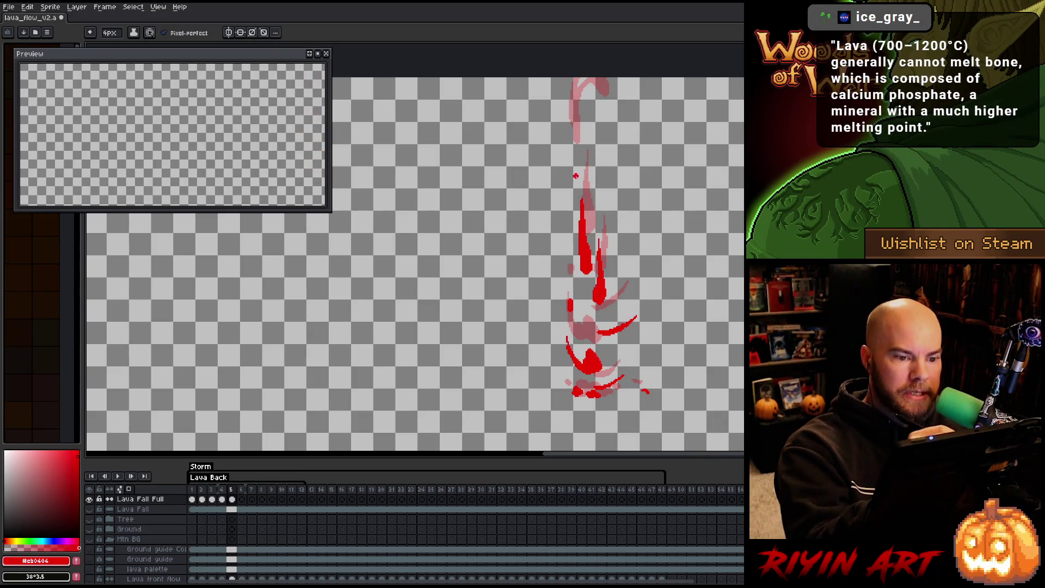
Check the previous frame, then paint the top of the lava flow and extend it upper left.
key(comma)
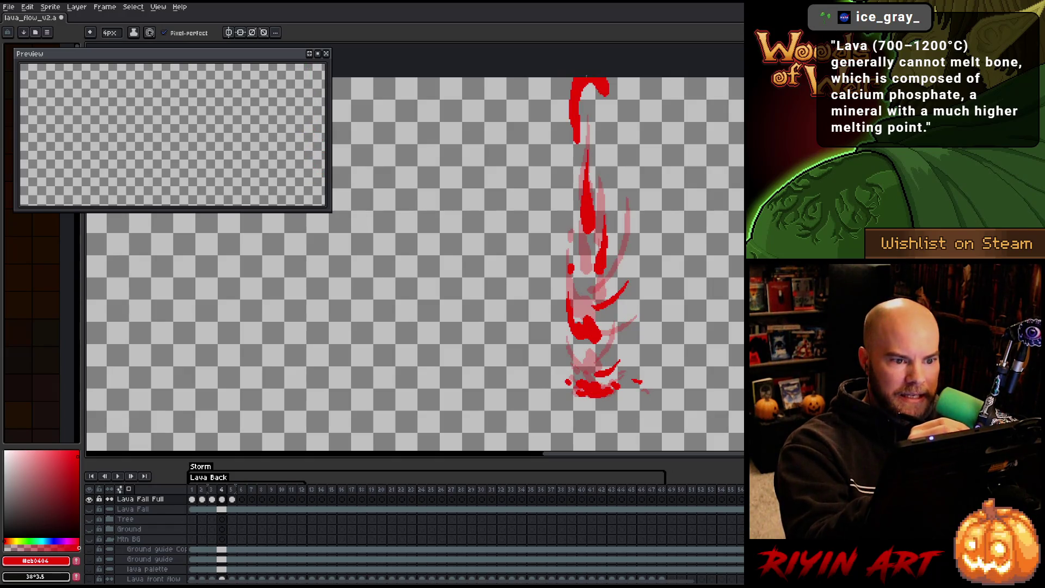
key(period)
mouse_move(578, 185)
mouse_down()
mouse_move(572, 136)
mouse_move(604, 135)
mouse_up()
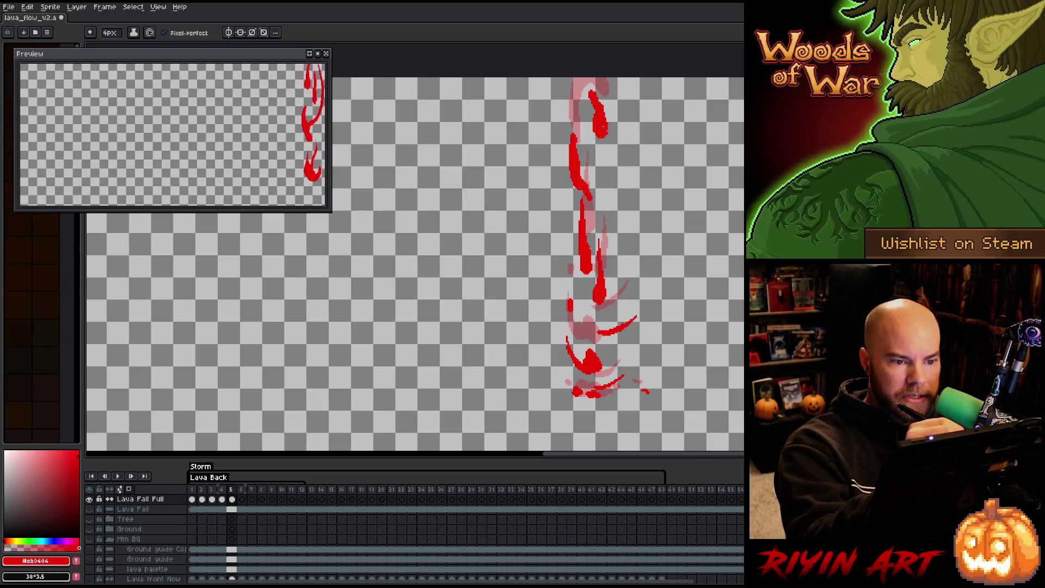
mouse_move(576, 107)
mouse_down()
mouse_move(578, 153)
mouse_move(577, 83)
mouse_up()
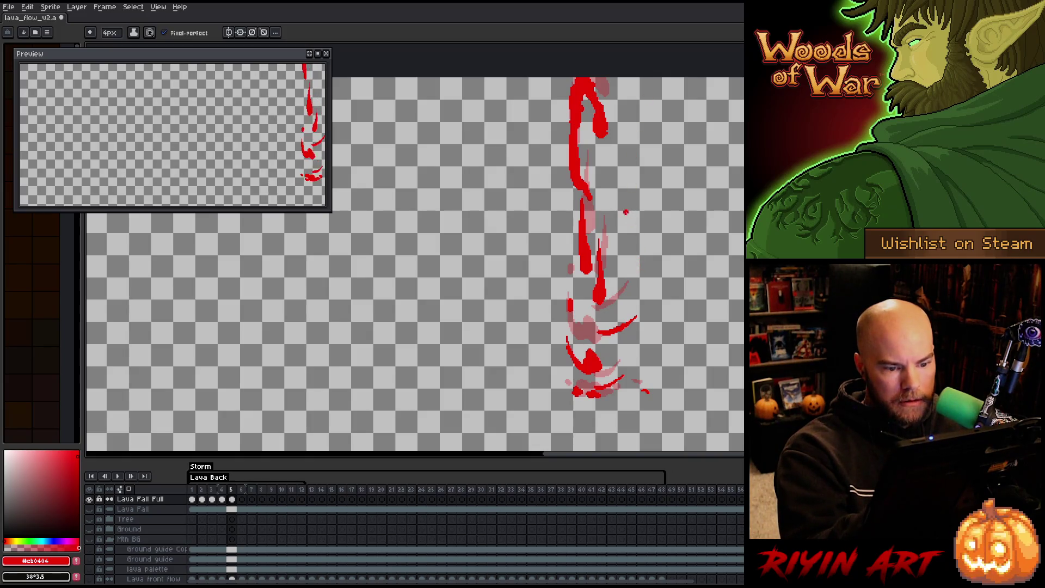
Flip between frames 3, 4 and 5 to check the lava's motion.
key(Left)
key(Left)
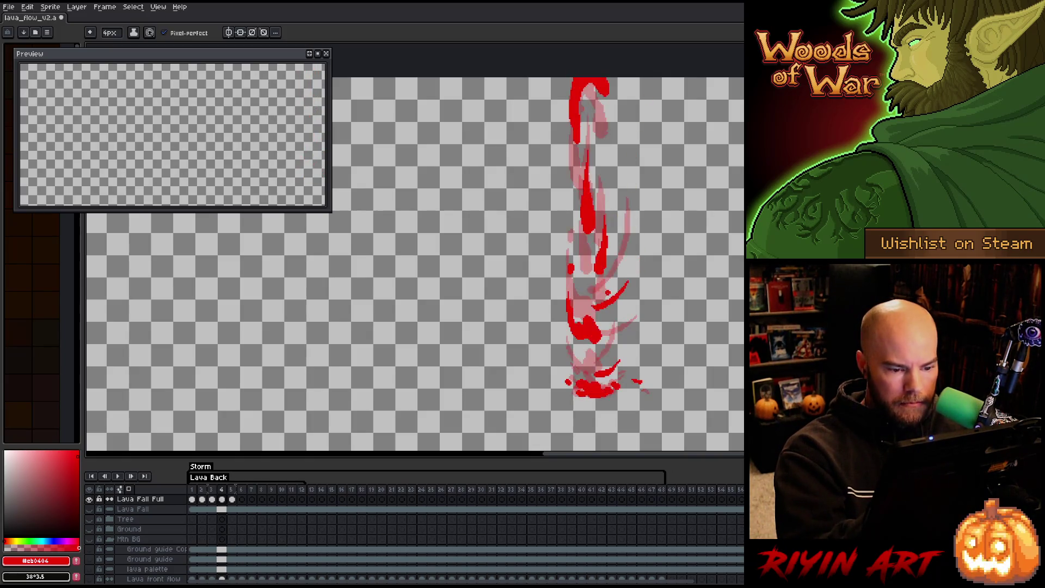
key(Right)
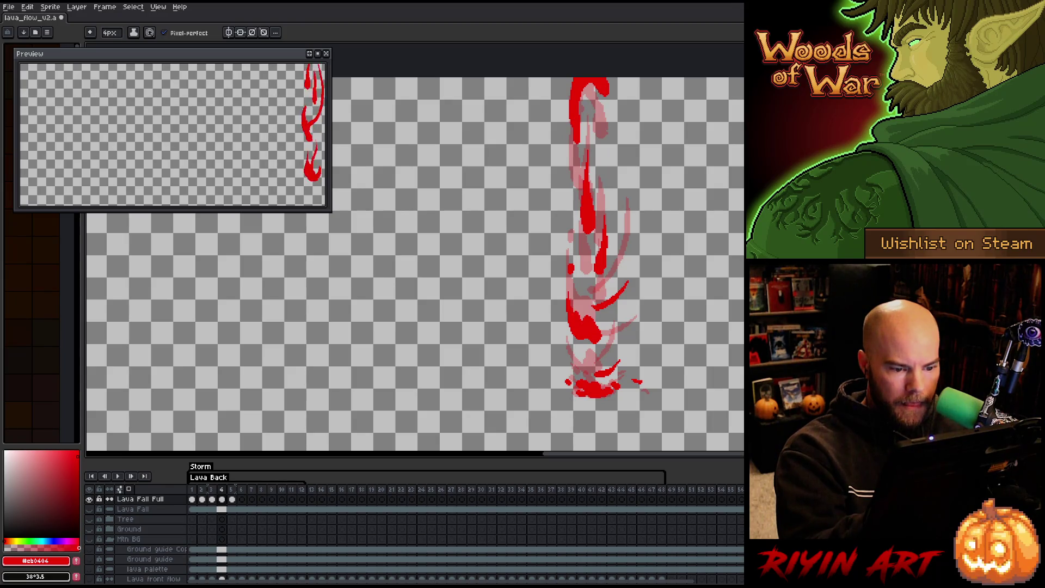
key(Right)
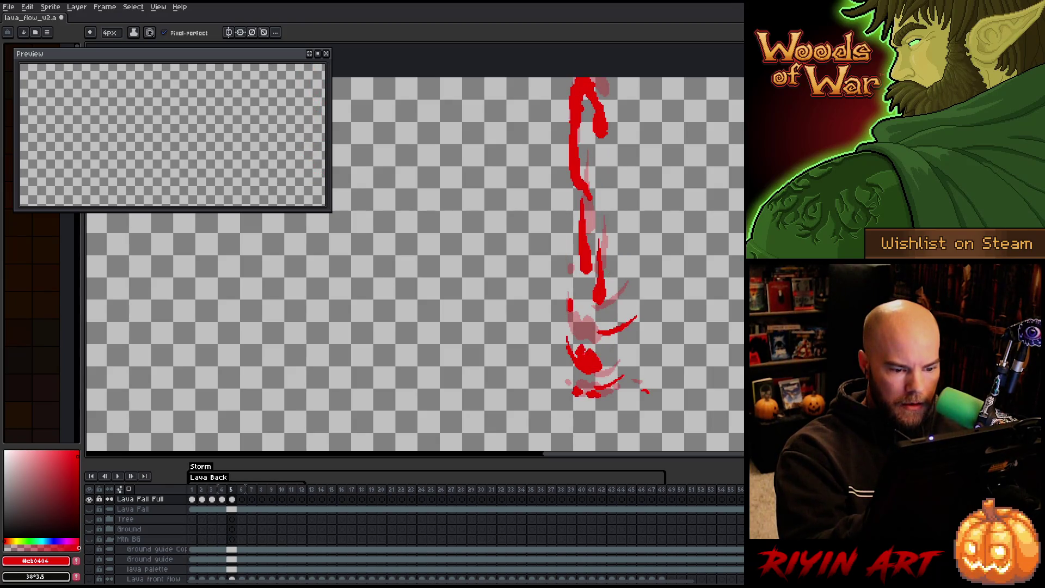
key(Left)
key(Right)
key(Left)
key(Right)
key(Left)
key(Right)
Lasso-select part of frame 5's lava stream, compare frames, and step to empty frame 6.
key(q)
mouse_move(606, 239)
mouse_down()
mouse_move(614, 315)
mouse_move(605, 242)
mouse_move(602, 288)
mouse_up()
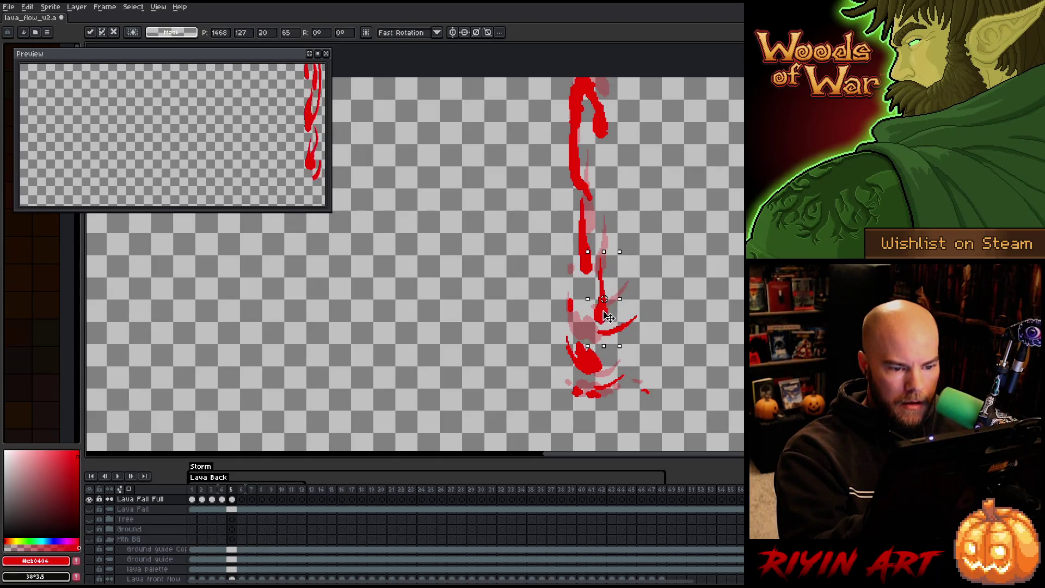
key(Left)
key(Right)
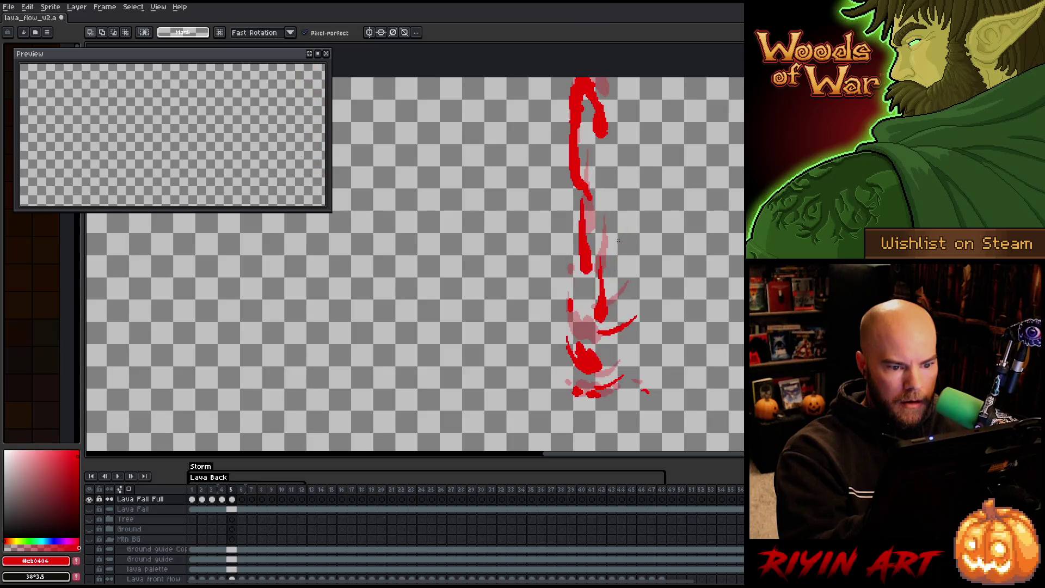
key(Right)
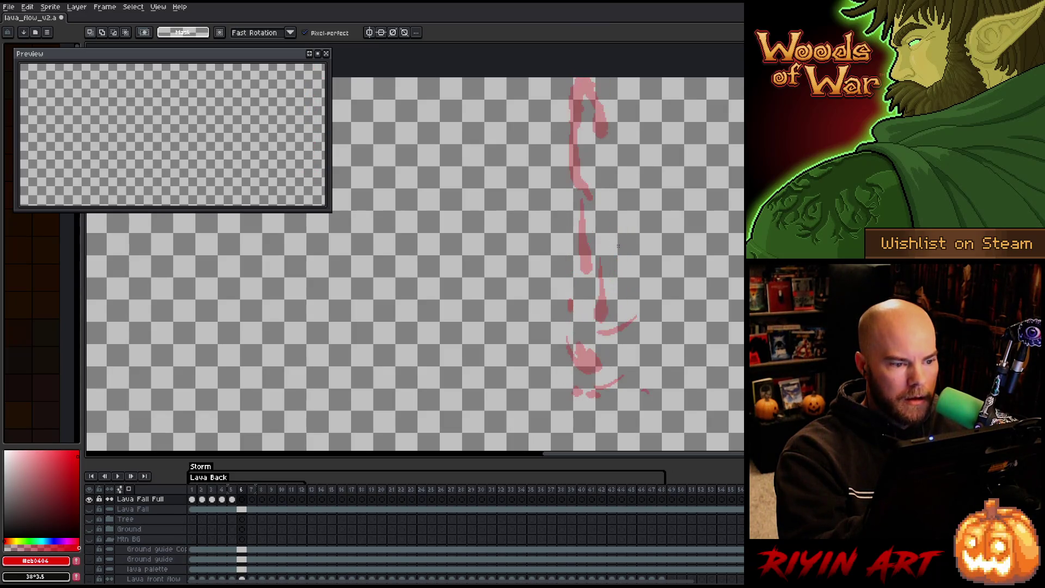
Paint the splash at the base of frame 6, undoing a curved splash stroke.
key(b)
mouse_move(578, 391)
mouse_down()
mouse_move(570, 394)
mouse_move(615, 391)
mouse_move(588, 391)
mouse_move(599, 390)
mouse_move(581, 365)
mouse_up()
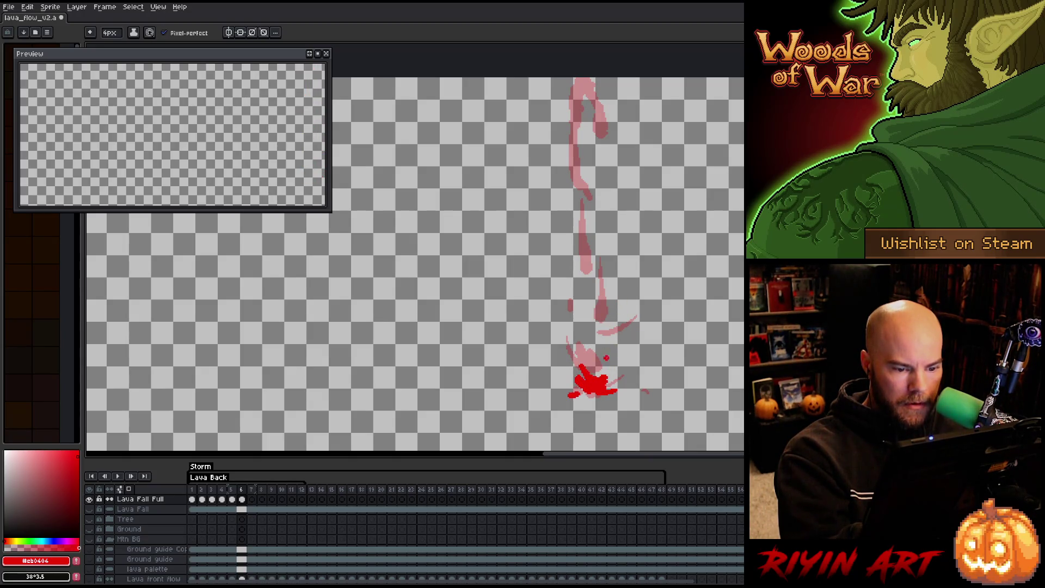
mouse_move(601, 369)
mouse_down()
mouse_move(635, 356)
mouse_move(598, 351)
mouse_move(598, 368)
mouse_move(605, 286)
mouse_up()
key(ctrl+z)
key(d)
key(b)
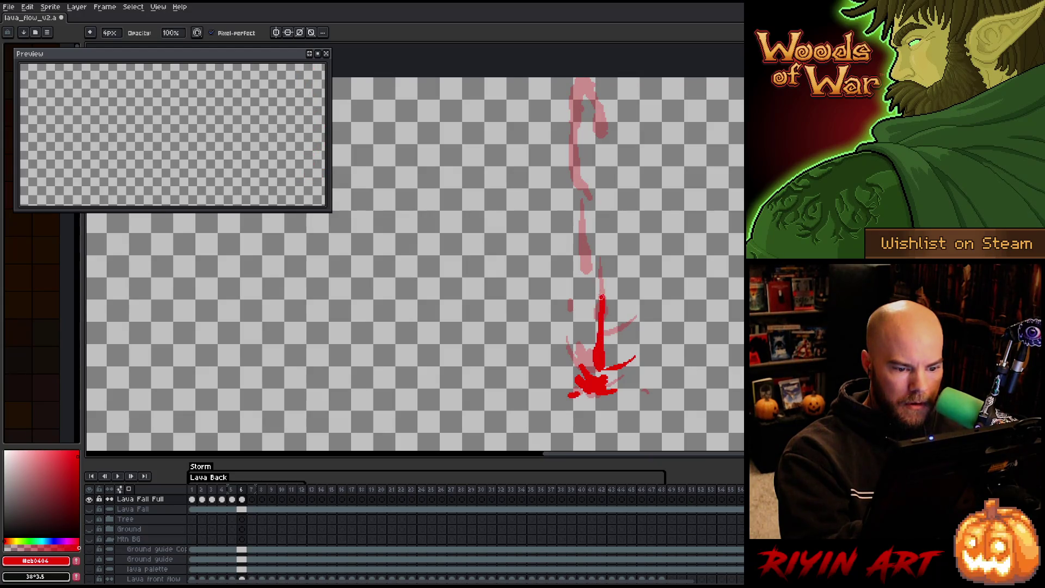
key(b)
Paint the thick stream rising from the splash up to a curled top of the canvas.
drag(586, 330, 586, 244)
key(b)
key(e)
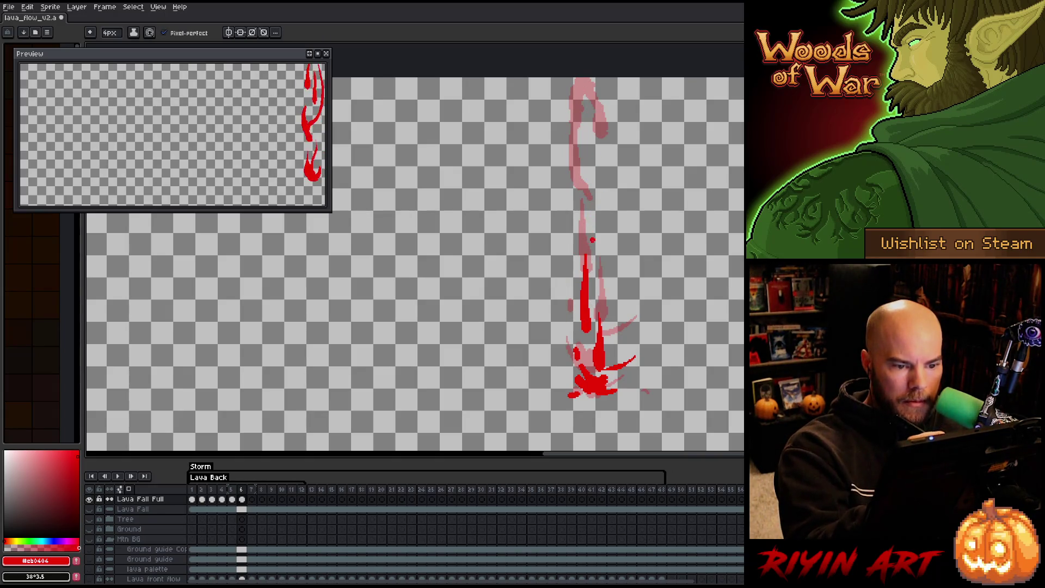
mouse_move(581, 225)
mouse_down()
mouse_move(581, 239)
mouse_move(577, 112)
mouse_move(604, 179)
mouse_up()
mouse_move(588, 128)
mouse_down()
mouse_move(604, 185)
mouse_move(596, 182)
mouse_up()
drag(582, 119, 576, 96)
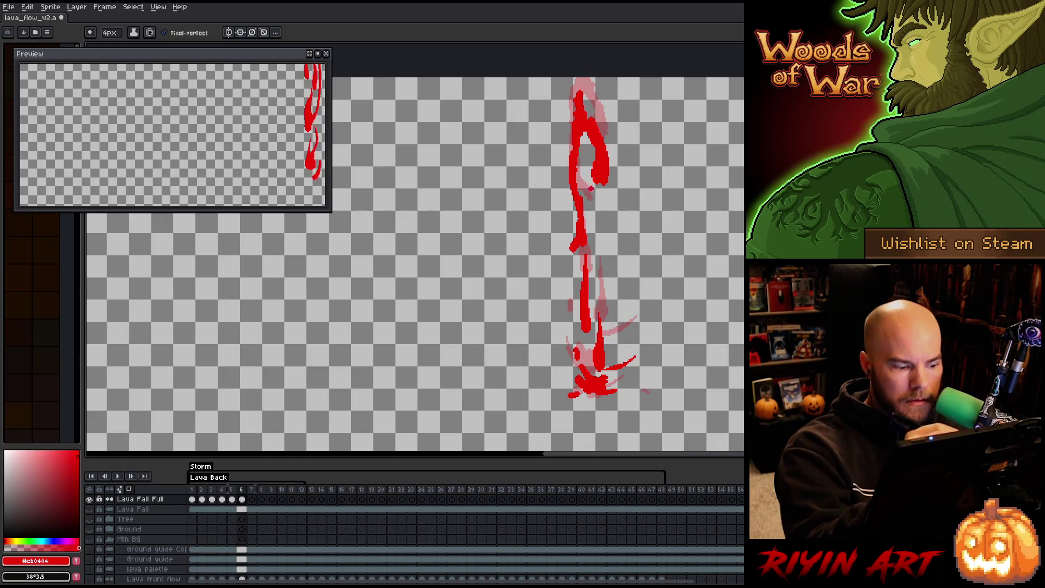
key(Right)
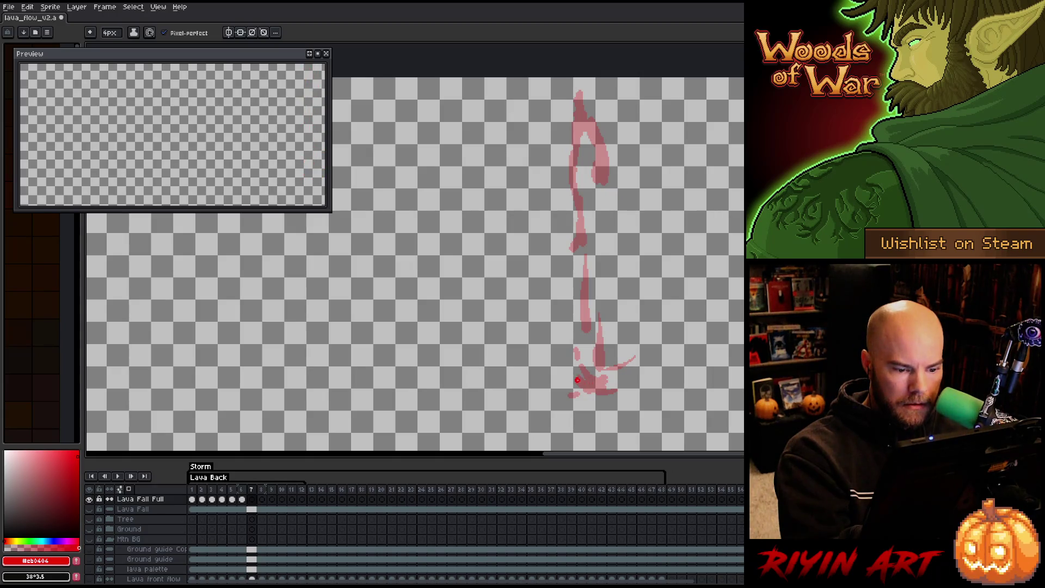
Paint frame 7's splash blob, extend it right, and erase its right tip.
mouse_move(571, 372)
mouse_down()
mouse_move(573, 382)
mouse_move(594, 351)
mouse_up()
key(b)
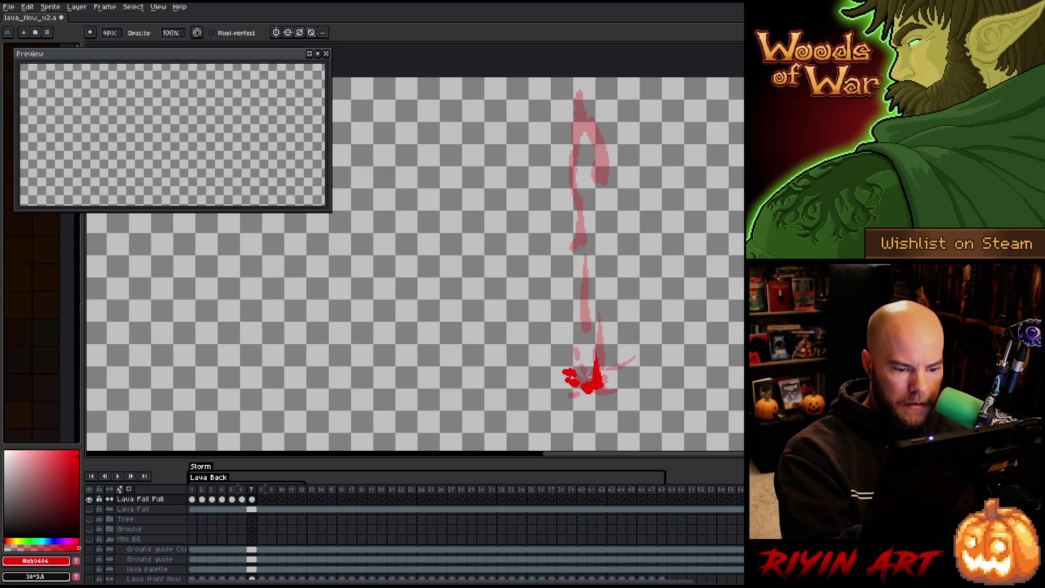
key(m)
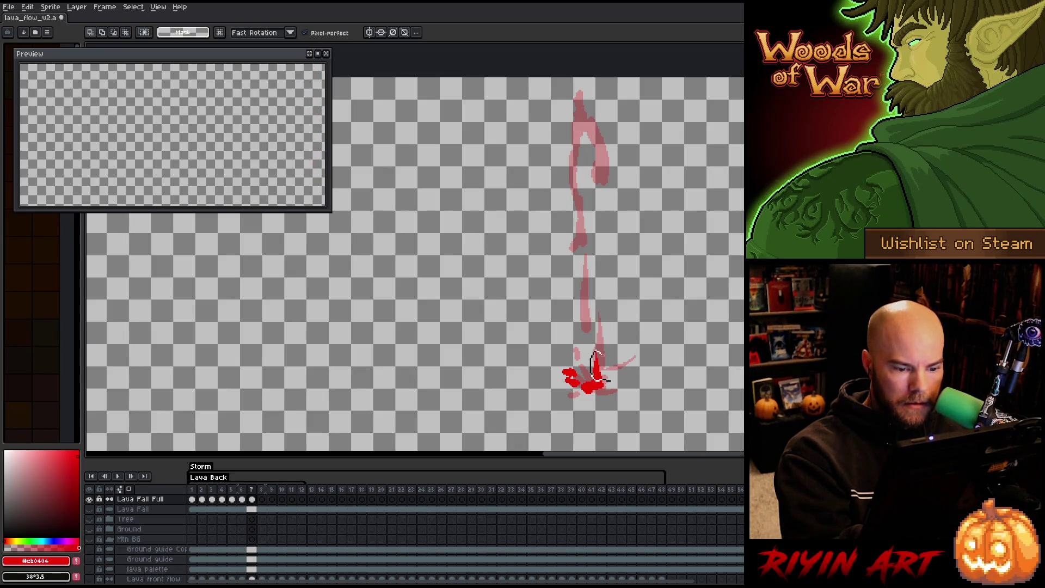
key(b)
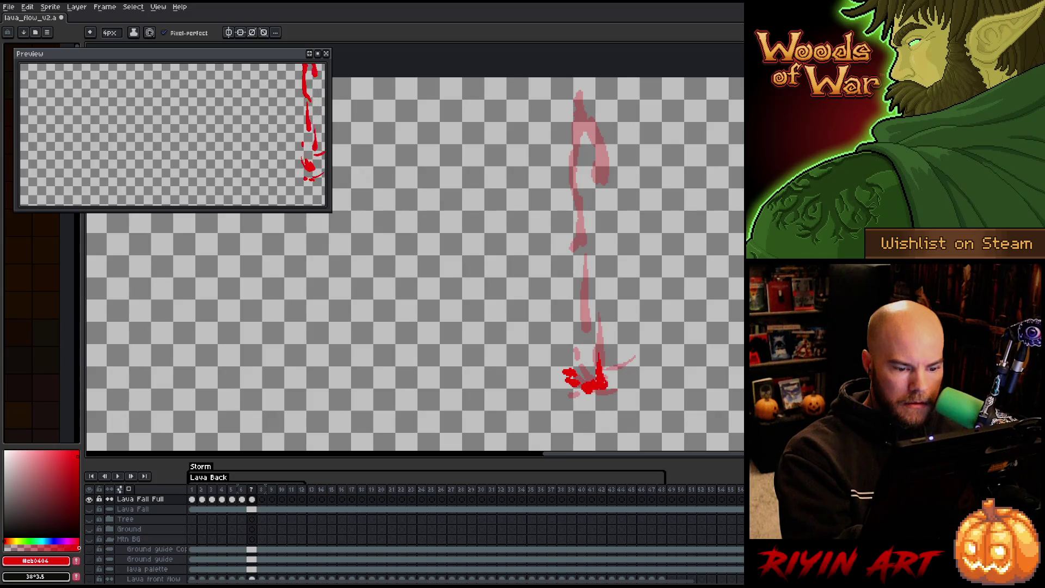
drag(615, 385, 633, 380)
key(e)
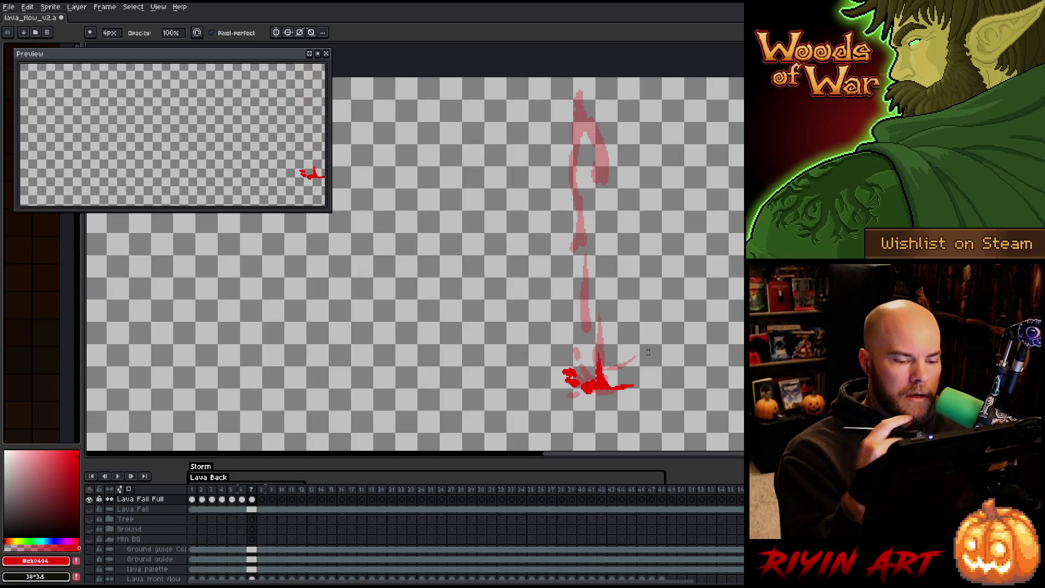
key(e)
drag(635, 386, 626, 386)
key(e)
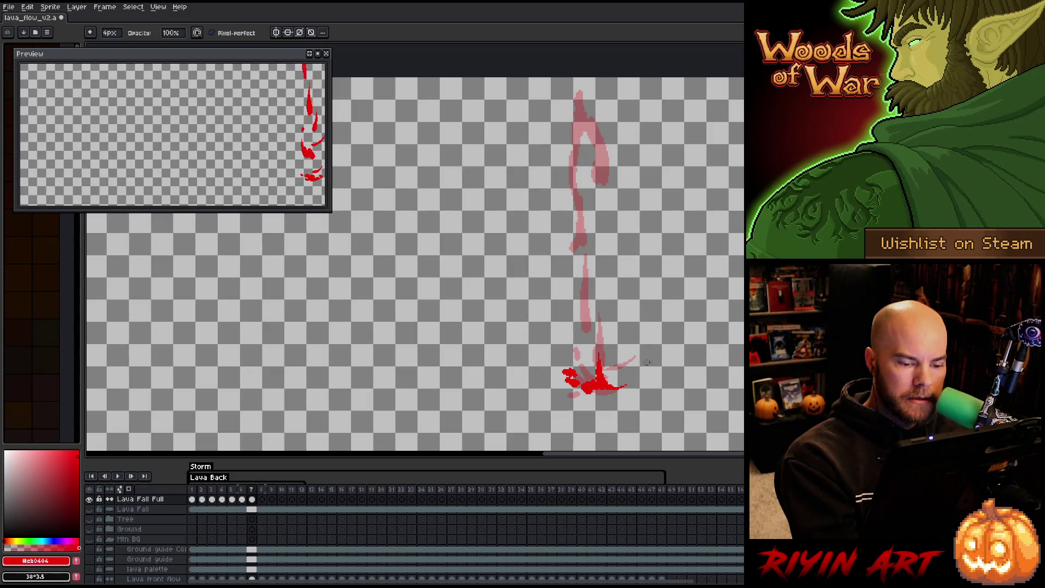
key(b)
Draw the stream rising from the splash with a blob partway up.
mouse_move(582, 360)
mouse_down()
mouse_move(585, 375)
mouse_move(588, 310)
mouse_up()
key(ctrl+z)
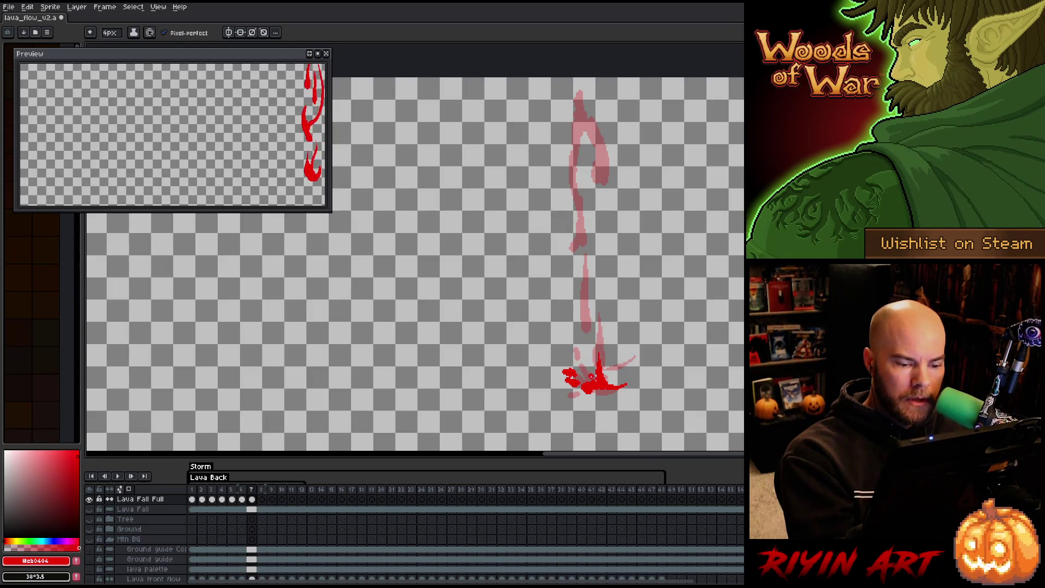
drag(589, 360, 596, 281)
key(e)
key(b)
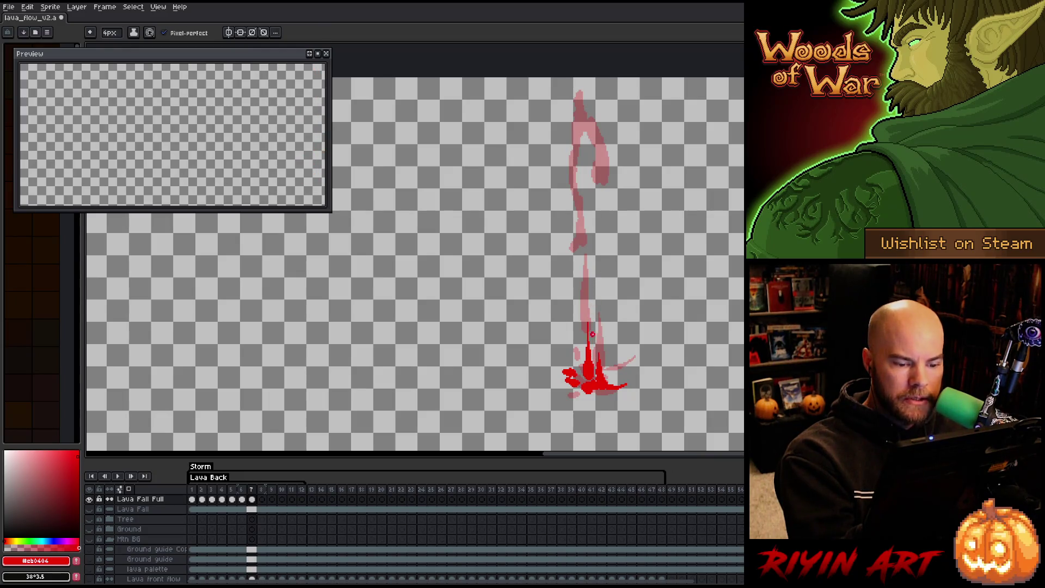
drag(574, 294, 578, 235)
key(ctrl+z)
Extend the stream up to the top of the frame, adding a side blob and a small top curve.
click(577, 215)
key(ctrl+z)
click(582, 187)
drag(581, 281, 584, 170)
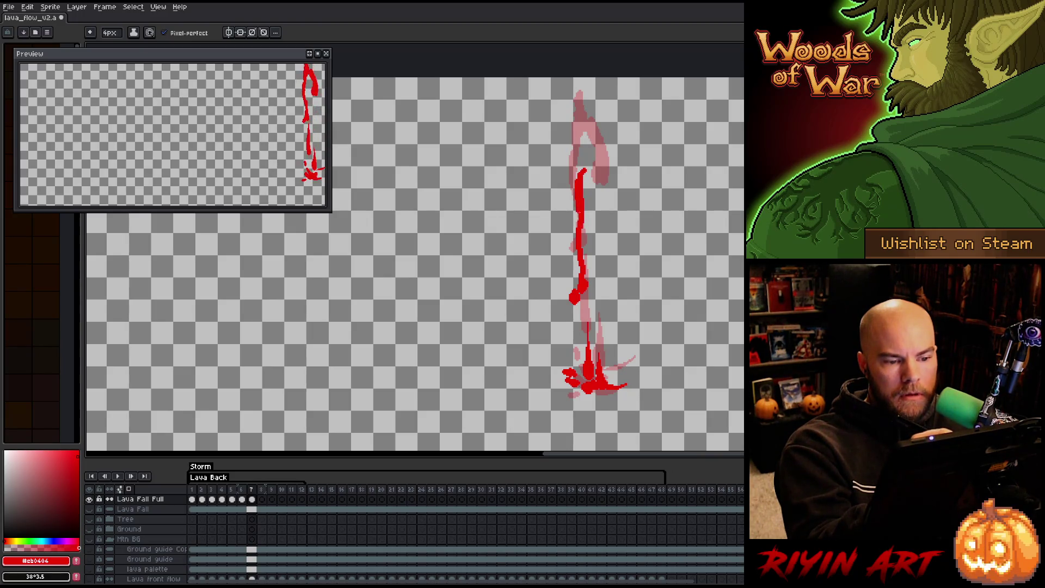
drag(605, 227, 612, 246)
mouse_move(590, 175)
mouse_down()
mouse_move(603, 225)
mouse_move(587, 154)
mouse_up()
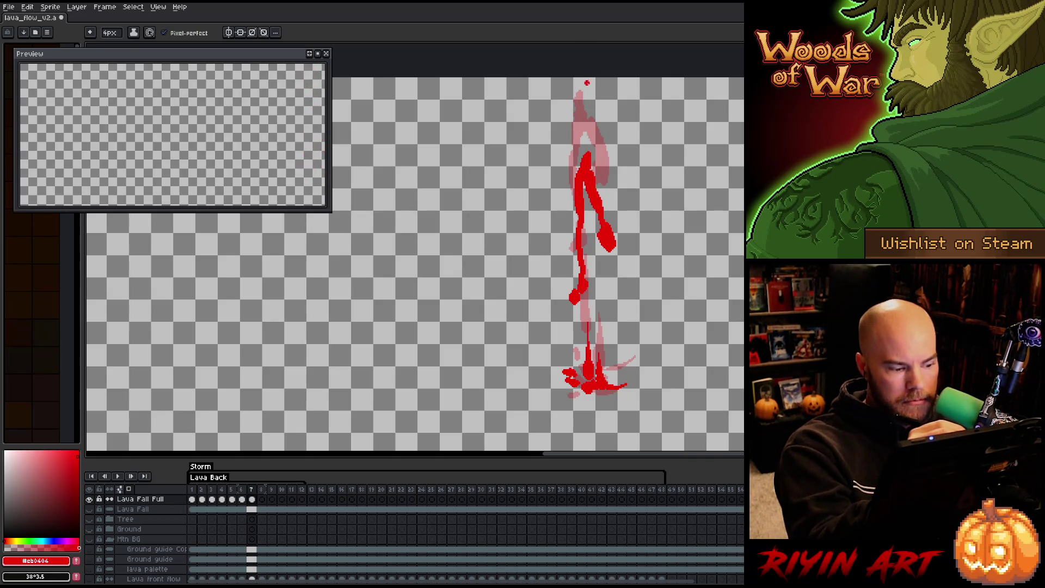
drag(577, 83, 574, 122)
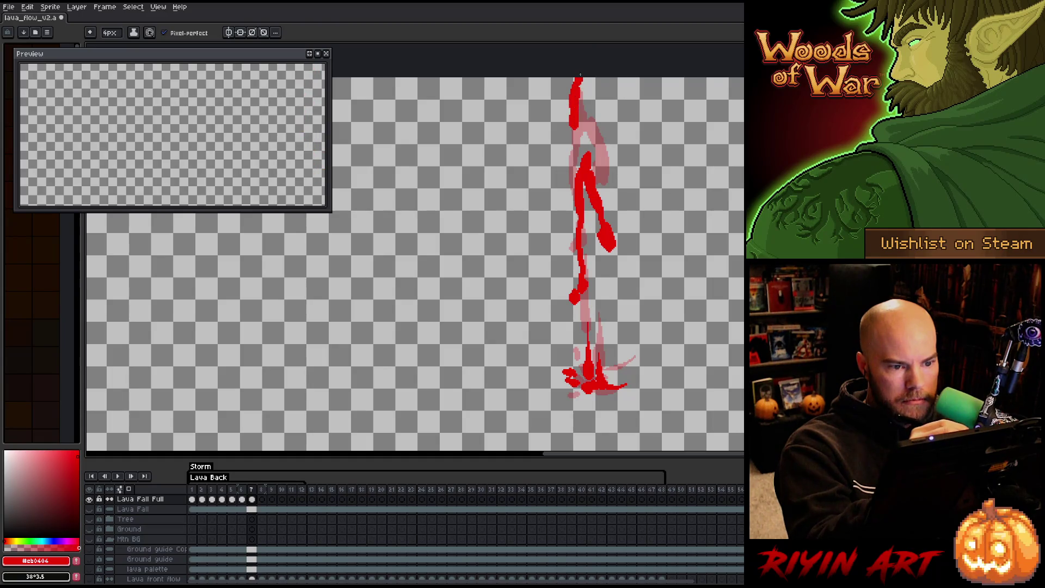
drag(581, 80, 589, 98)
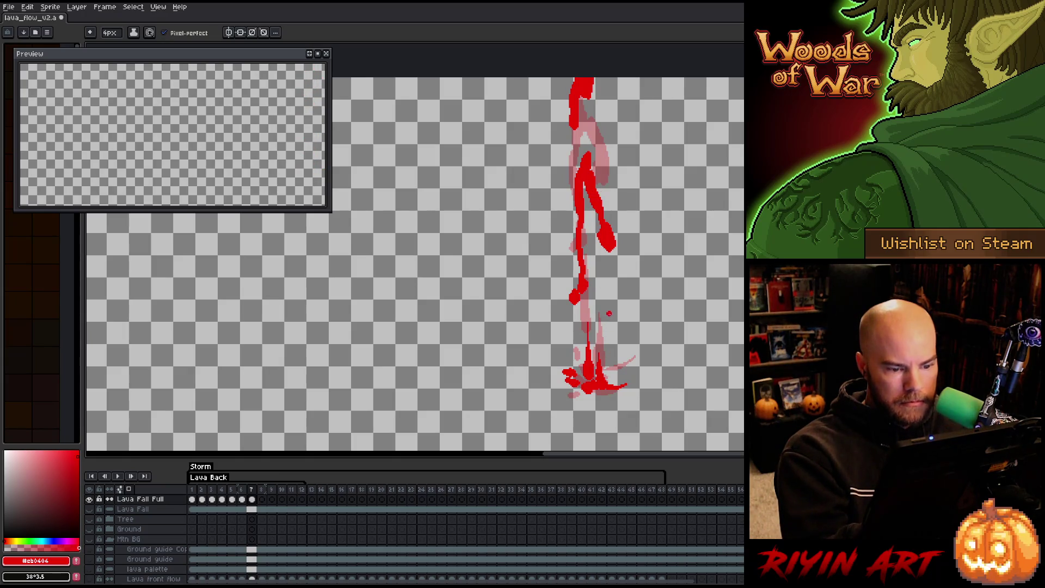
Dab red at the splash's right side, then start frame 8 with a dot at the splash.
click(613, 377)
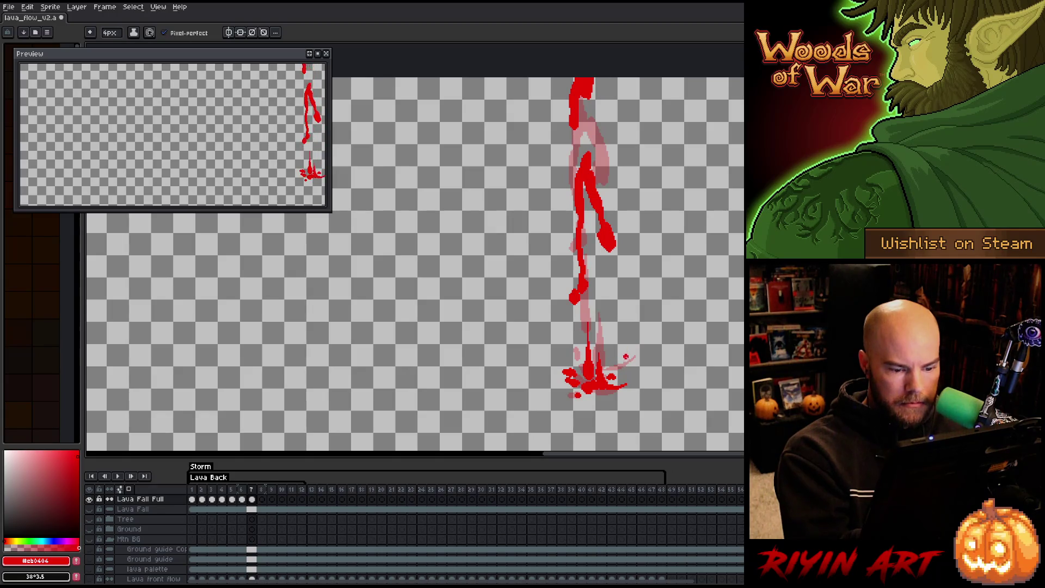
key(period)
click(622, 384)
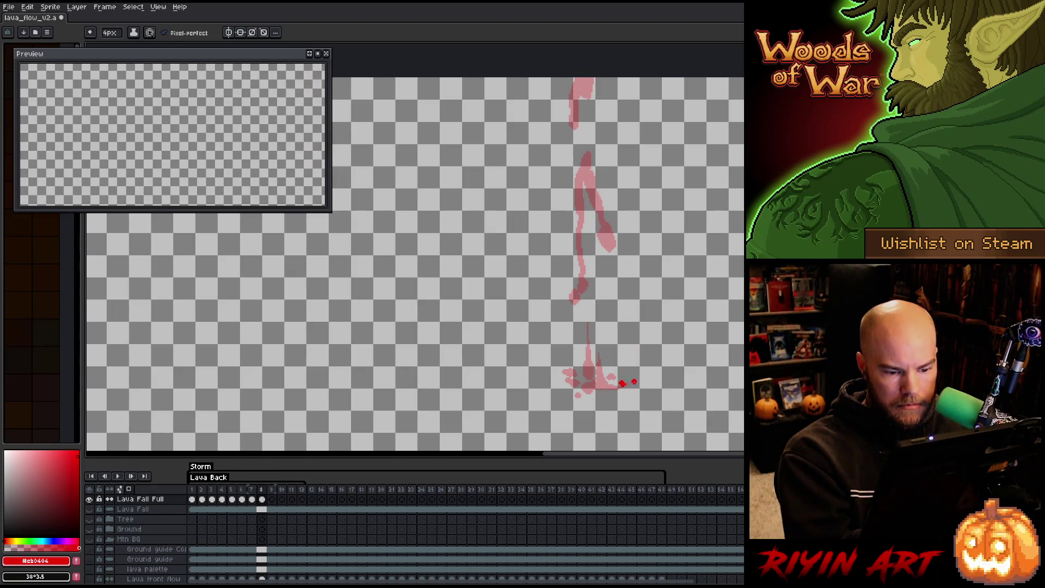
Paint a short stroke at frame 8's base, left of the splash dot.
drag(615, 387, 583, 388)
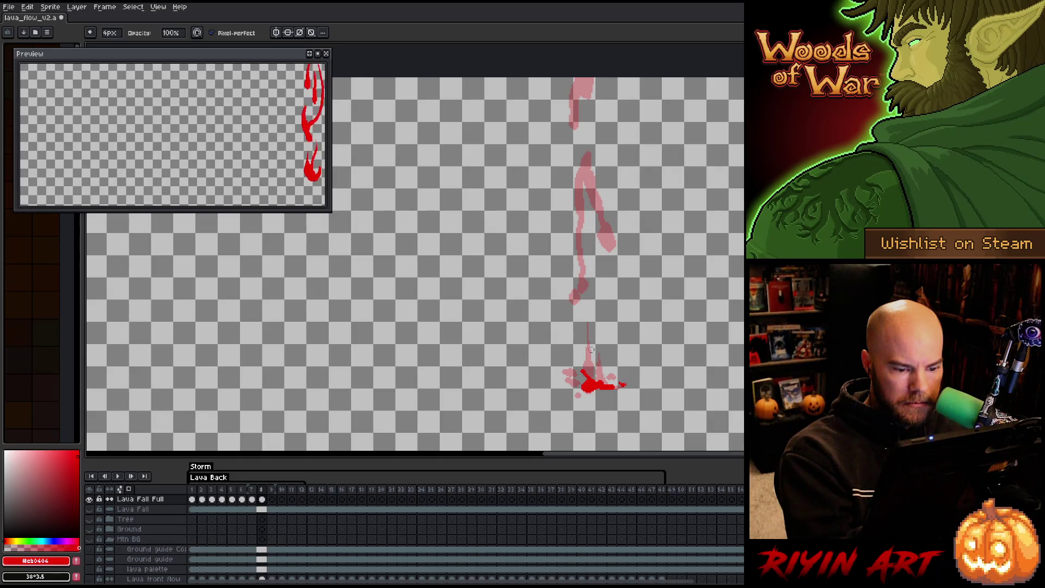
key(e)
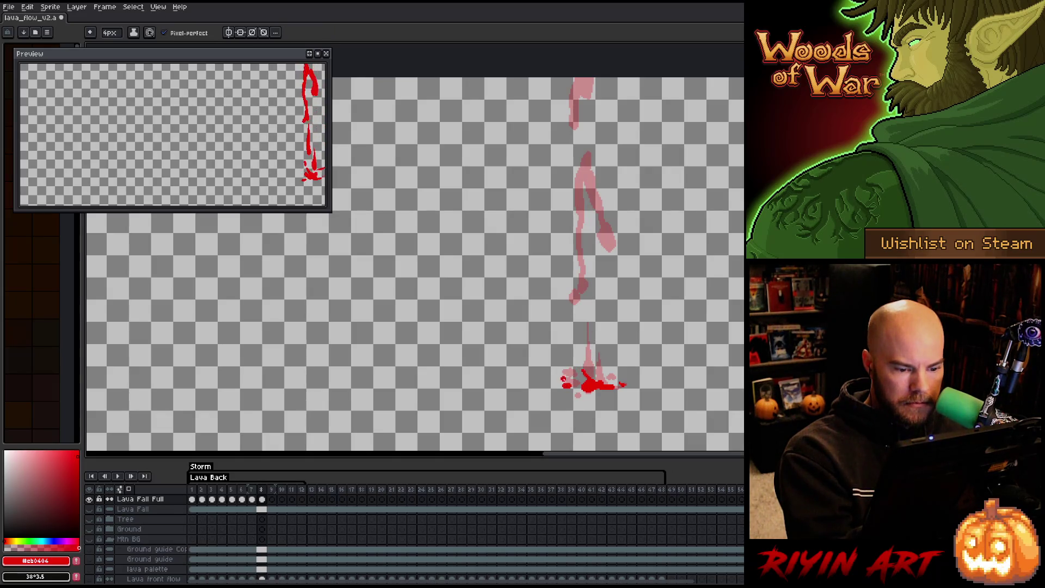
key(b)
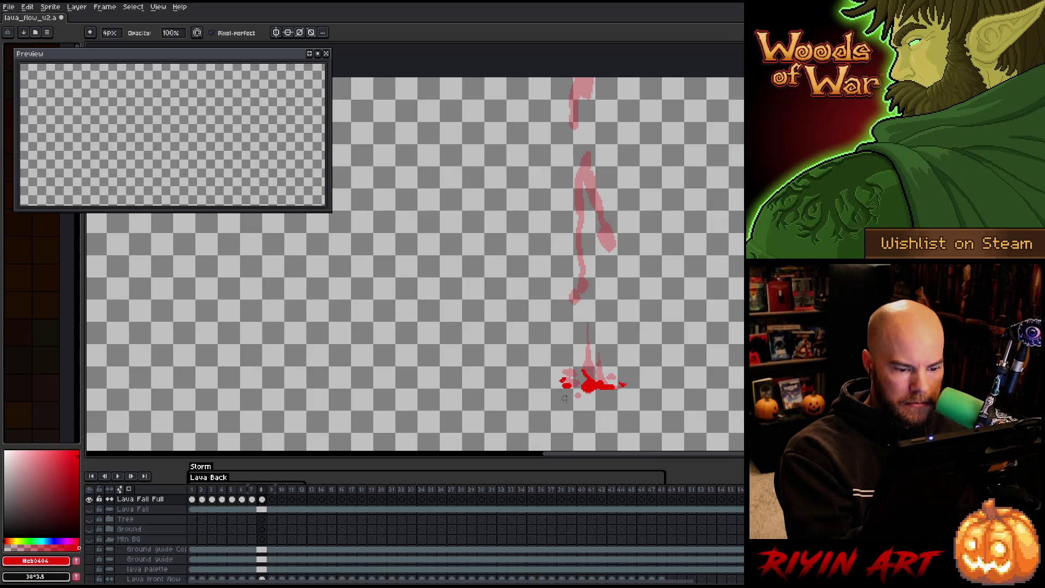
key(e)
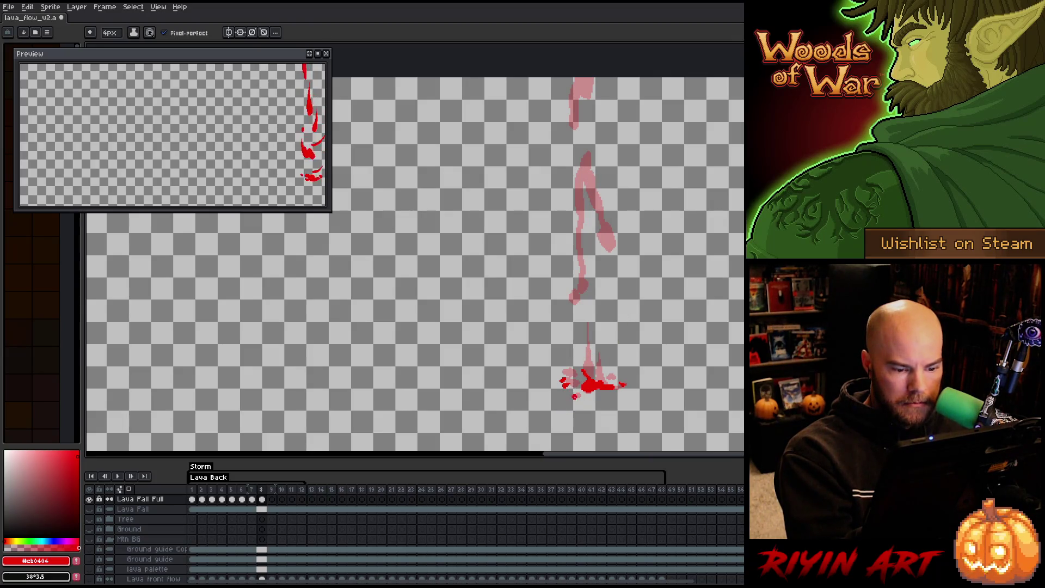
key(b)
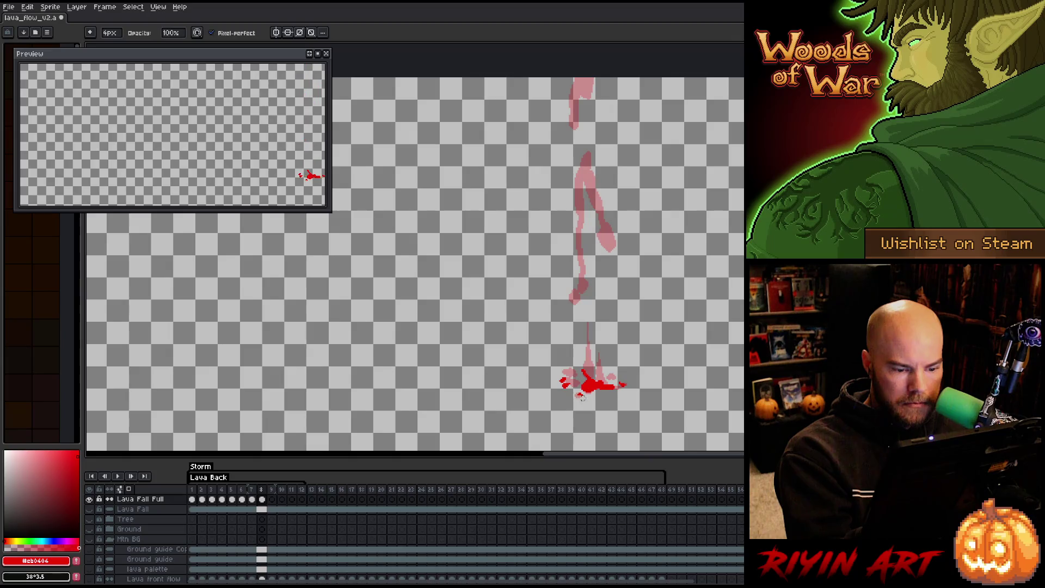
key(e)
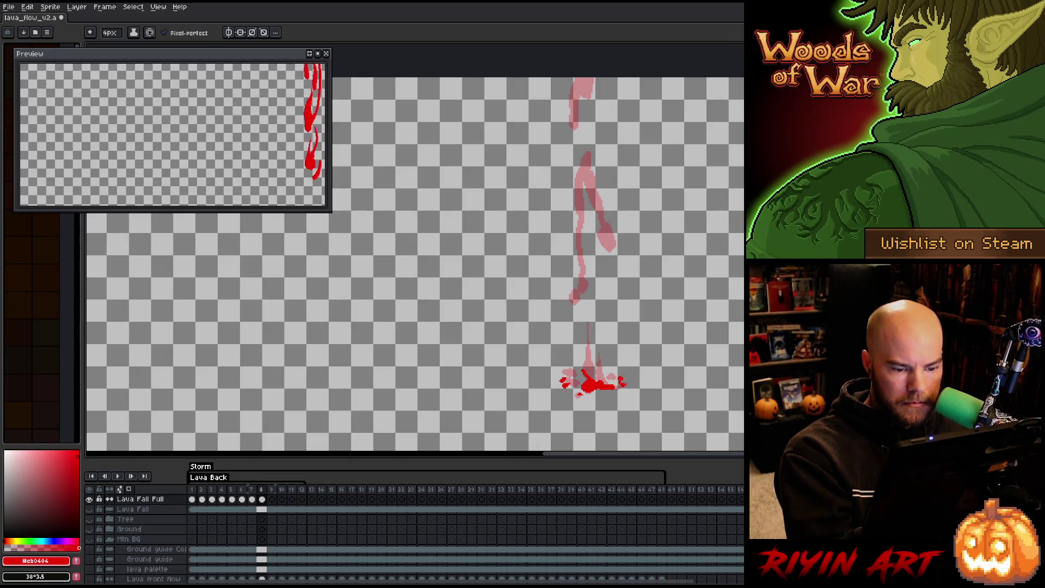
Paint red blobs and a diagonal stroke on the middle stream, erasing the blob's left part.
drag(571, 311, 570, 329)
drag(588, 285, 582, 310)
drag(580, 266, 588, 292)
drag(584, 228, 585, 235)
key(ctrl+z)
key(ctrl+z)
key(ctrl+z)
drag(592, 338, 579, 298)
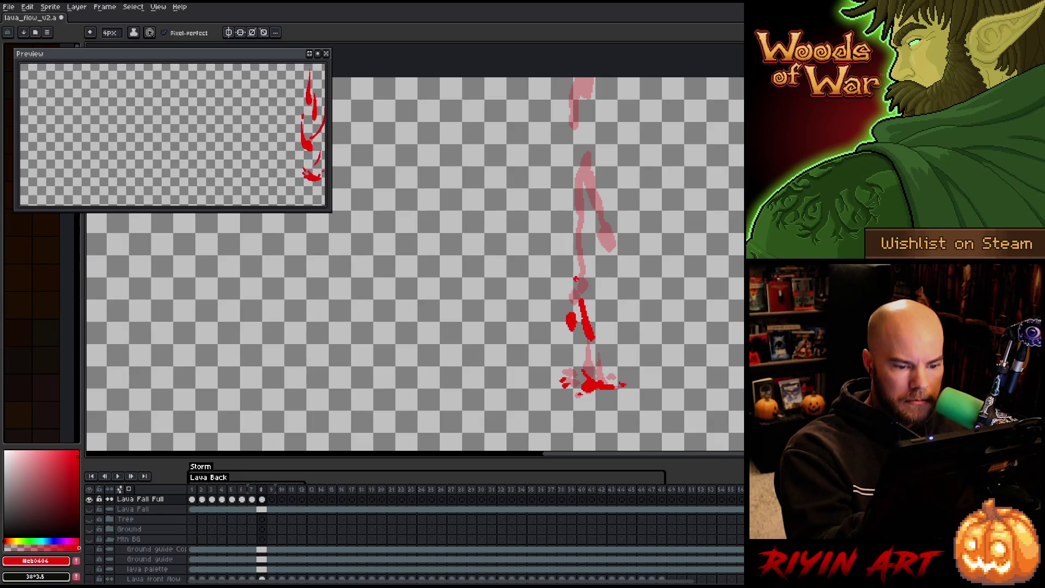
key(e)
mouse_move(576, 315)
mouse_down()
mouse_move(571, 326)
mouse_move(609, 290)
mouse_move(590, 250)
mouse_move(582, 289)
mouse_move(566, 218)
mouse_move(593, 249)
mouse_up()
key(b)
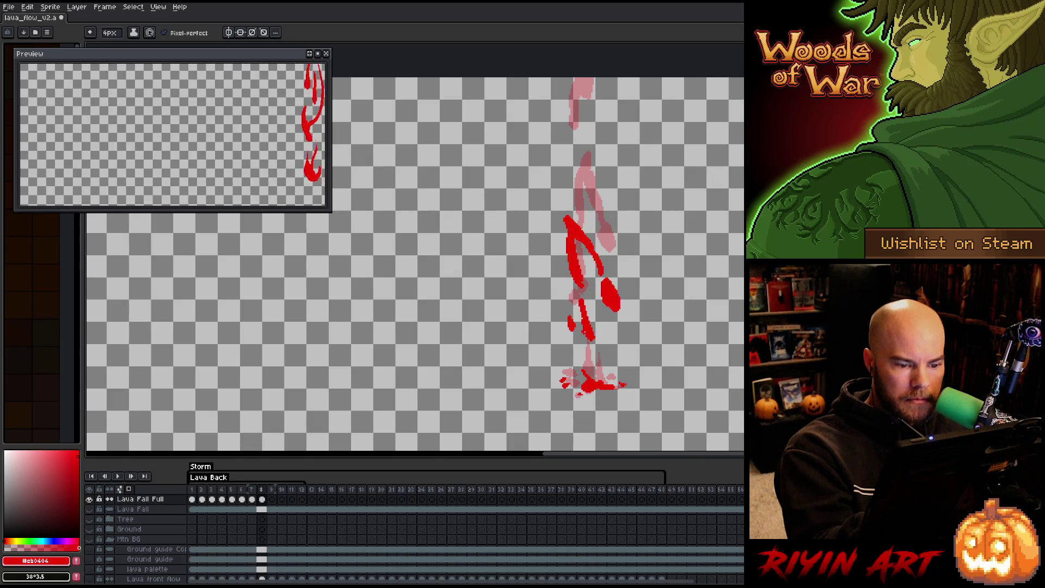
Erase the mid-stream drip, add a small dot beside it, and trim the upper stroke's left edge.
key(e)
mouse_move(591, 338)
mouse_down()
mouse_move(583, 316)
mouse_move(589, 341)
mouse_up()
drag(583, 304, 568, 325)
key(b)
click(560, 325)
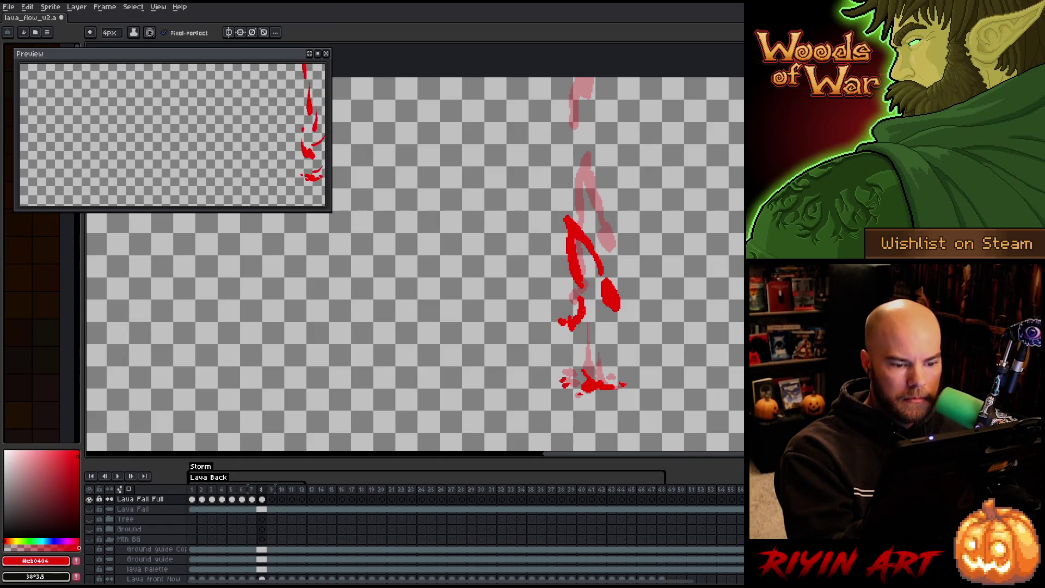
key(e)
mouse_move(567, 253)
mouse_down()
mouse_move(568, 215)
mouse_move(582, 195)
mouse_move(577, 221)
mouse_up()
key(b)
Paint the upper stream with curving strokes reaching the top of the canvas.
key(e)
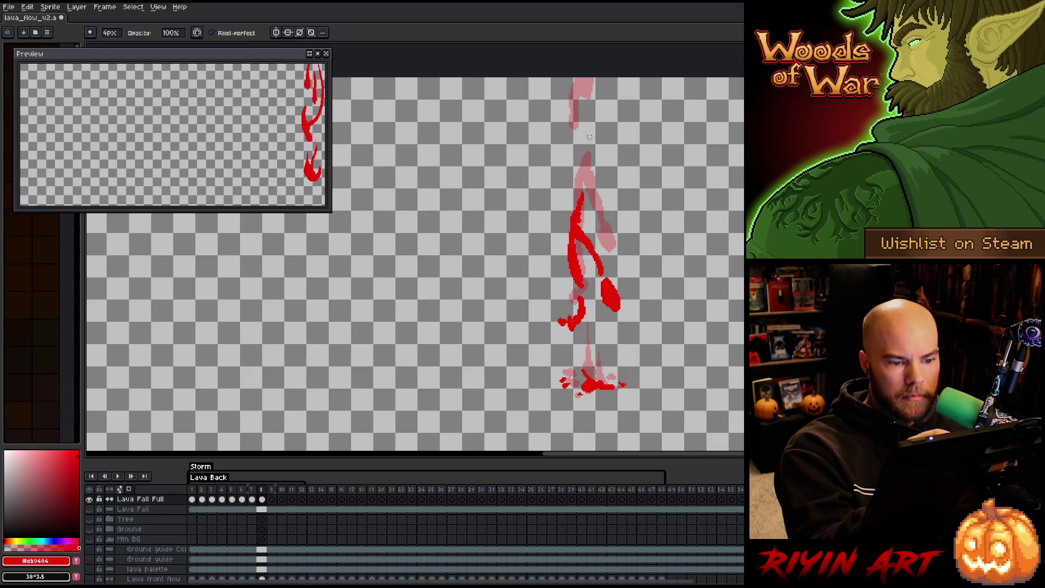
key(b)
key(e)
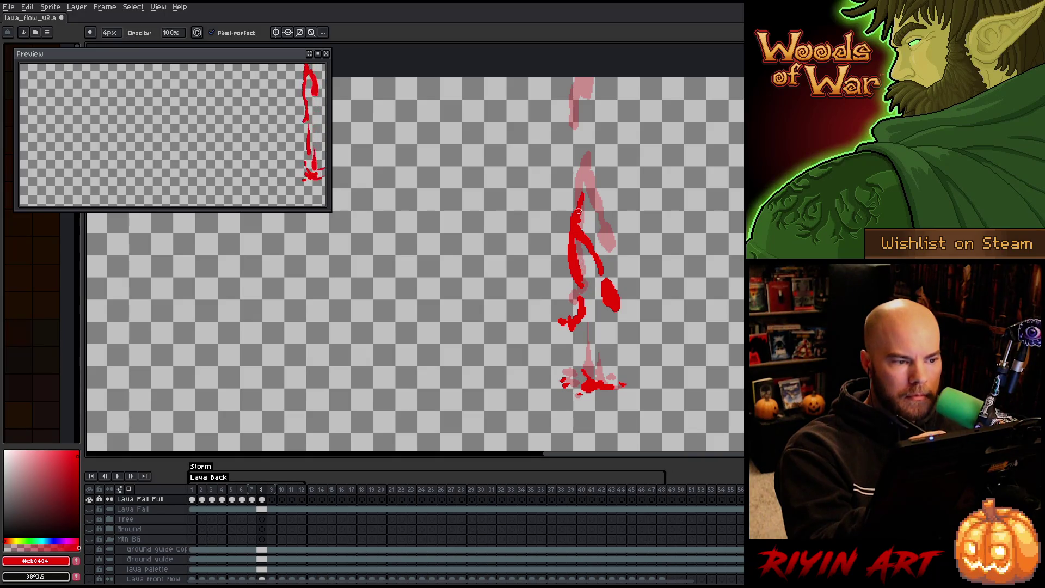
key(b)
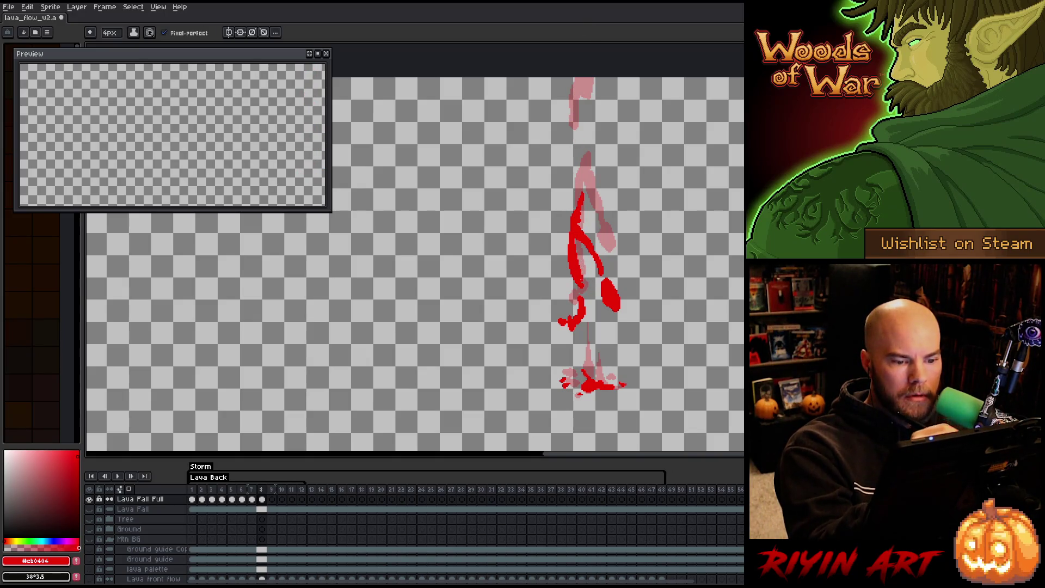
key(e)
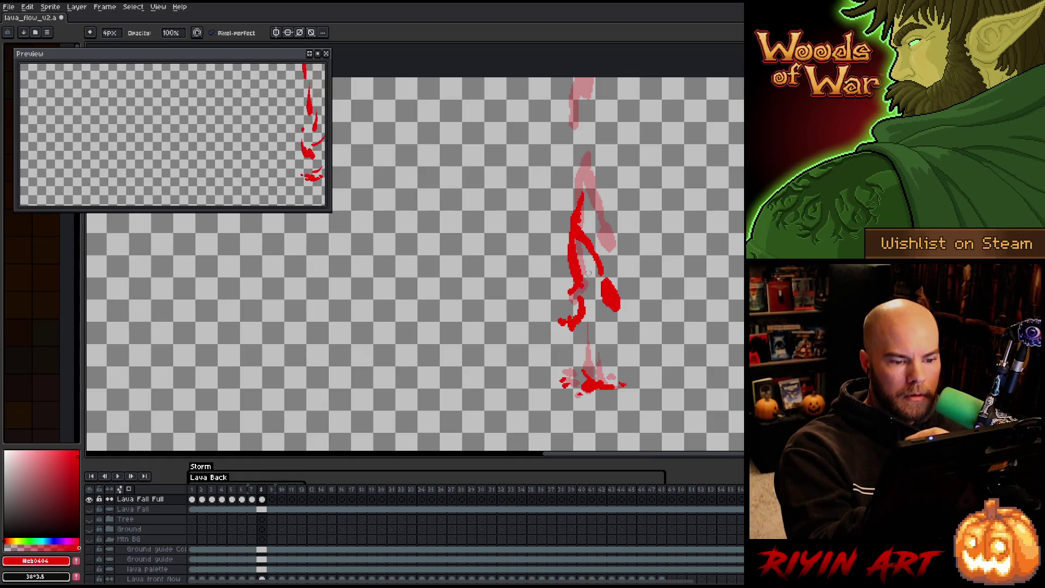
key(b)
mouse_move(574, 148)
mouse_down()
mouse_move(580, 166)
mouse_move(567, 130)
mouse_up()
mouse_move(594, 108)
mouse_down()
mouse_move(586, 87)
mouse_move(575, 129)
mouse_up()
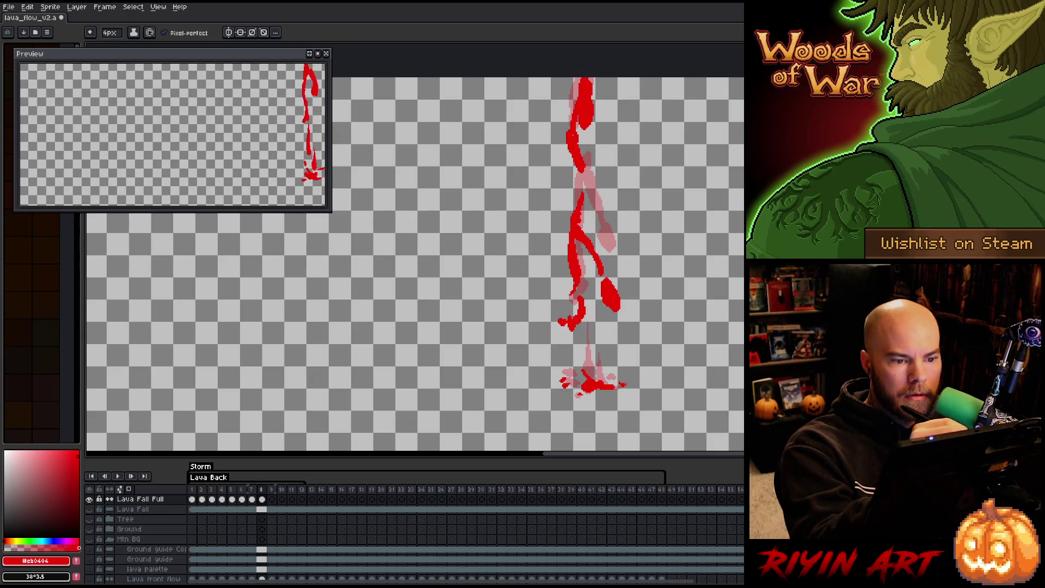
drag(579, 179, 572, 161)
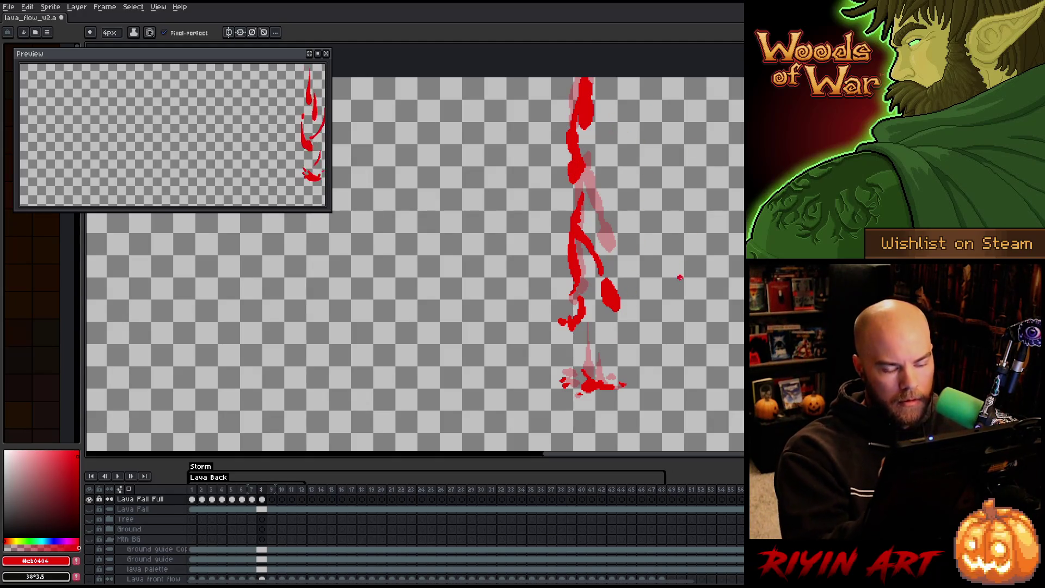
On frame 9, build the red splash mass at the stream's base with small dots around it.
key(Right)
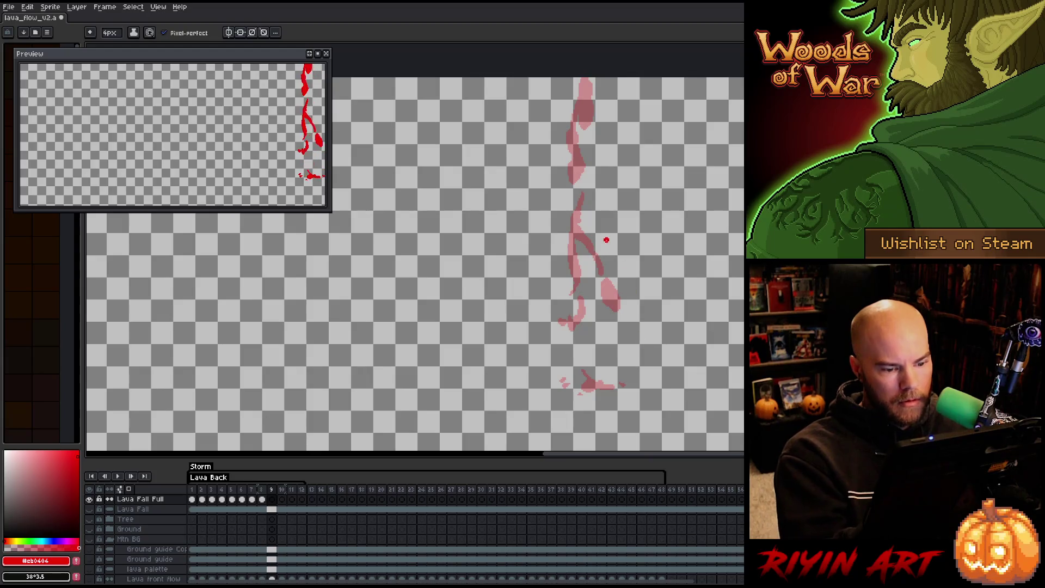
click(572, 373)
mouse_move(572, 373)
mouse_down()
mouse_move(577, 387)
mouse_move(587, 375)
mouse_move(612, 379)
mouse_move(588, 351)
mouse_move(596, 322)
mouse_move(581, 348)
mouse_move(604, 339)
mouse_up()
key(ctrl+z)
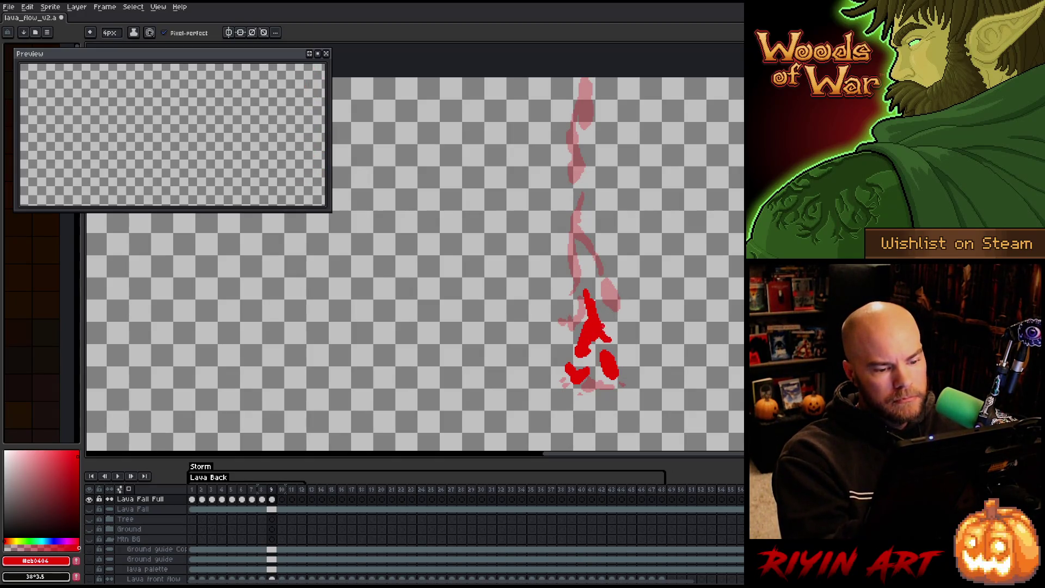
click(566, 345)
click(562, 391)
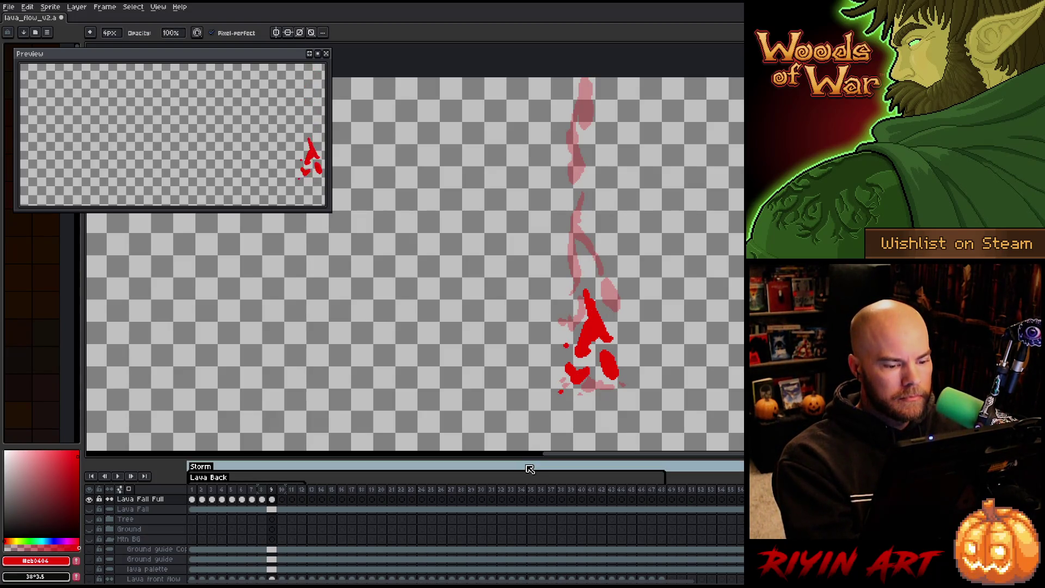
Paint red along the splash bottom and up the stream to the canvas top.
key(b)
click(624, 387)
mouse_move(584, 390)
mouse_down()
mouse_move(611, 389)
mouse_move(602, 383)
mouse_up()
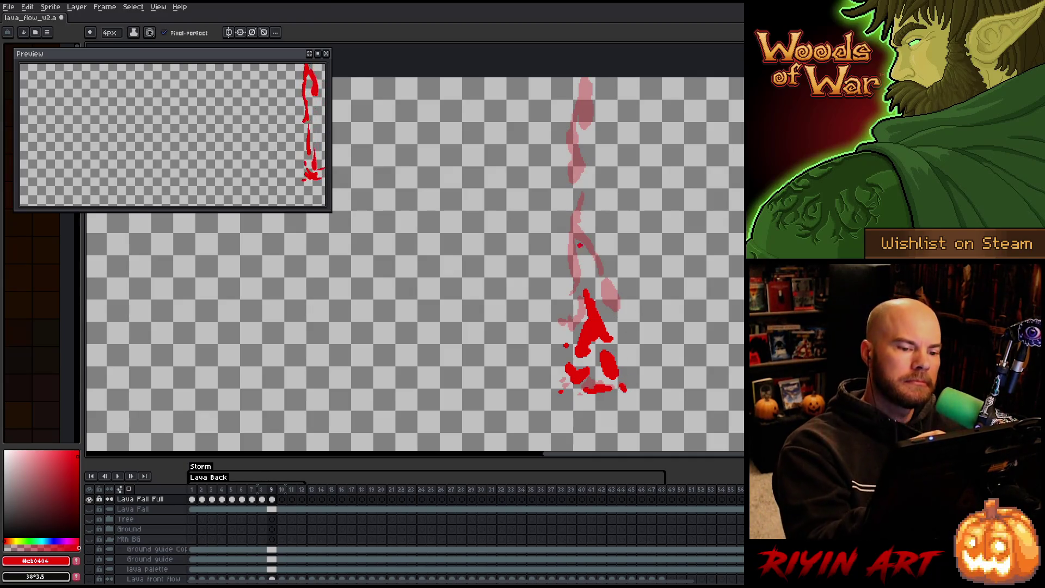
mouse_move(579, 245)
mouse_down()
mouse_move(577, 233)
mouse_move(570, 266)
mouse_move(578, 210)
mouse_up()
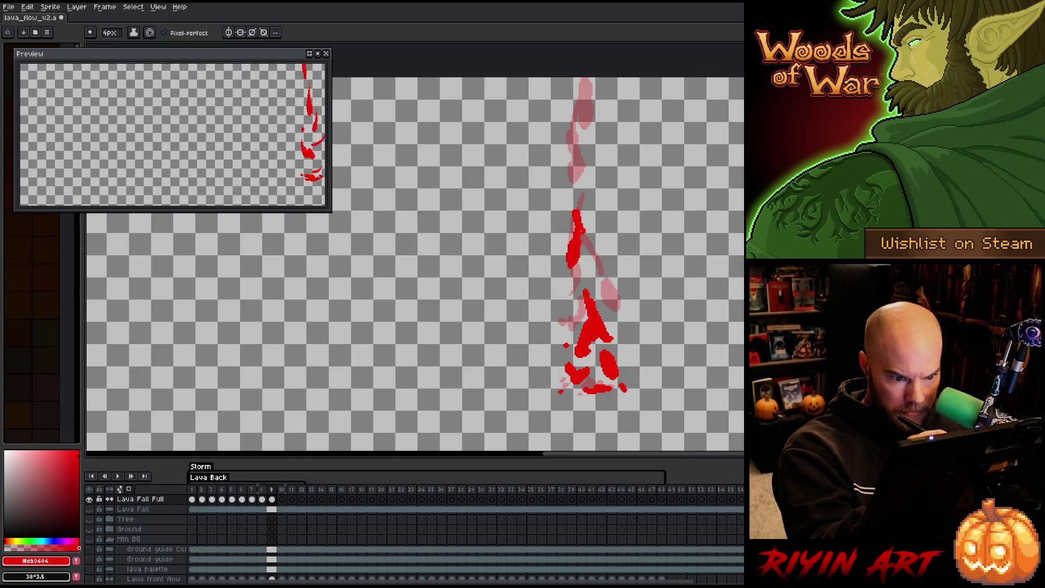
mouse_move(583, 164)
mouse_down()
mouse_move(591, 203)
mouse_move(570, 231)
mouse_up()
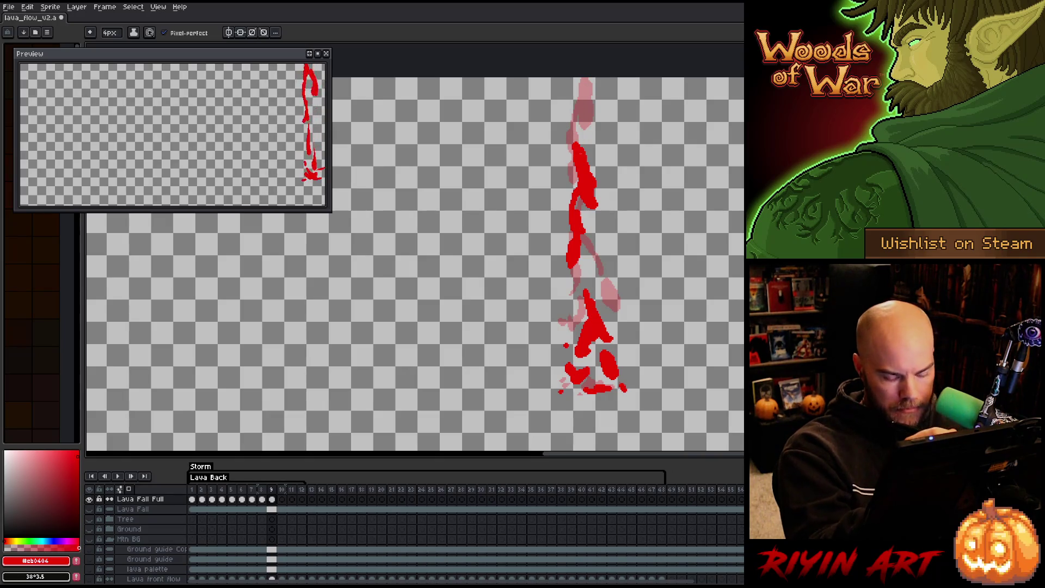
mouse_move(577, 99)
mouse_down()
mouse_move(578, 79)
mouse_move(574, 110)
mouse_up()
key(Right)
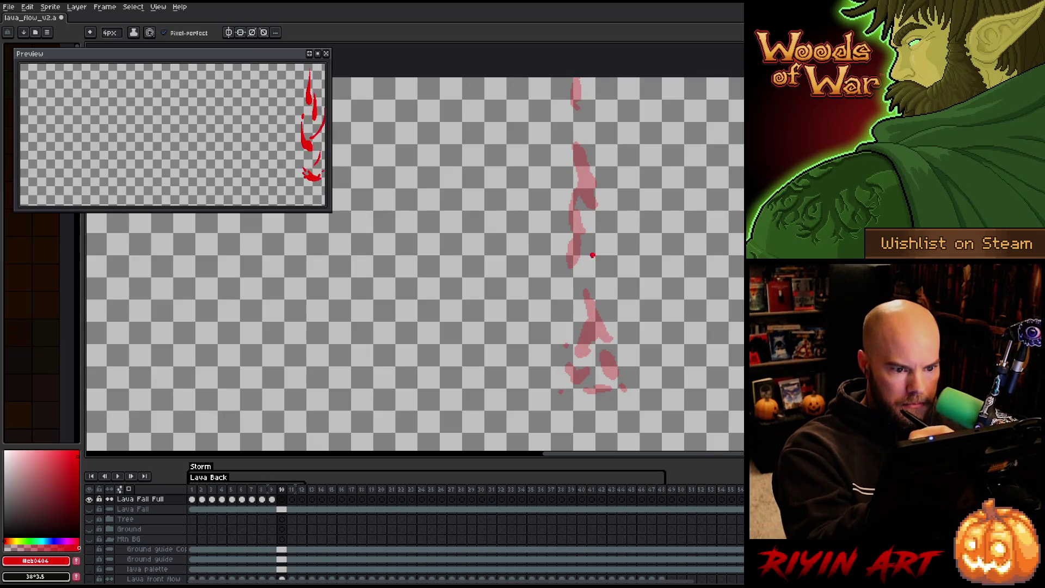
Lasso the red stroke on frame 10's stream and move it about 70 px lower.
mouse_move(575, 272)
mouse_down()
mouse_move(576, 307)
mouse_move(574, 203)
mouse_move(587, 185)
mouse_move(578, 148)
mouse_move(589, 207)
mouse_up()
key(ctrl+z)
key(ctrl+z)
key(q)
mouse_move(593, 140)
mouse_down()
mouse_move(604, 299)
mouse_move(558, 304)
mouse_up()
drag(601, 212, 600, 251)
key(b)
Paint the splattered splash at the stream's base, alternating between brush and eraser.
mouse_move(601, 376)
mouse_down()
mouse_move(556, 378)
mouse_move(629, 368)
mouse_move(592, 372)
mouse_up()
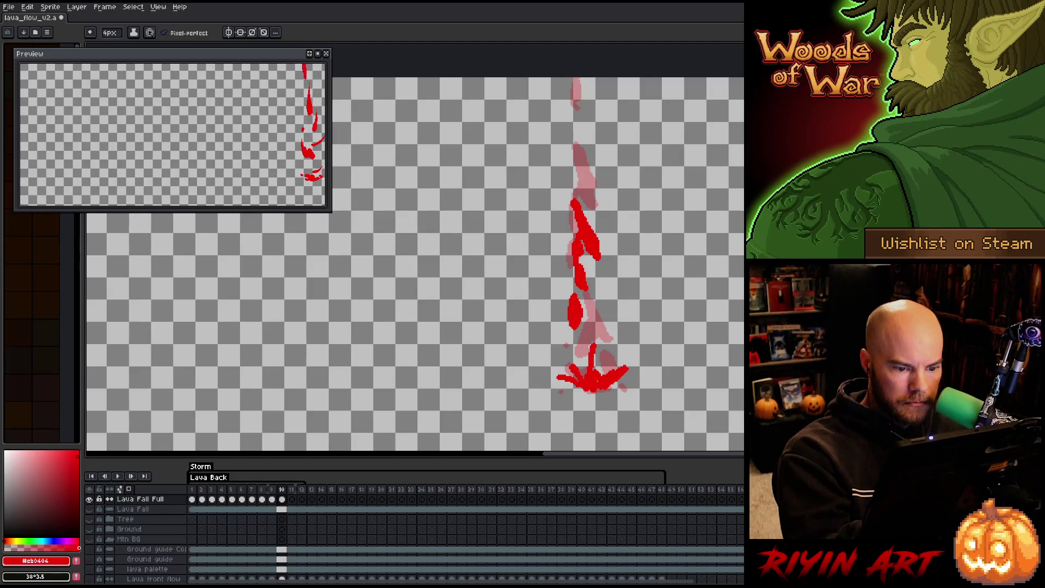
key(b)
key(e)
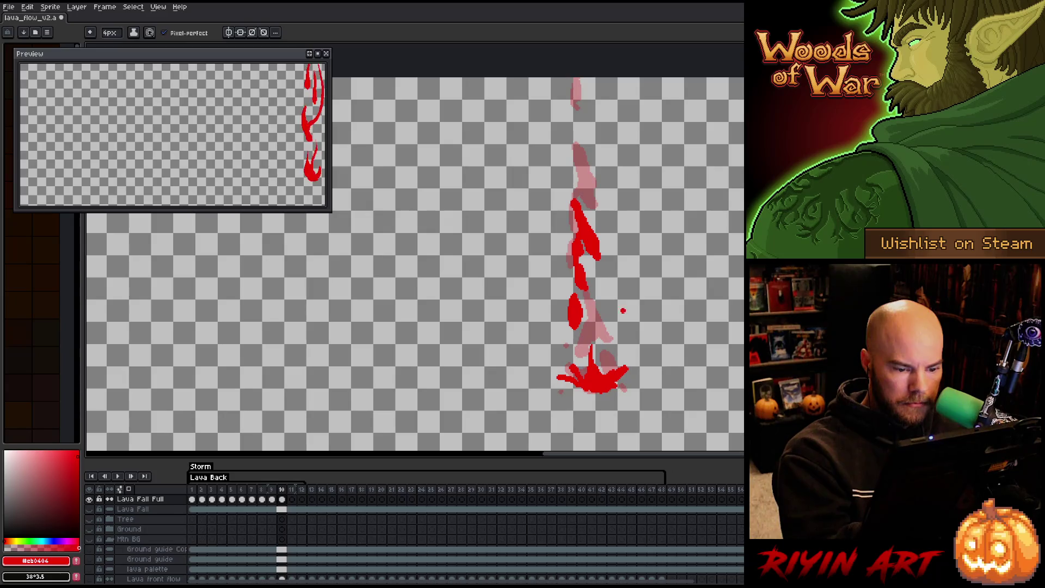
key(b)
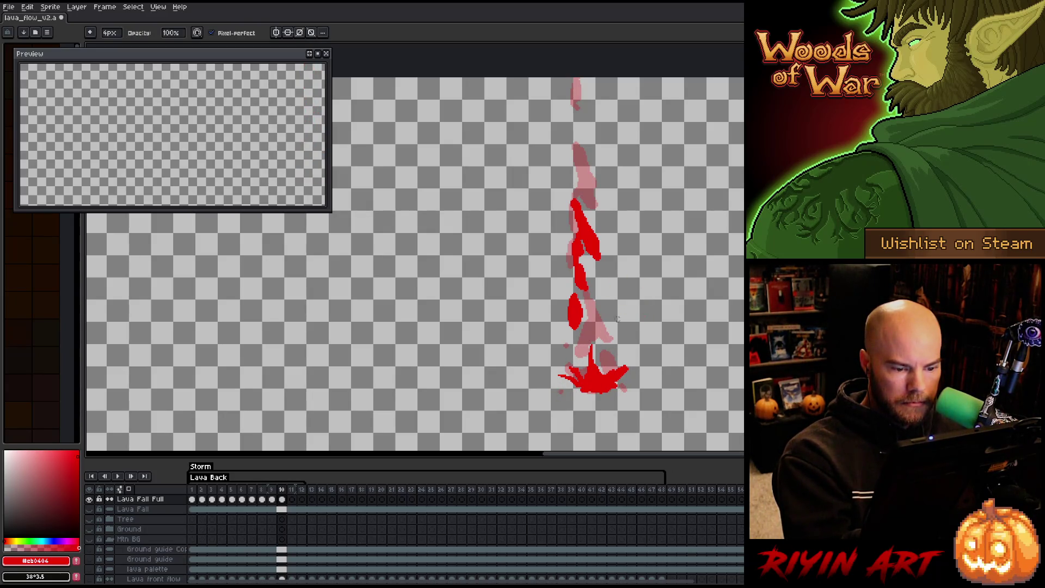
key(e)
key(b)
key(e)
key(b)
key(e)
key(b)
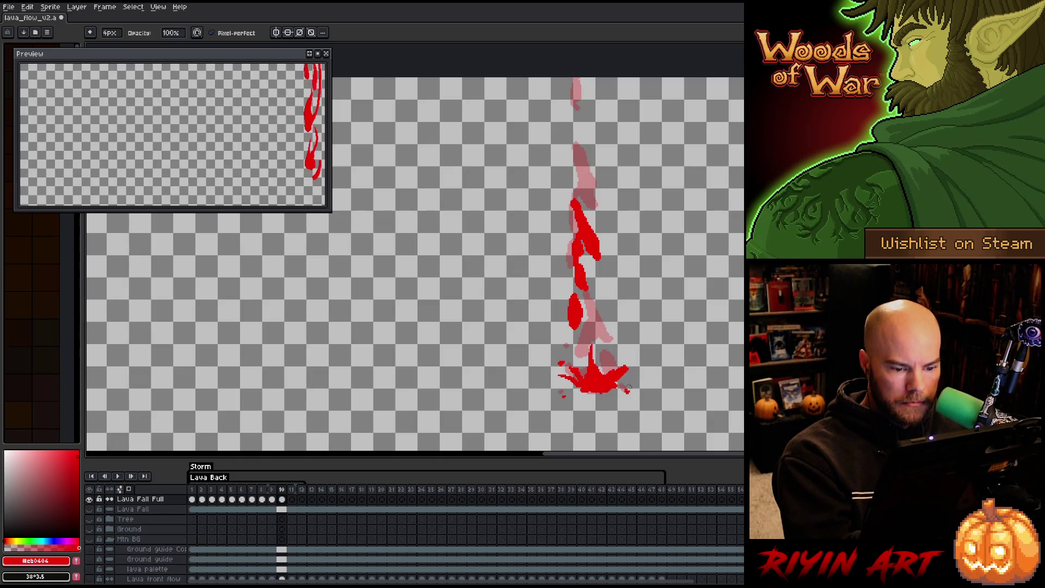
key(Right)
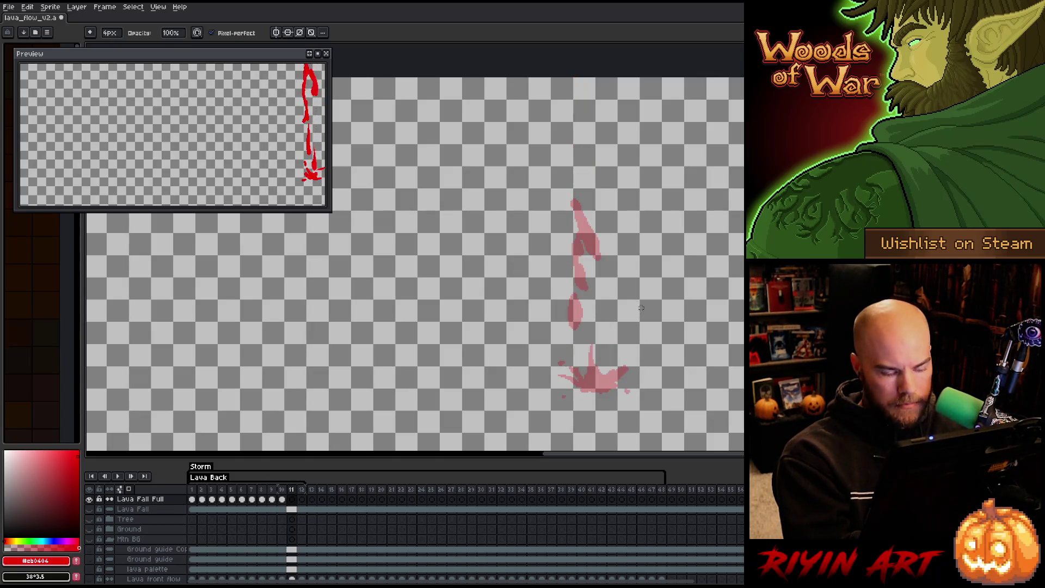
Paint the red splash on frame 11, with dabs at its left and right edges.
key(d)
mouse_move(591, 384)
mouse_down()
mouse_move(573, 377)
mouse_move(561, 390)
mouse_move(630, 379)
mouse_move(558, 391)
mouse_up()
key(b)
key(d)
key(b)
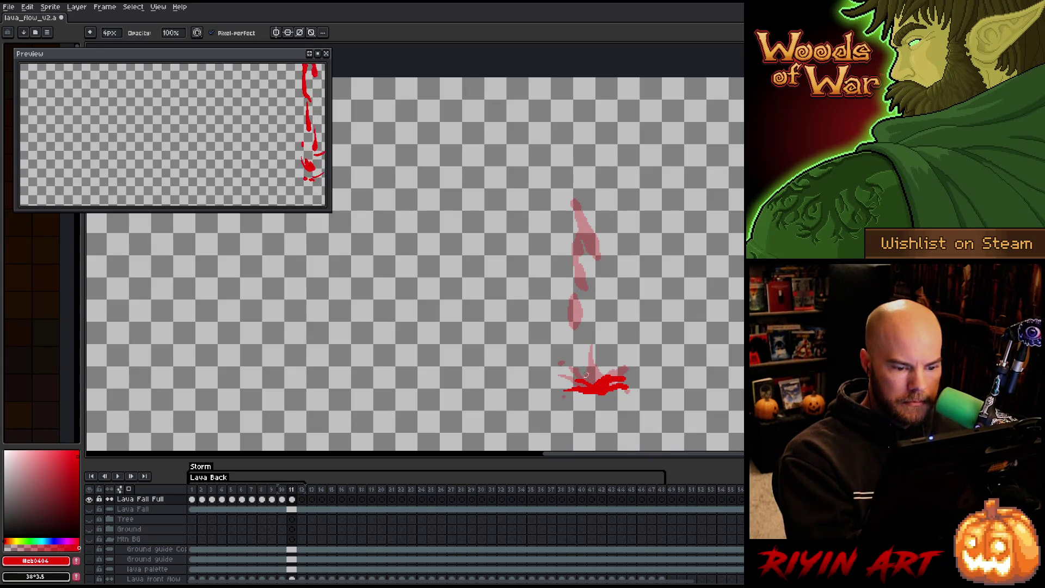
click(553, 375)
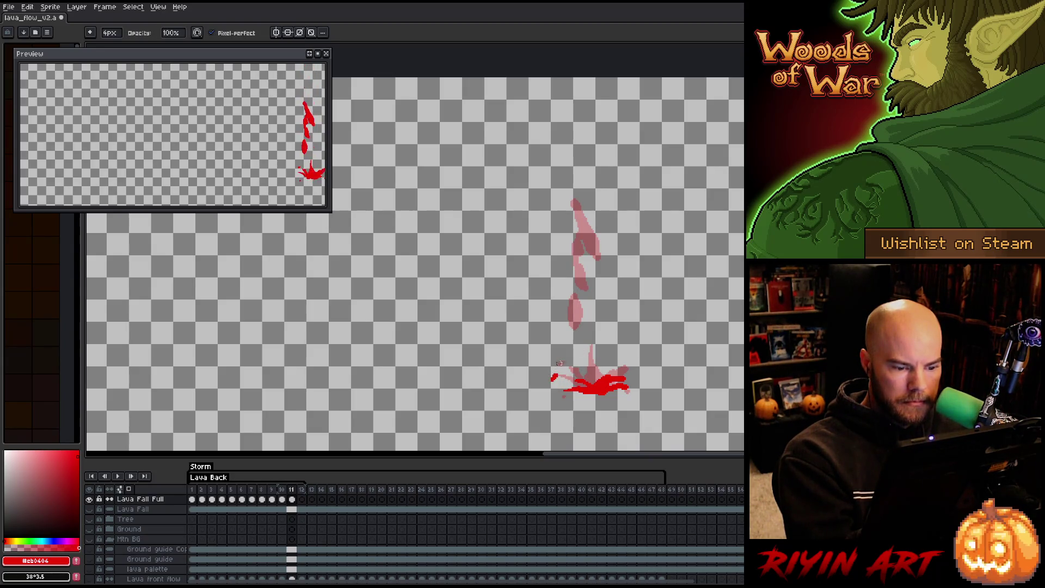
key(e)
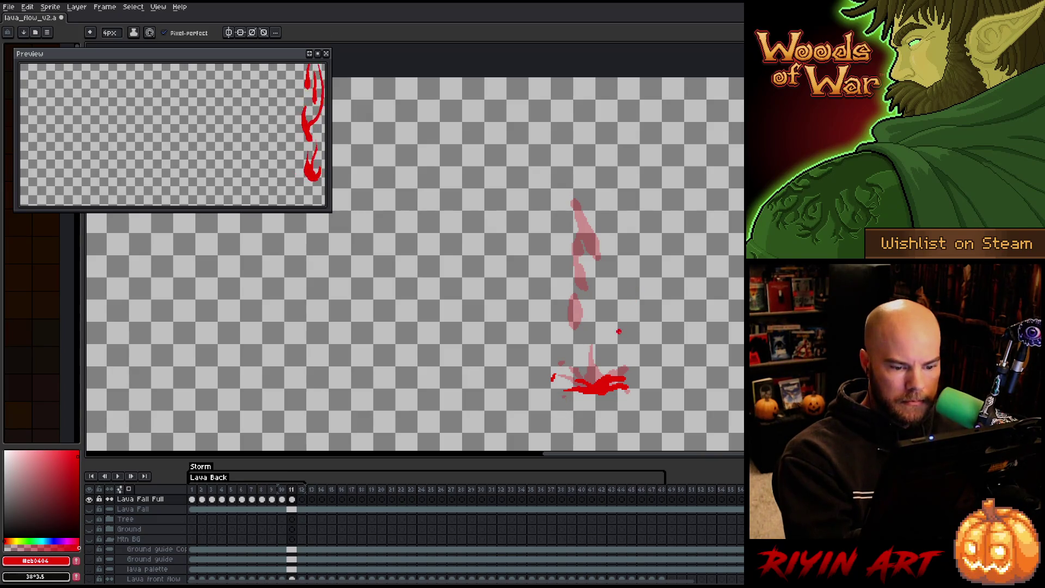
key(b)
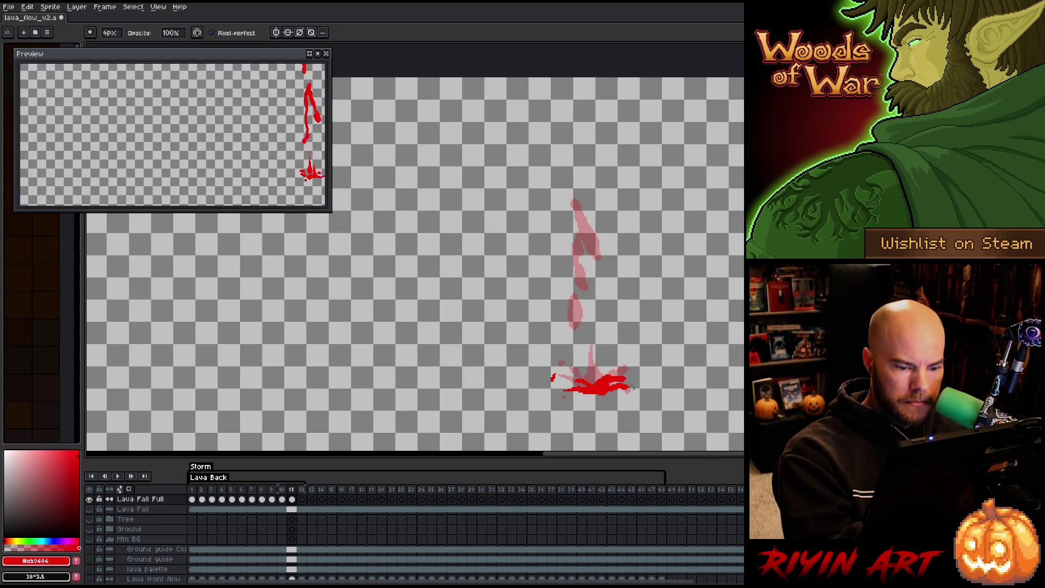
key(e)
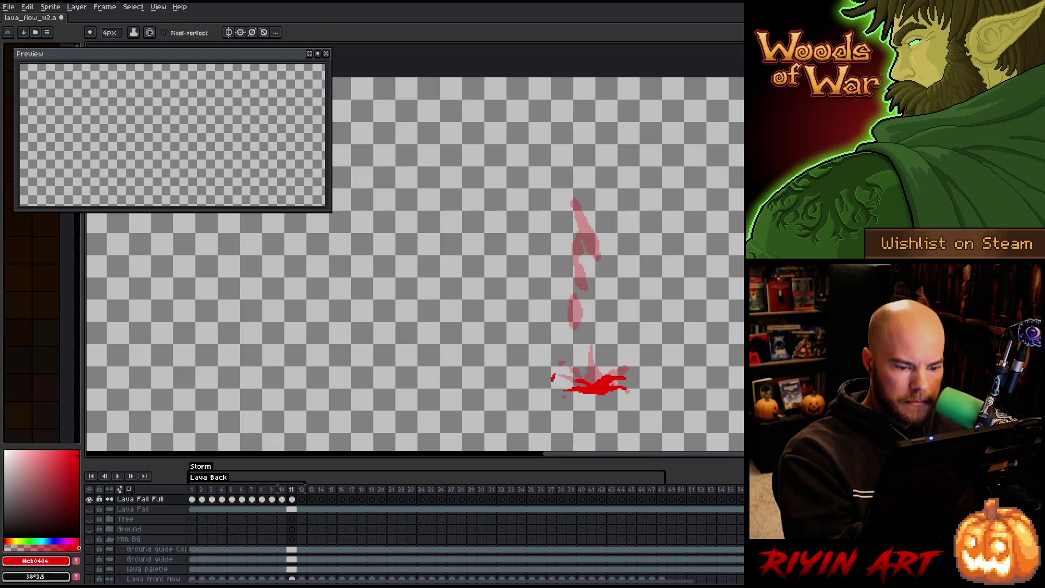
click(626, 381)
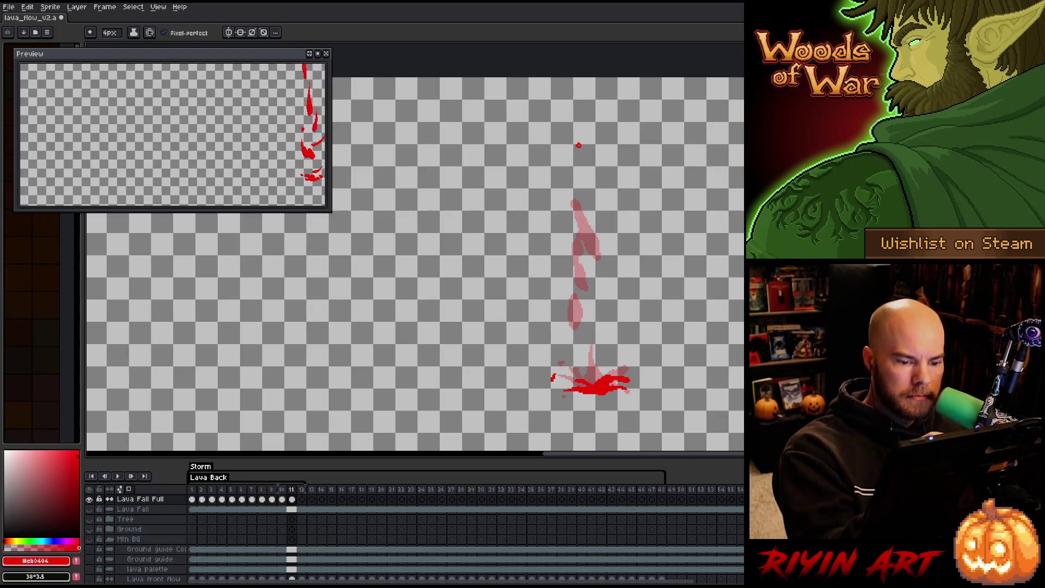
Fill the middle drip bright red and add thick red strokes up the stream's top.
mouse_move(597, 281)
mouse_down()
mouse_move(576, 299)
mouse_move(579, 352)
mouse_up()
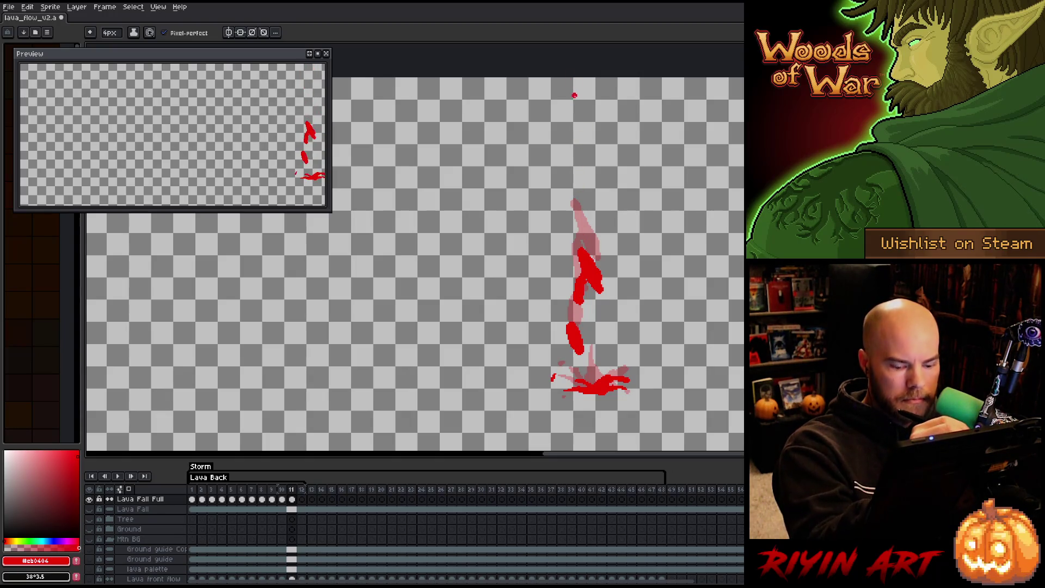
key(Left)
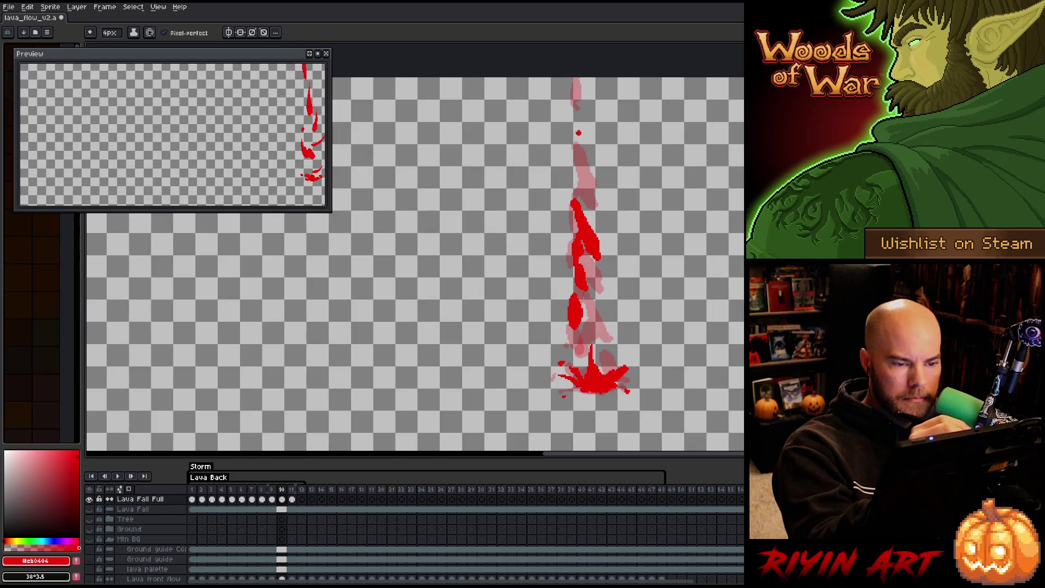
key(Right)
drag(573, 144, 577, 79)
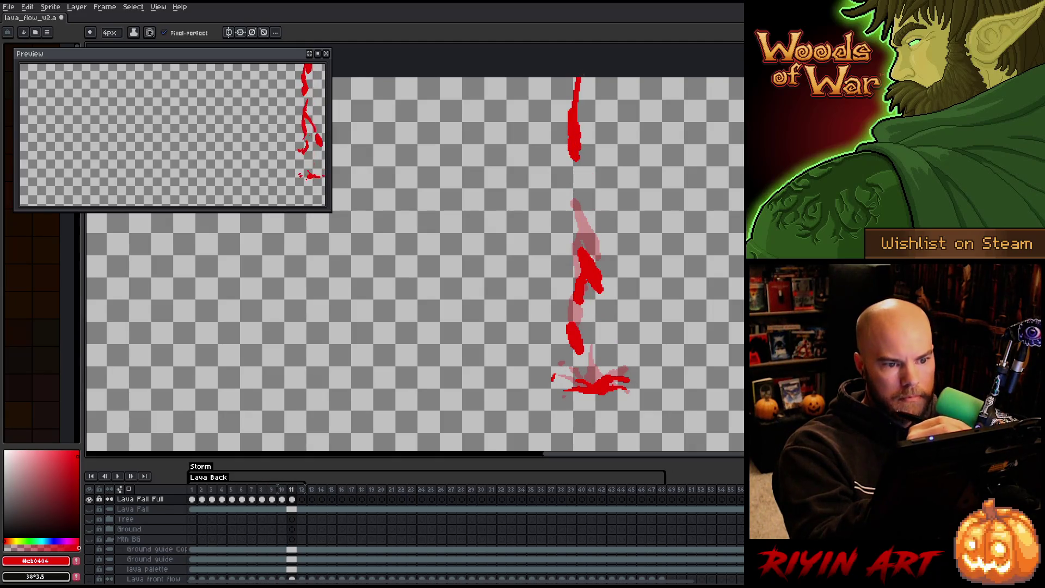
drag(580, 155, 577, 109)
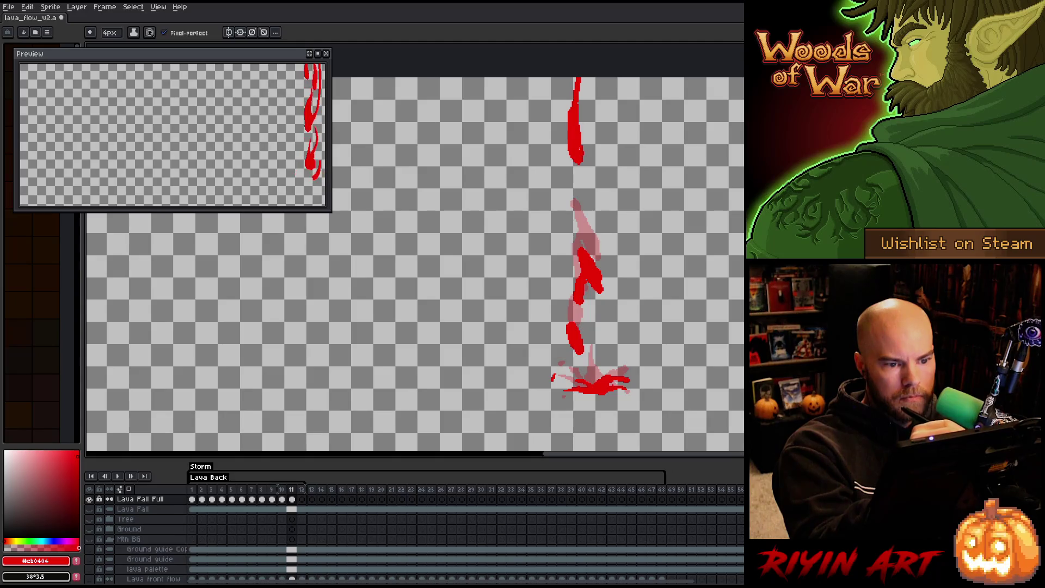
key(Right)
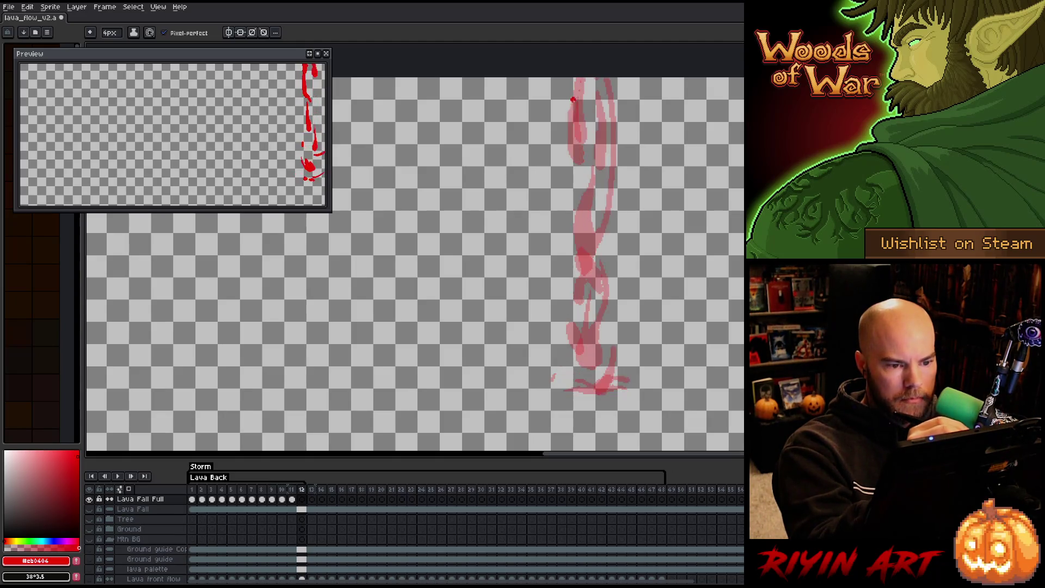
Sketch frame 12's lava stream with a tapered tip and a stroke at the top.
drag(567, 169, 582, 233)
drag(566, 156, 570, 171)
drag(578, 78, 577, 115)
key(Left)
key(Right)
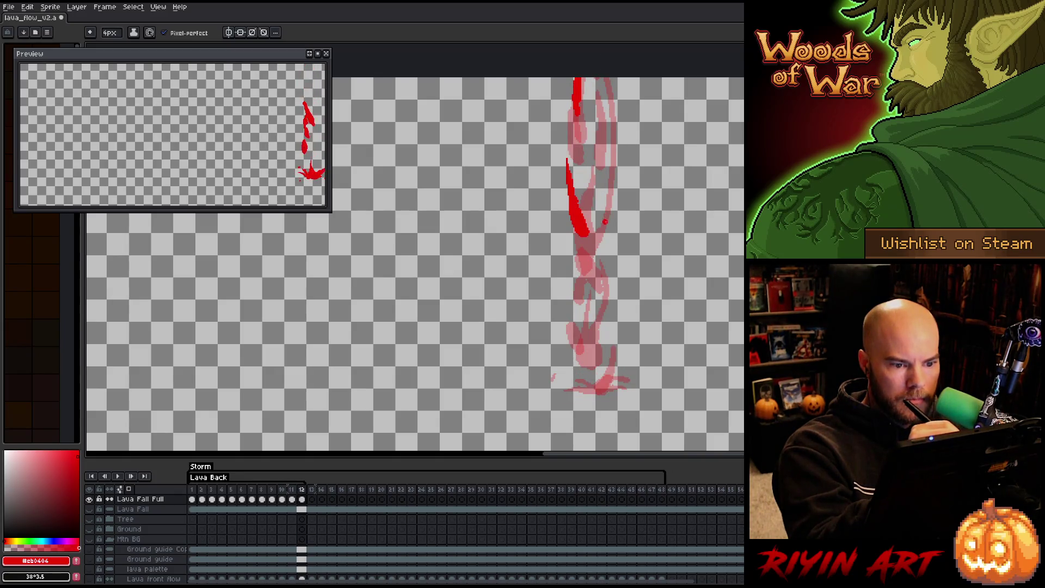
Redraw and thicken the upper lava stream coming down from the canvas top.
drag(581, 215, 605, 113)
key(ctrl+z)
mouse_move(595, 78)
mouse_down()
mouse_move(577, 207)
mouse_move(599, 70)
mouse_up()
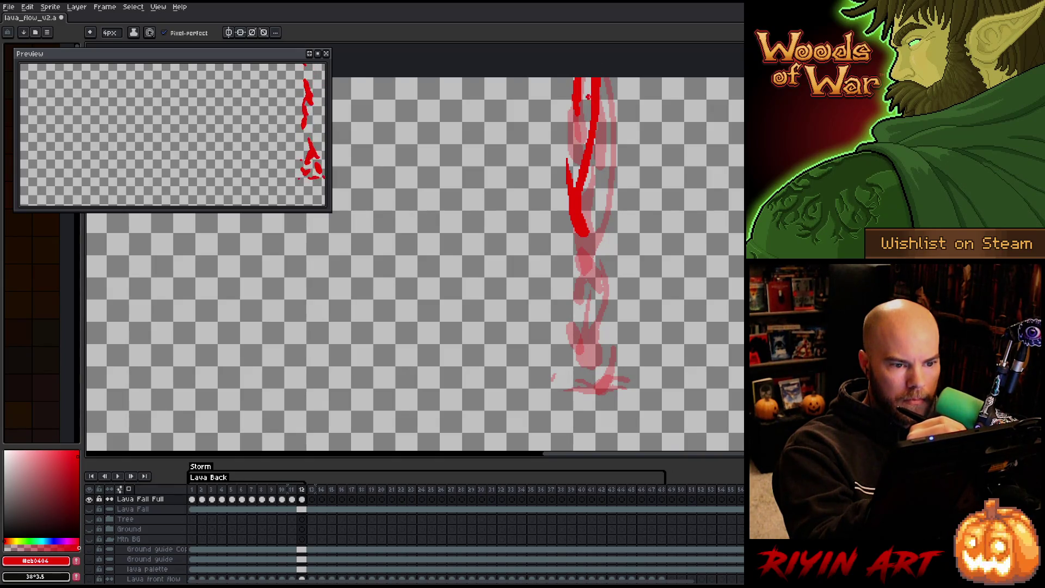
drag(600, 116, 597, 138)
drag(588, 78, 586, 118)
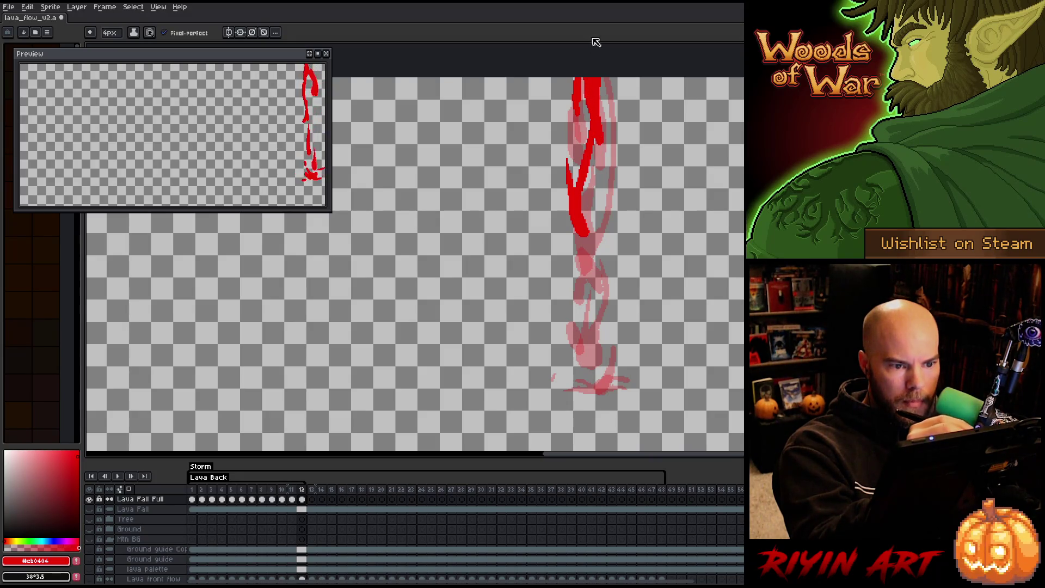
drag(572, 111, 569, 90)
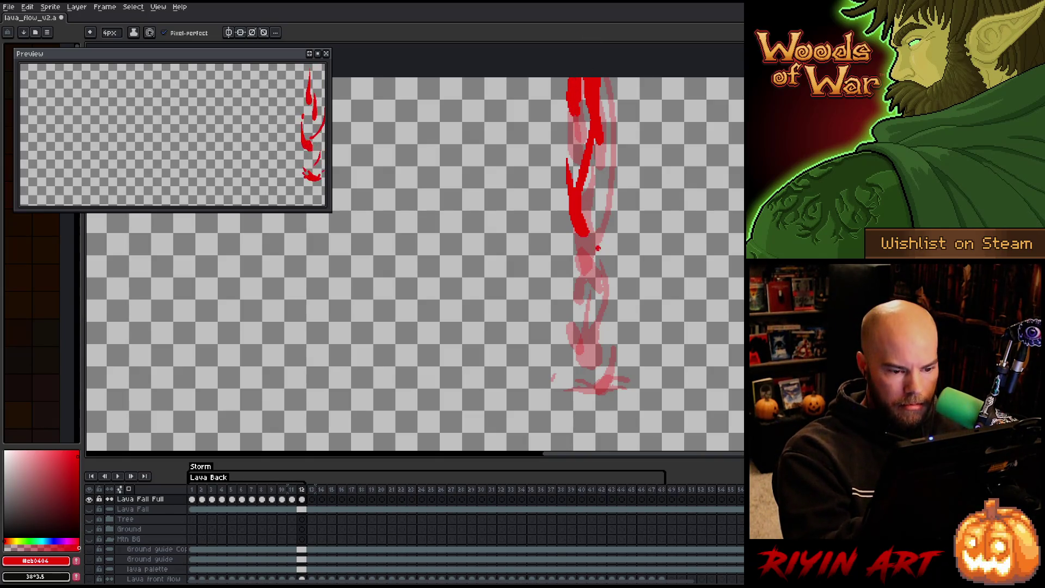
Add a filled red lava blob to the lower part of the stream.
drag(591, 341, 599, 235)
key(ctrl+z)
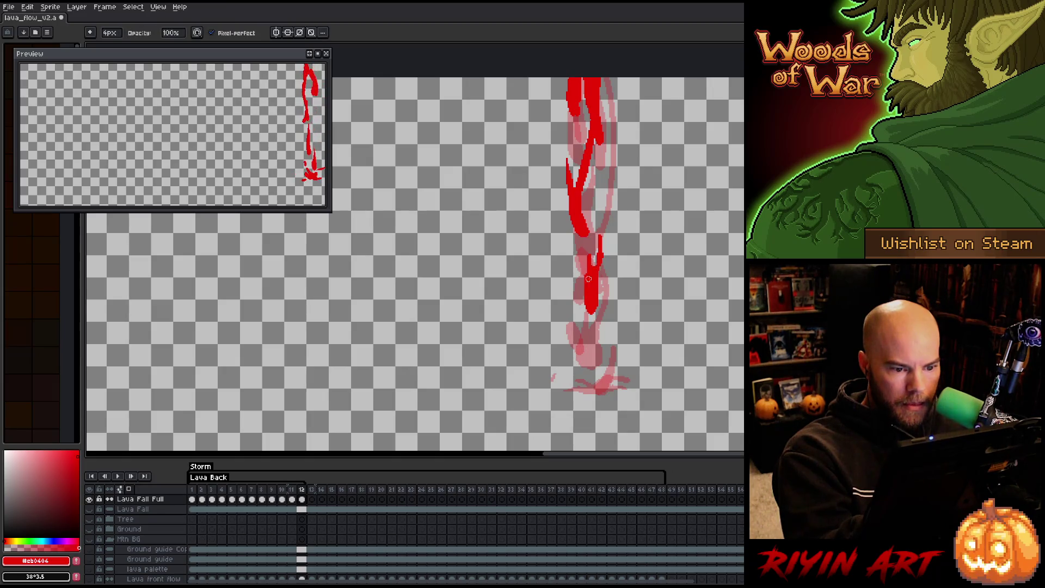
drag(585, 282, 587, 306)
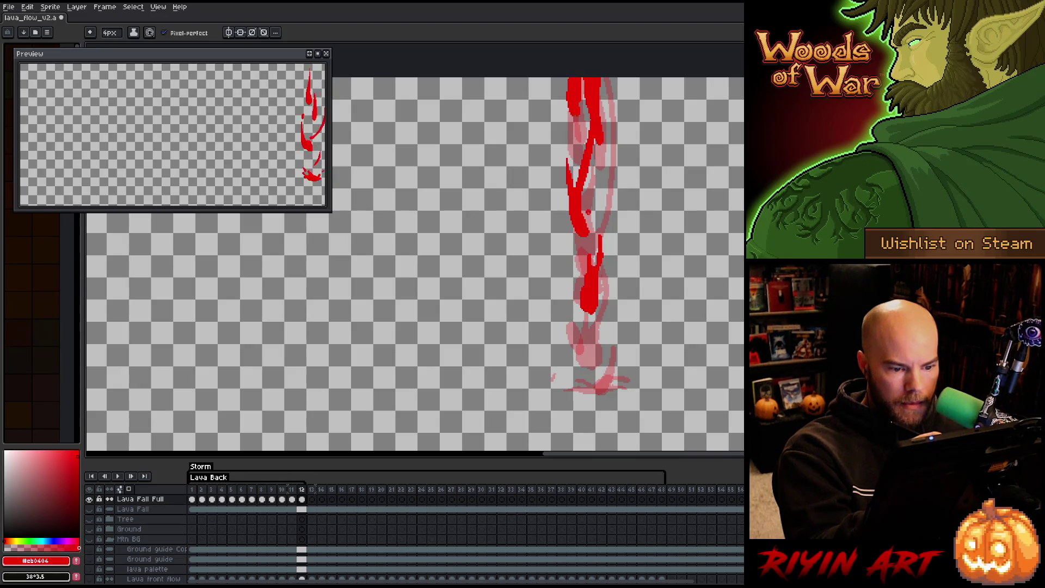
key(comma)
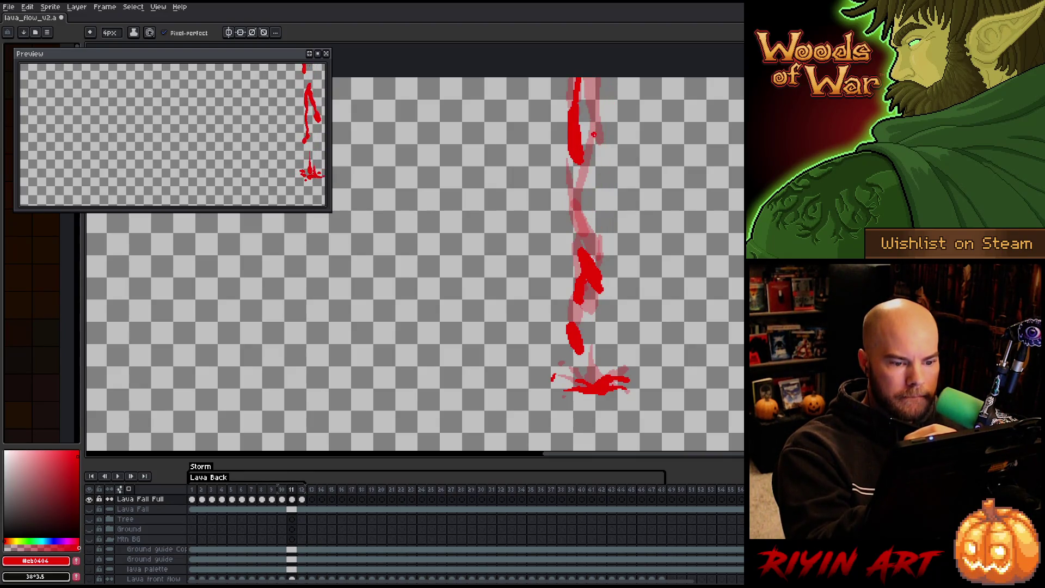
key(period)
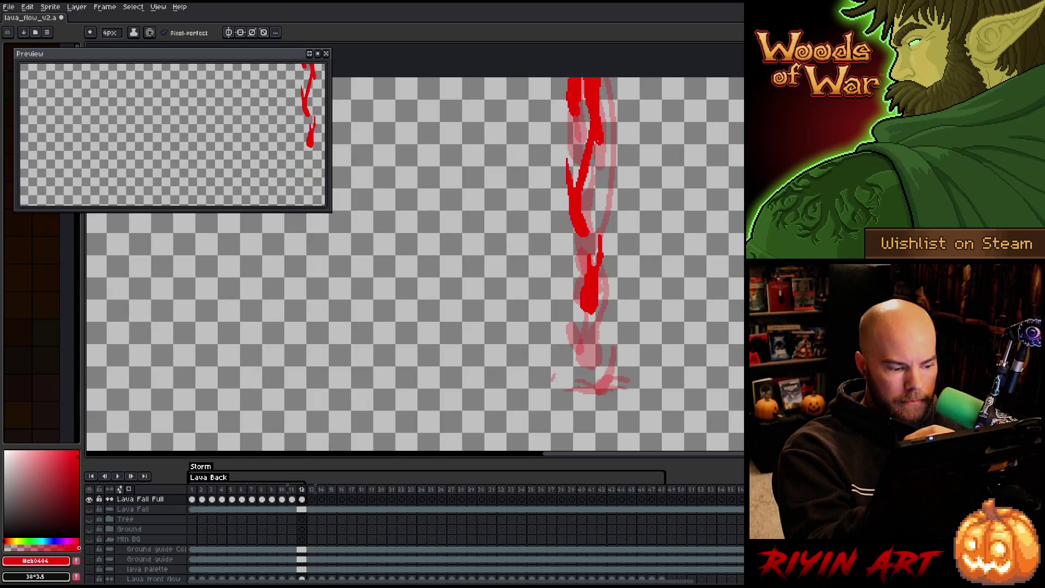
Touch up frame 11 with a new lava stroke and a darker top, then return to frame 1.
key(comma)
key(q)
drag(621, 243, 614, 298)
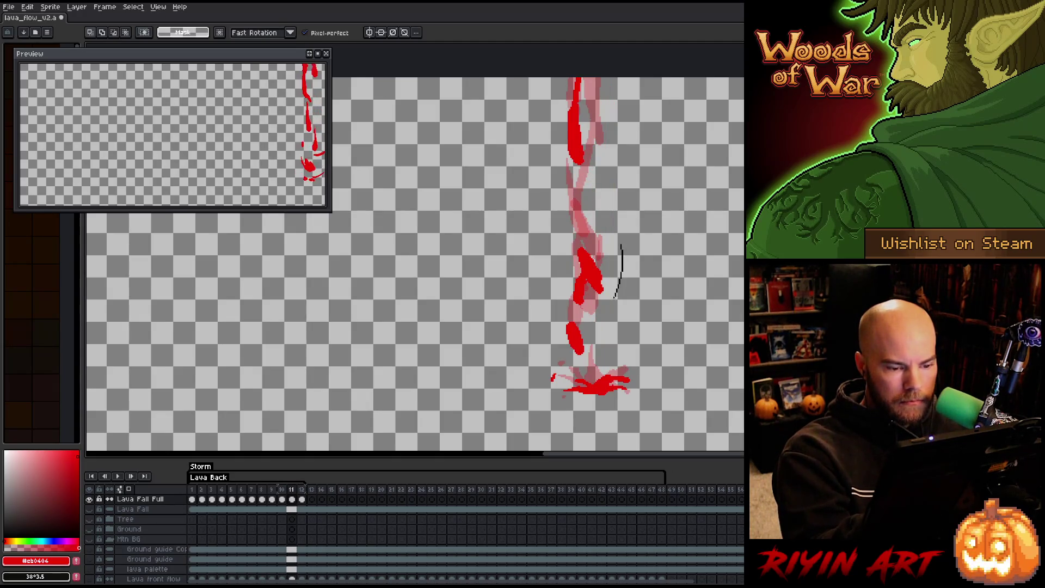
key(b)
mouse_move(583, 187)
mouse_down()
mouse_move(586, 217)
mouse_move(592, 148)
mouse_move(588, 183)
mouse_up()
mouse_move(593, 102)
mouse_down()
mouse_move(593, 81)
mouse_move(601, 108)
mouse_up()
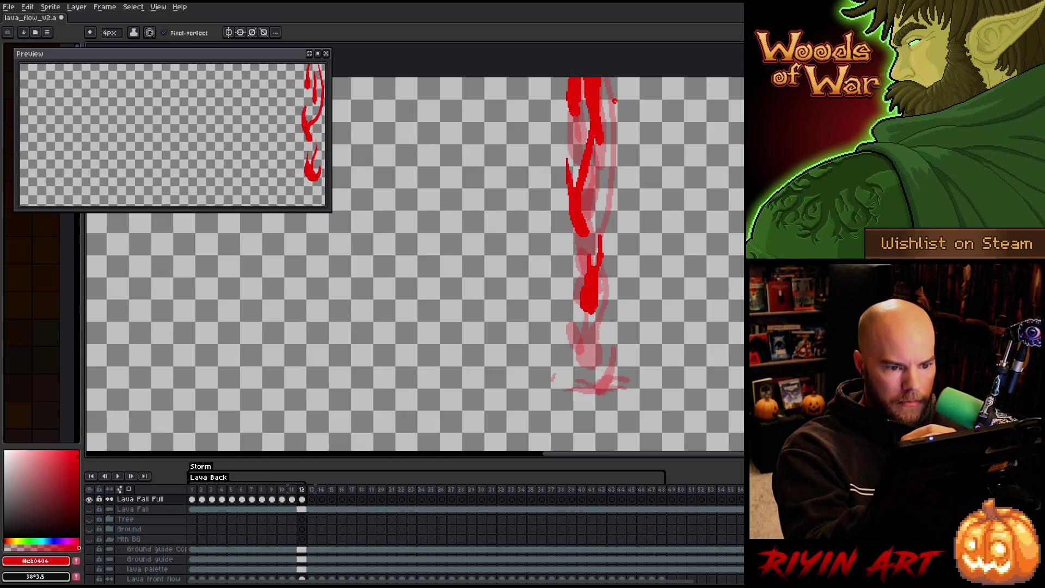
key(Right)
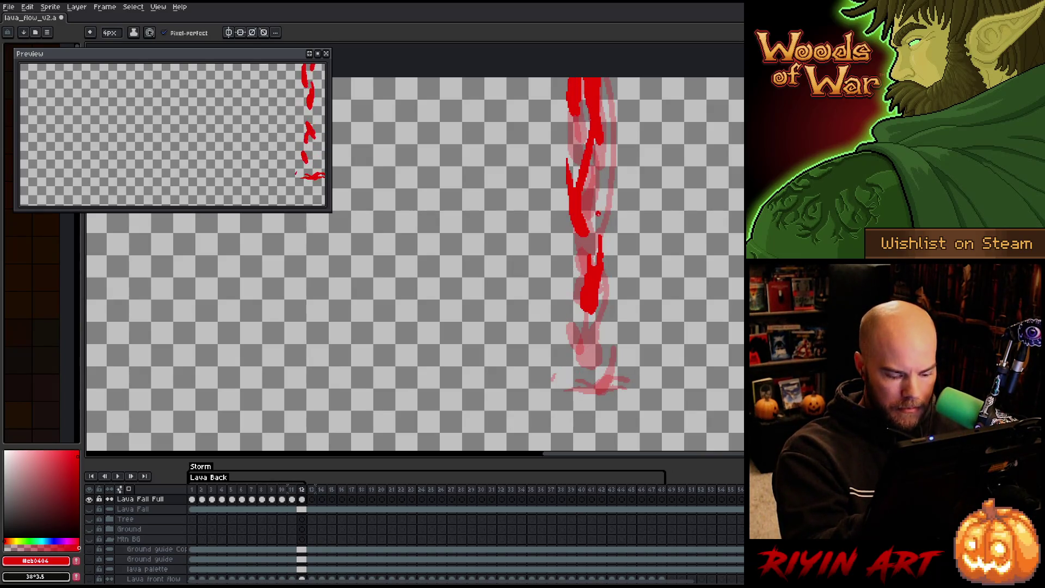
key(Left)
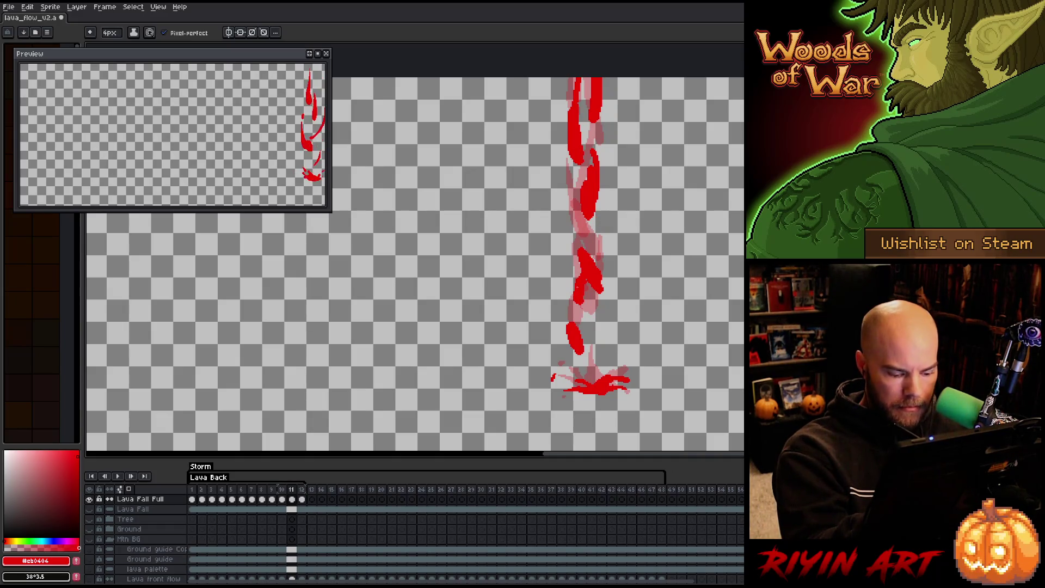
key(Right)
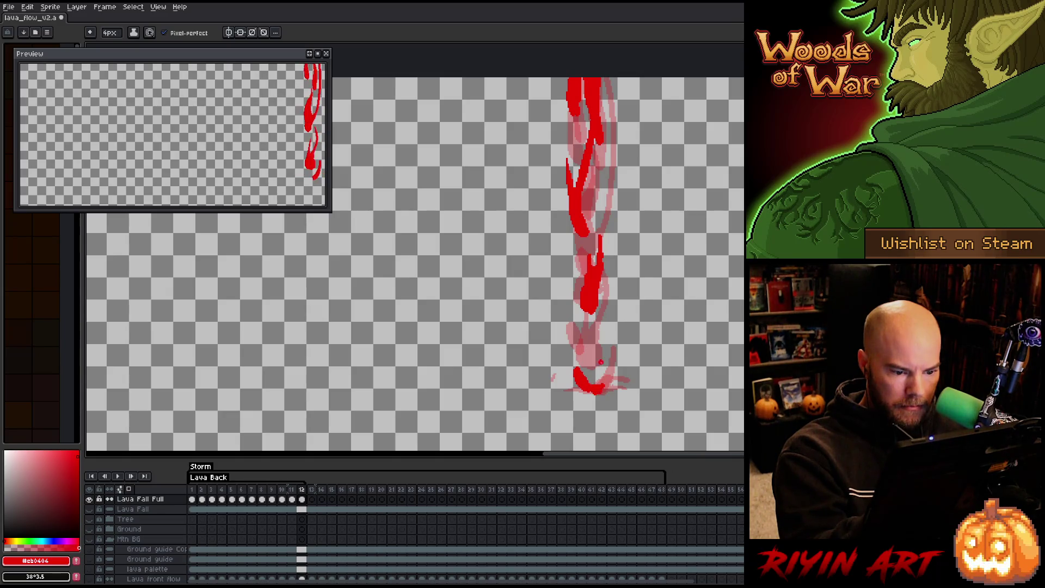
key(Right)
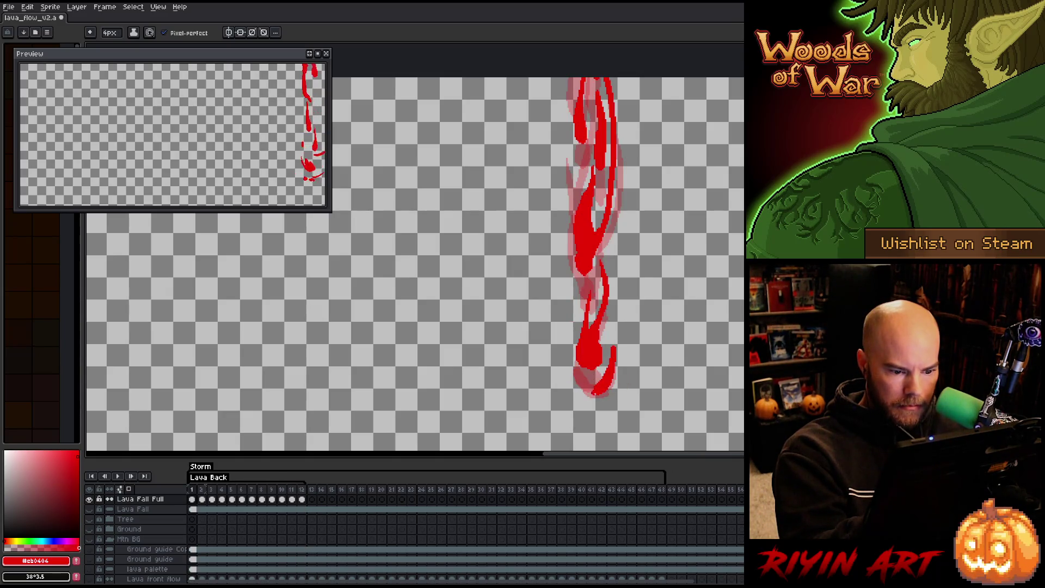
Preview the loop, turn off onion skinning, and replay it over the unhidden volcanic background layers.
key(Return)
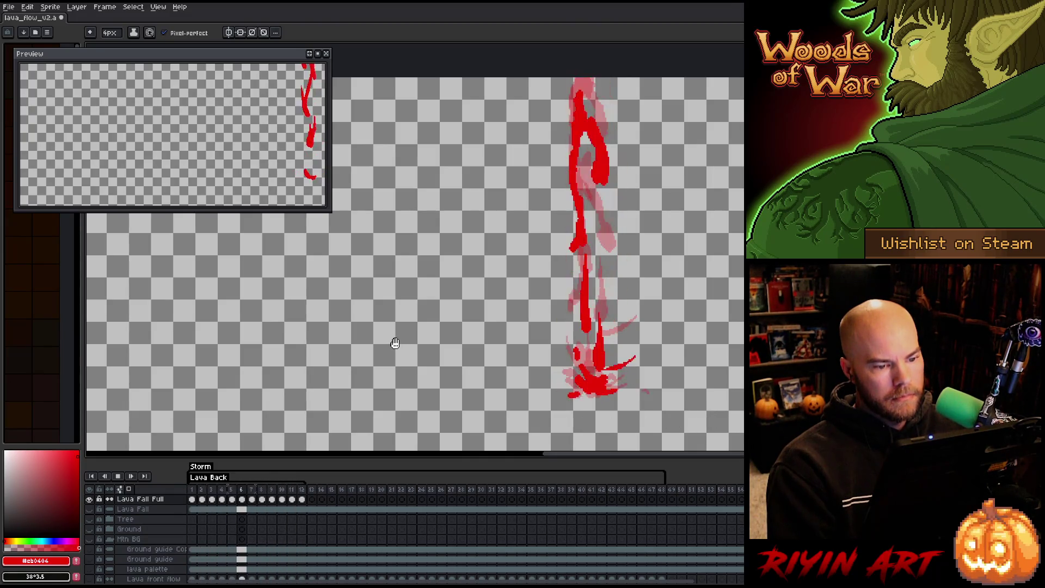
key(Return)
click(131, 489)
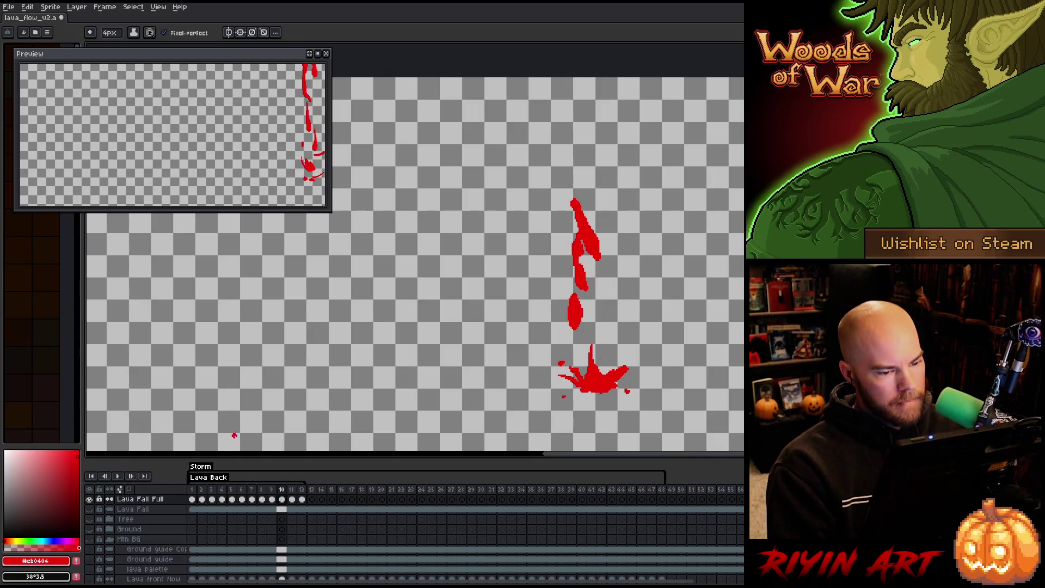
alt+click(89, 499)
key(Return)
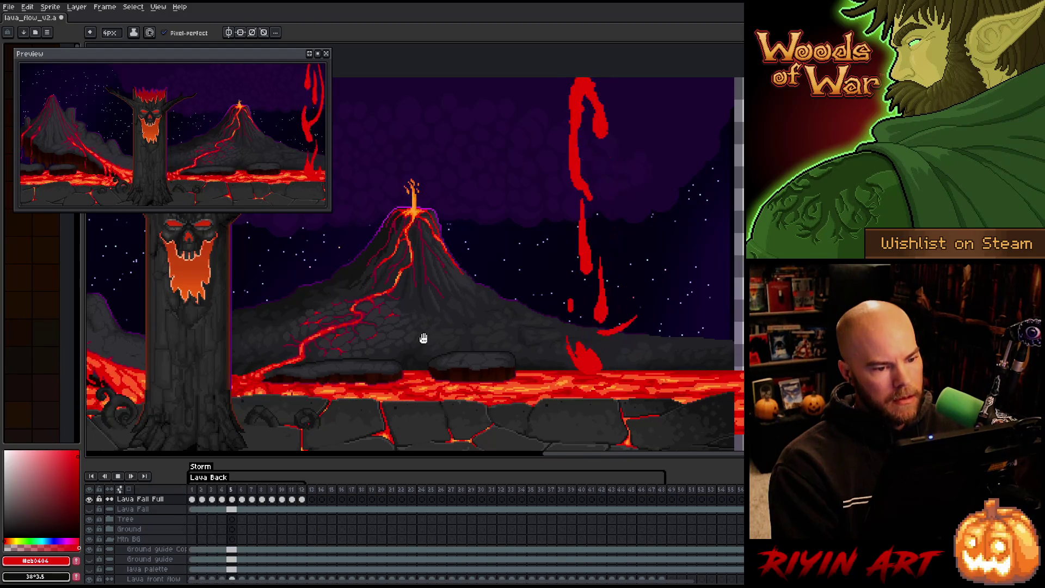
Stop playback, extend the lava fall on frame 10, and add a red mark near frame 3's top.
key(Return)
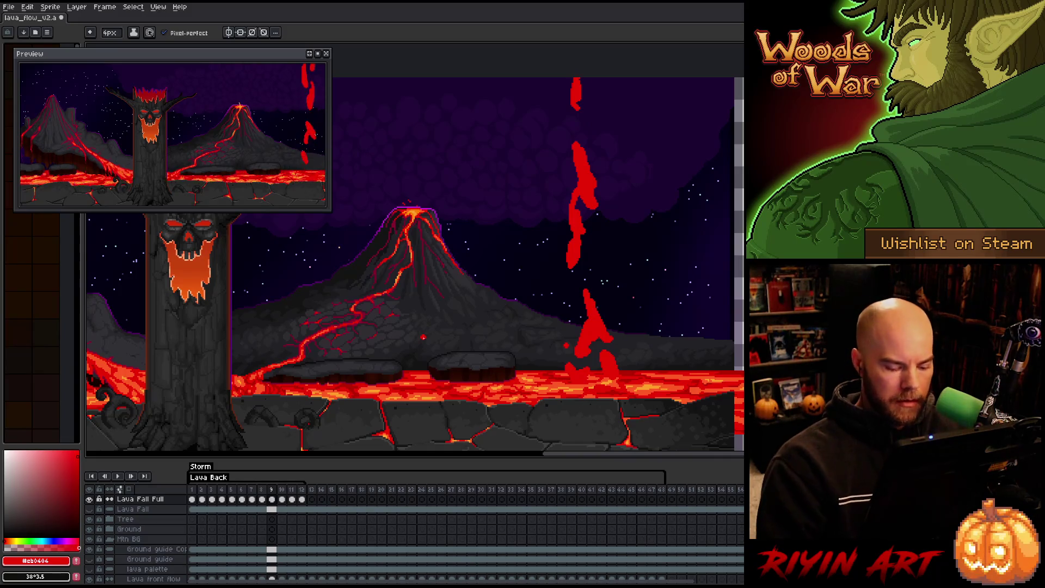
key(Right)
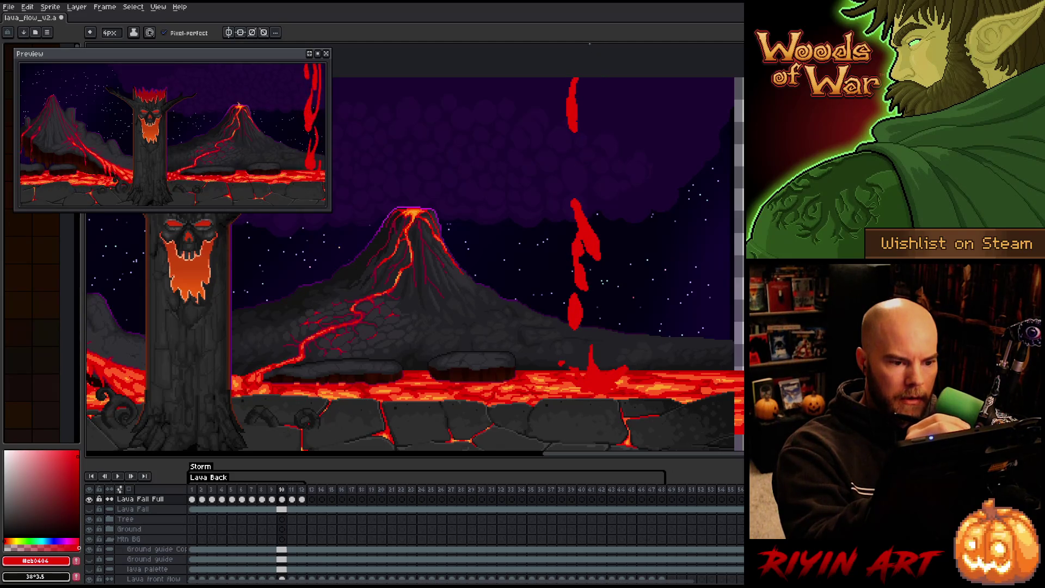
drag(591, 126, 586, 172)
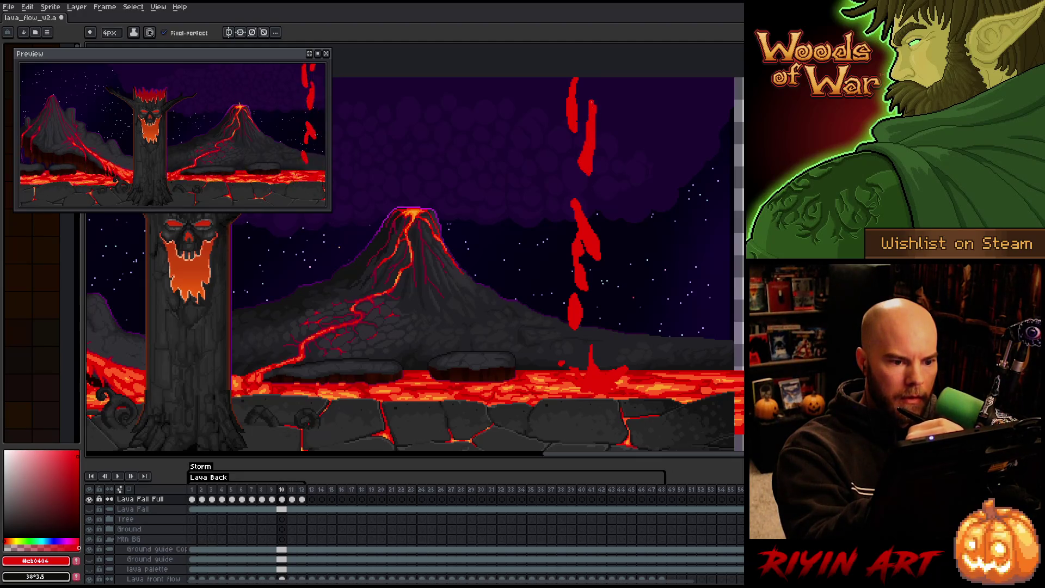
key(comma)
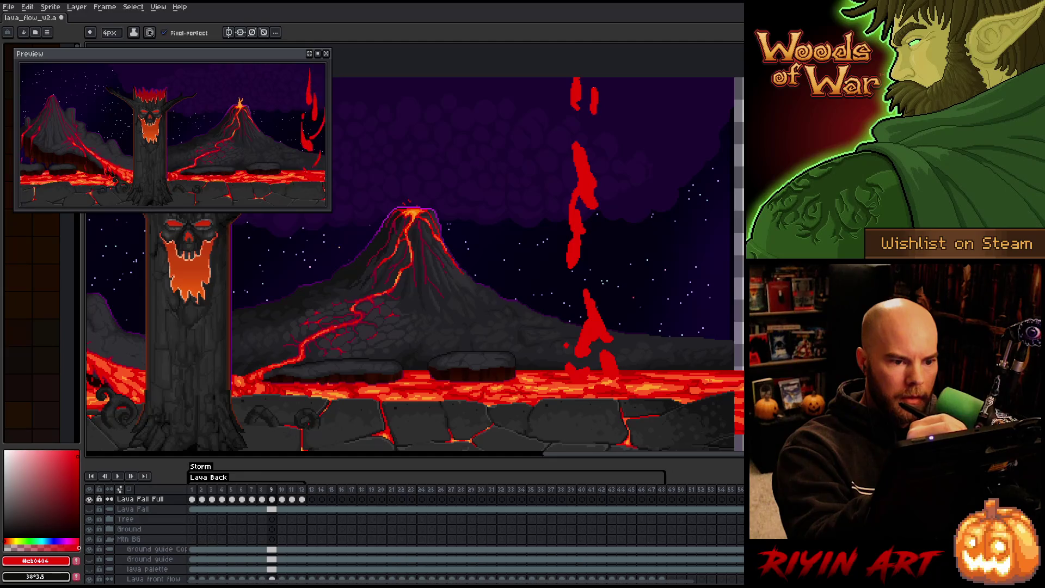
key(e)
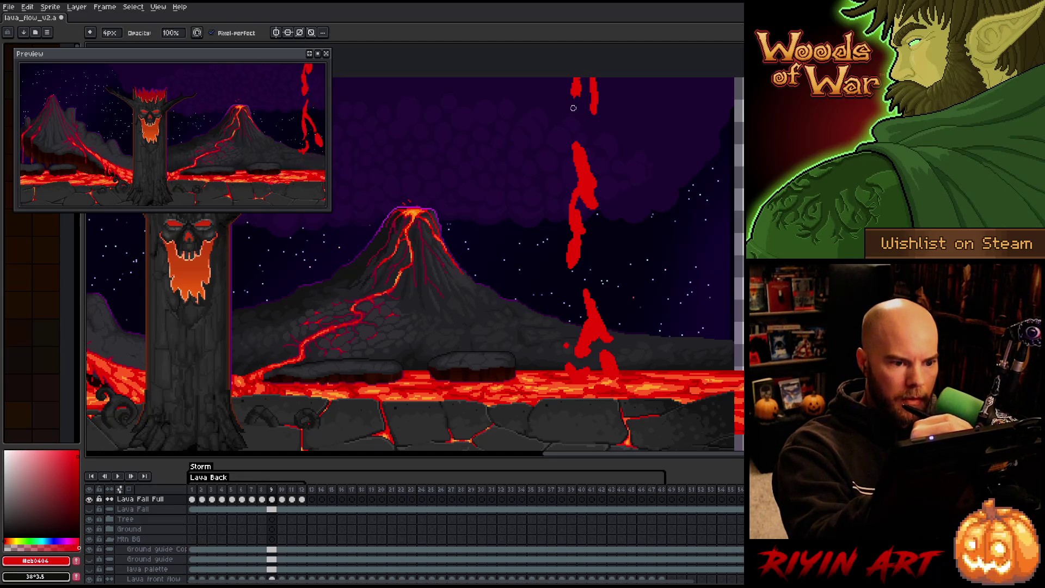
key(period)
key(period)
key(period)
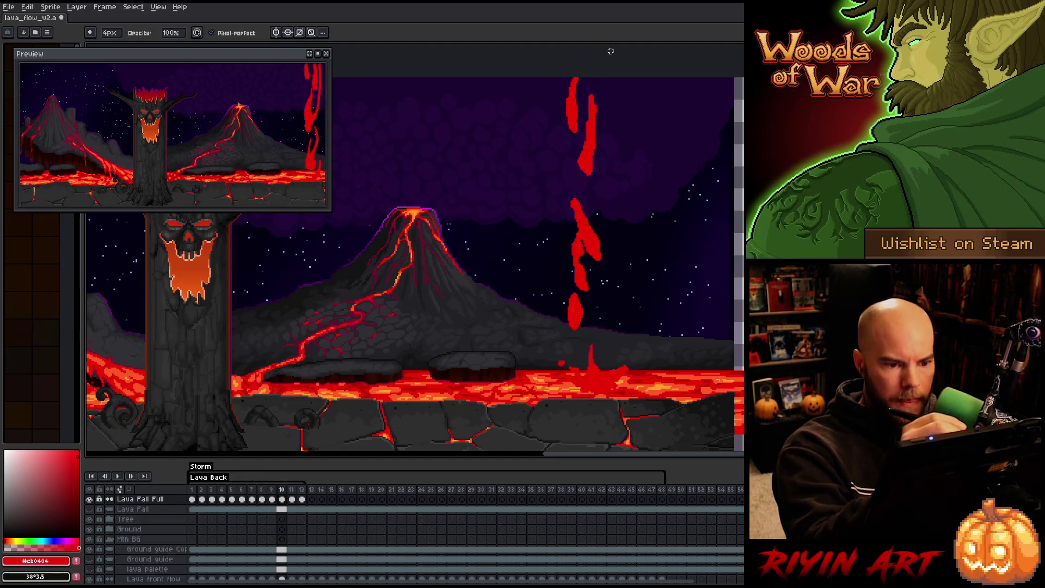
key(comma)
key(comma)
key(comma)
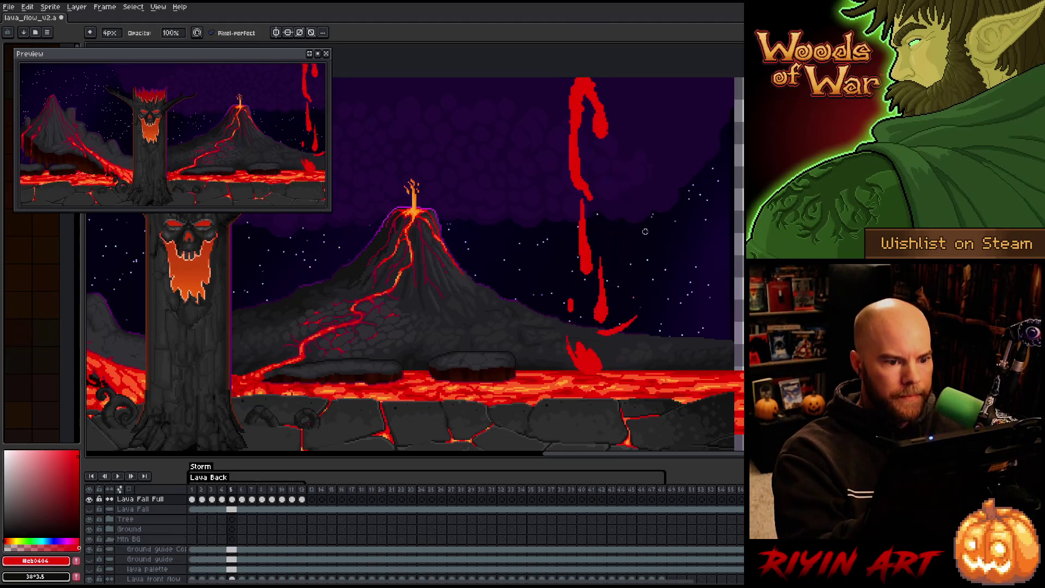
key(period)
key(comma)
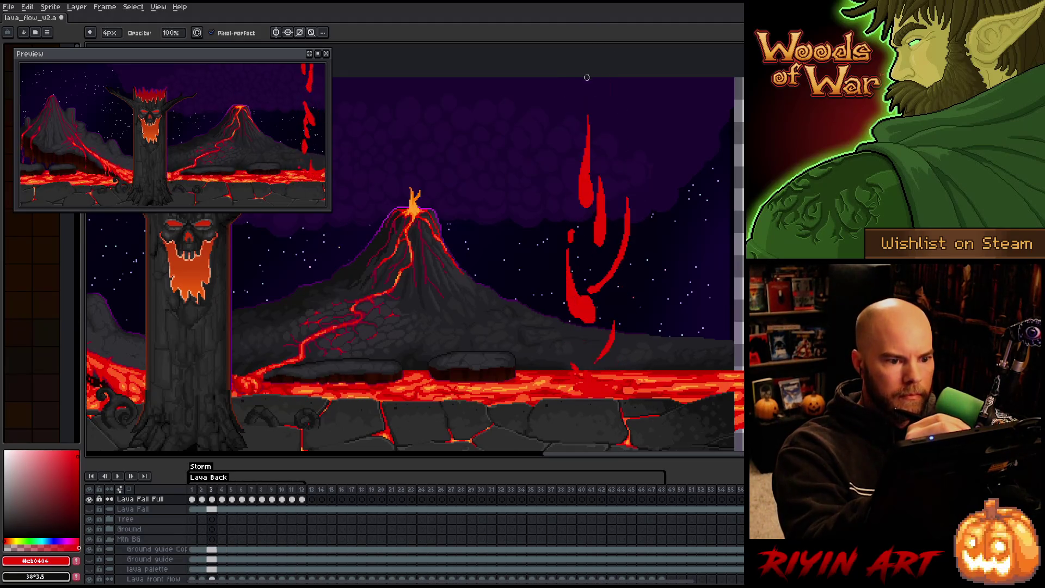
key(b)
click(573, 84)
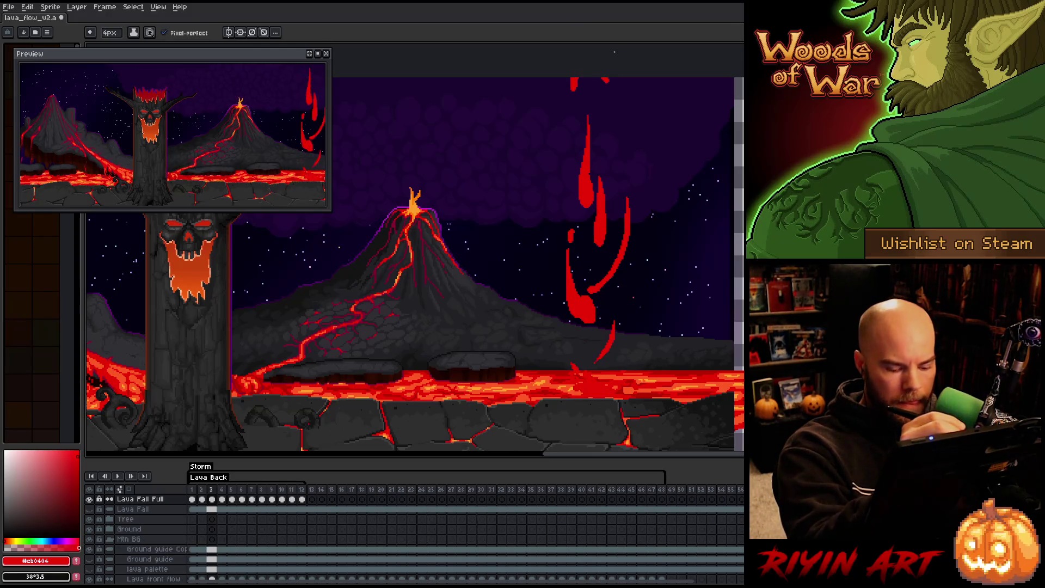
Widen the lava strand on frame 2 and repaint part of the lower strand.
key(period)
key(period)
key(period)
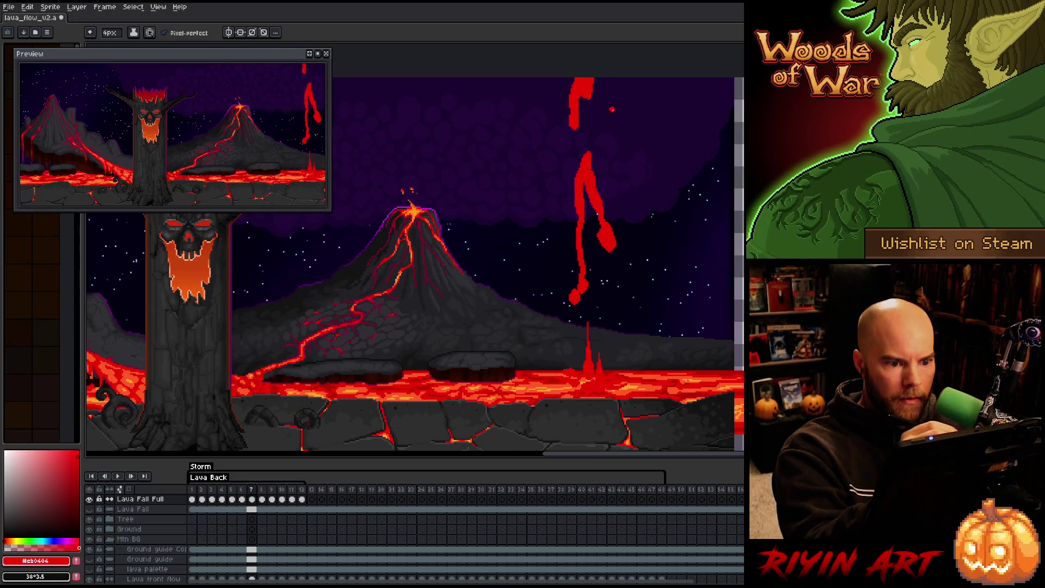
key(comma)
key(comma)
key(comma)
key(comma)
key(comma)
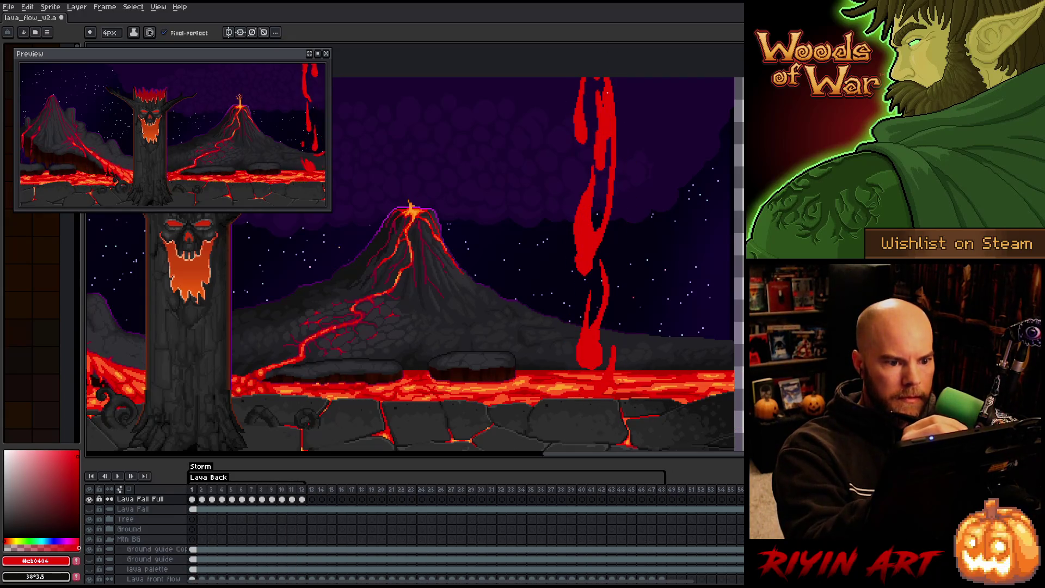
scroll(415, 263, up, 1)
key(period)
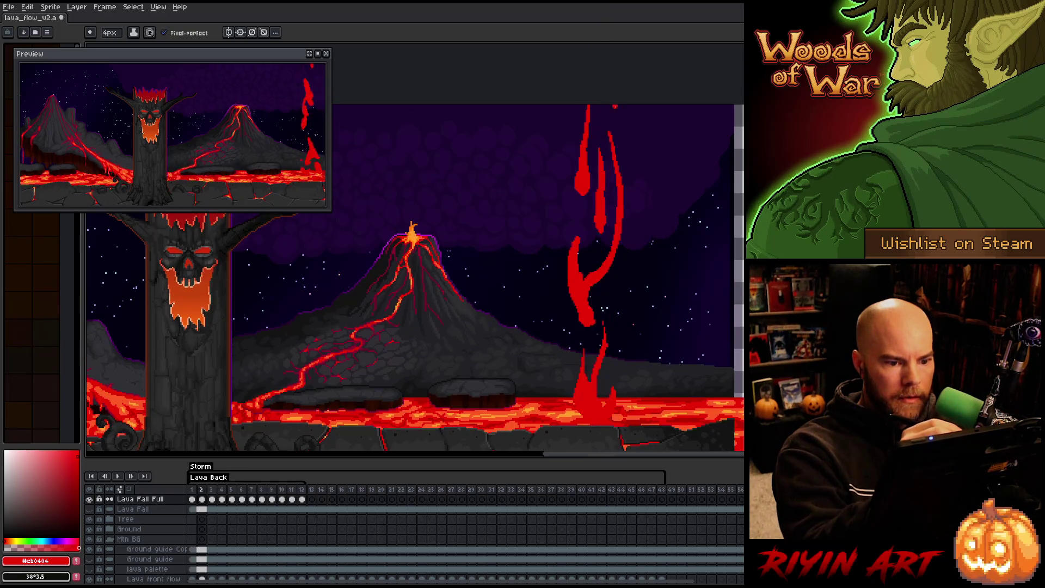
drag(606, 213, 609, 112)
key(e)
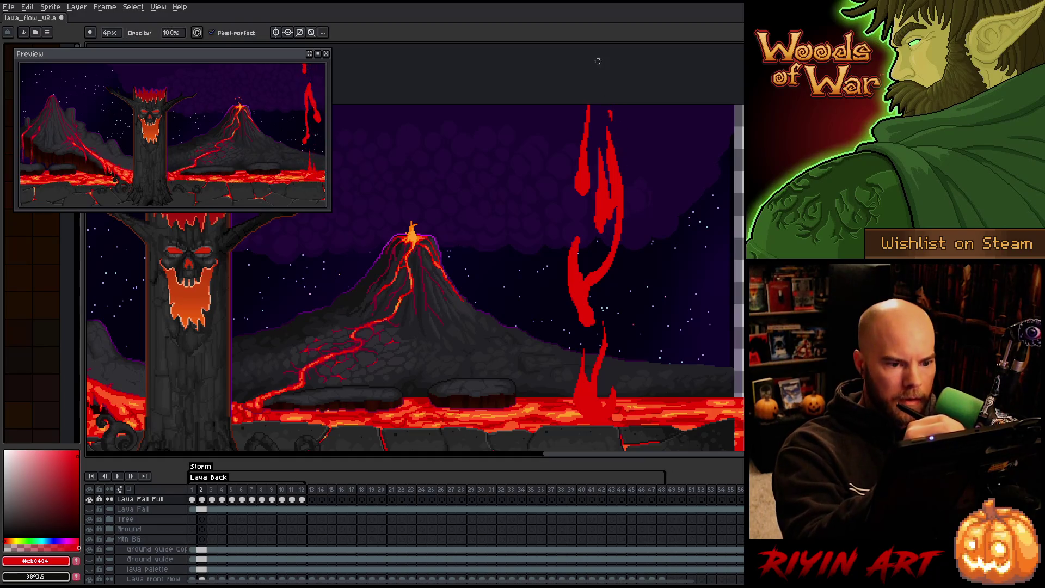
key(period)
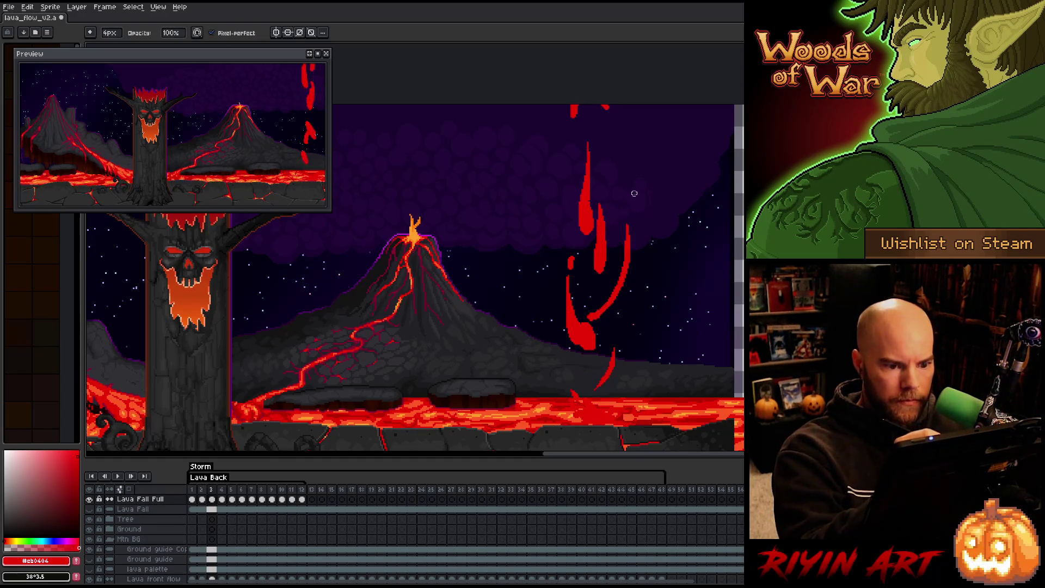
key(b)
drag(608, 309, 589, 324)
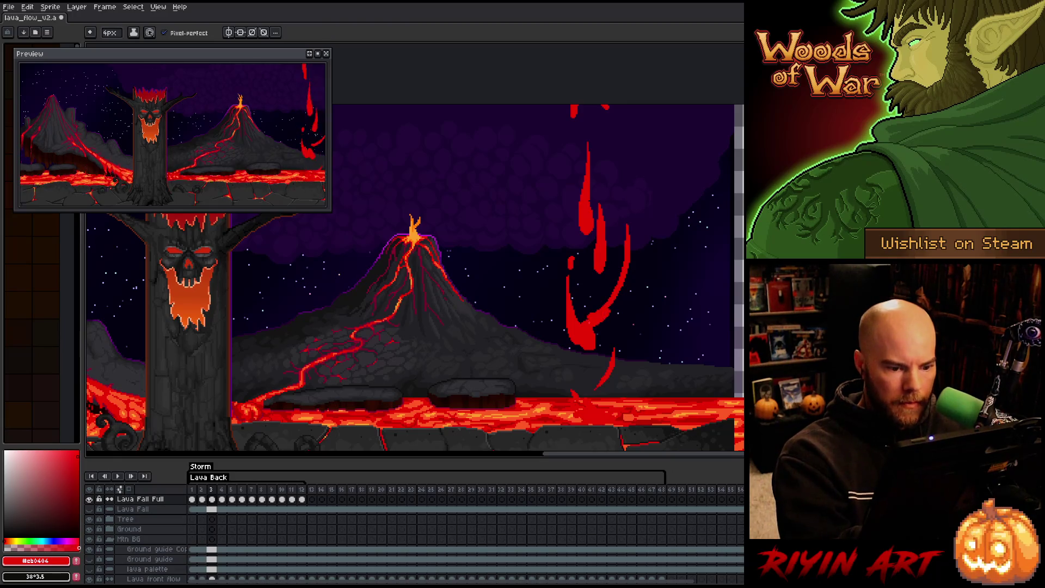
Redraw frame 3's upper strand and erase a few pixels from frame 4's lower strand.
key(comma)
key(period)
drag(603, 265, 611, 220)
key(e)
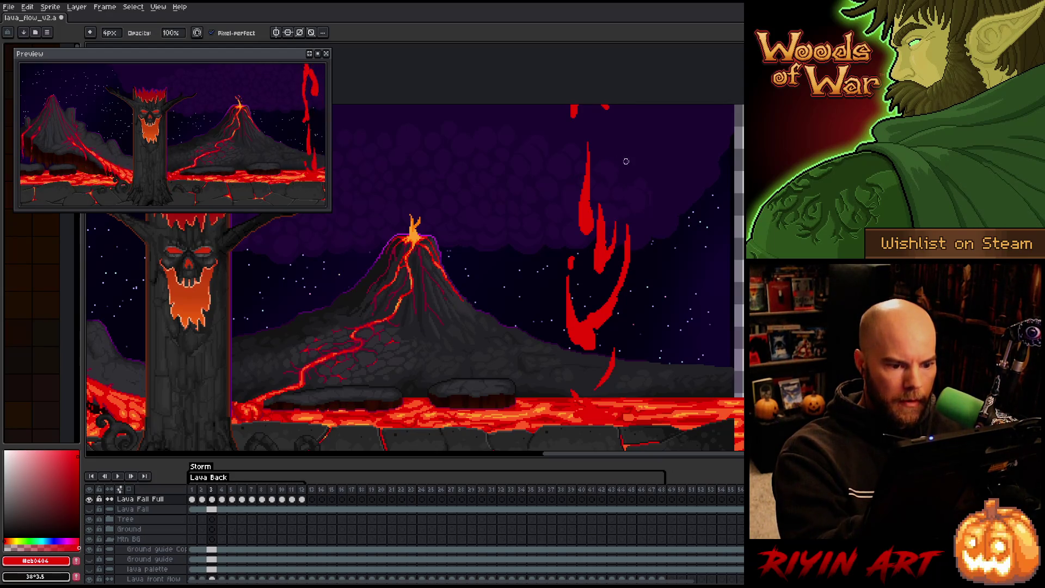
key(period)
key(period)
key(comma)
key(b)
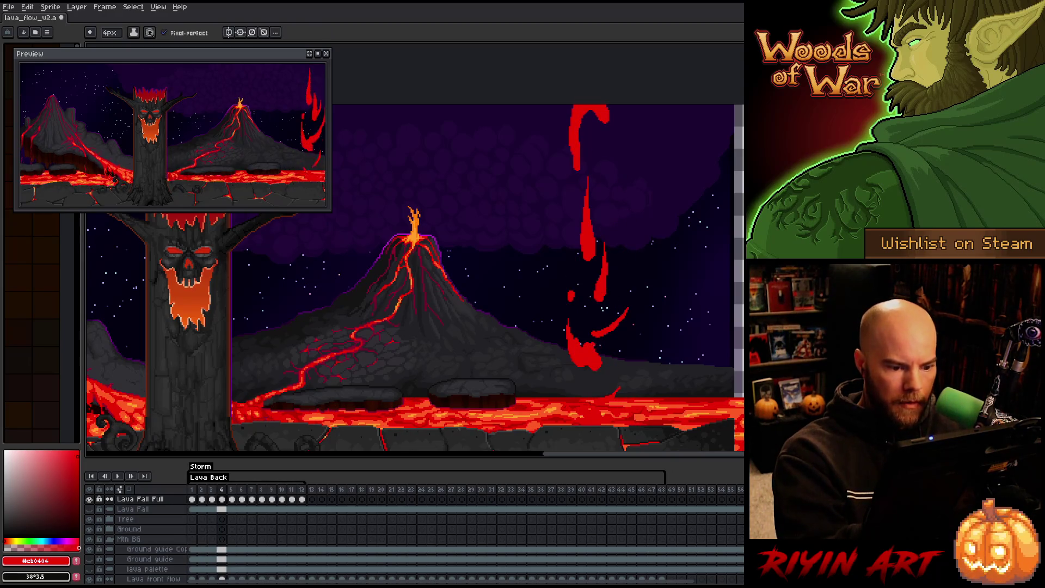
key(e)
drag(601, 354, 605, 346)
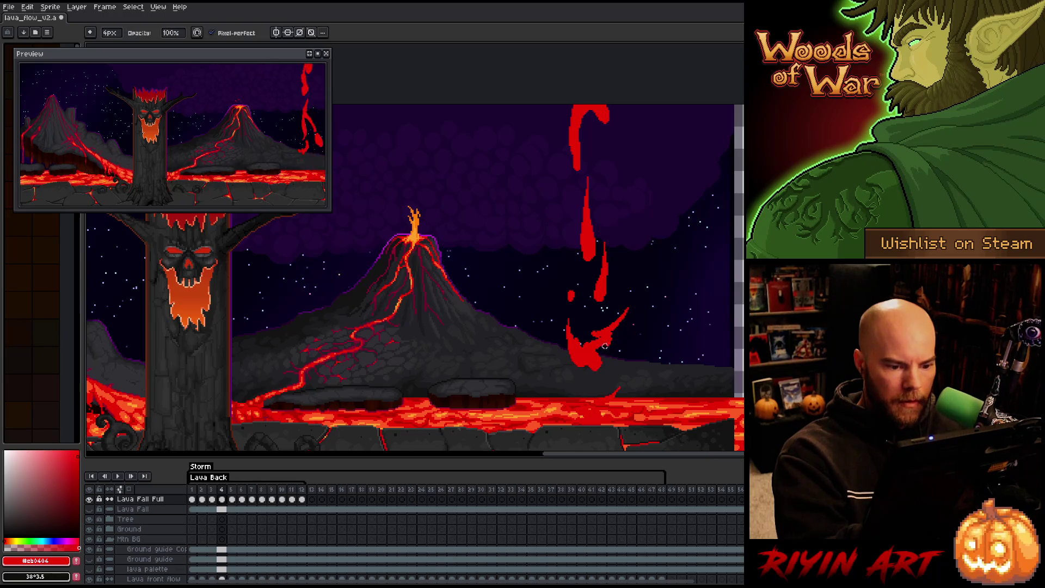
key(b)
key(period)
key(comma)
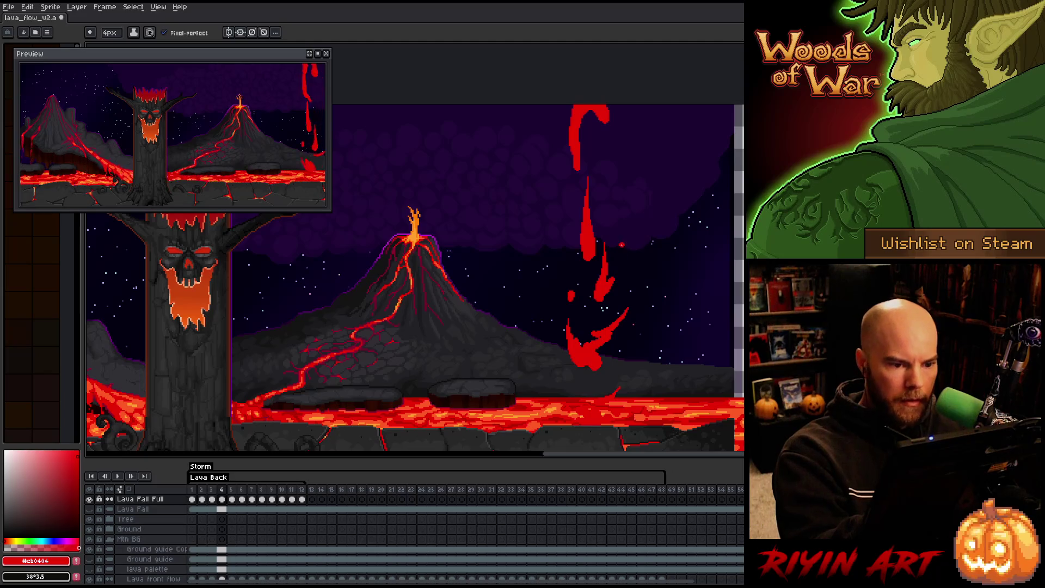
Step through frames 5 to 11 to review the stream breaking into drops and splashing.
key(period)
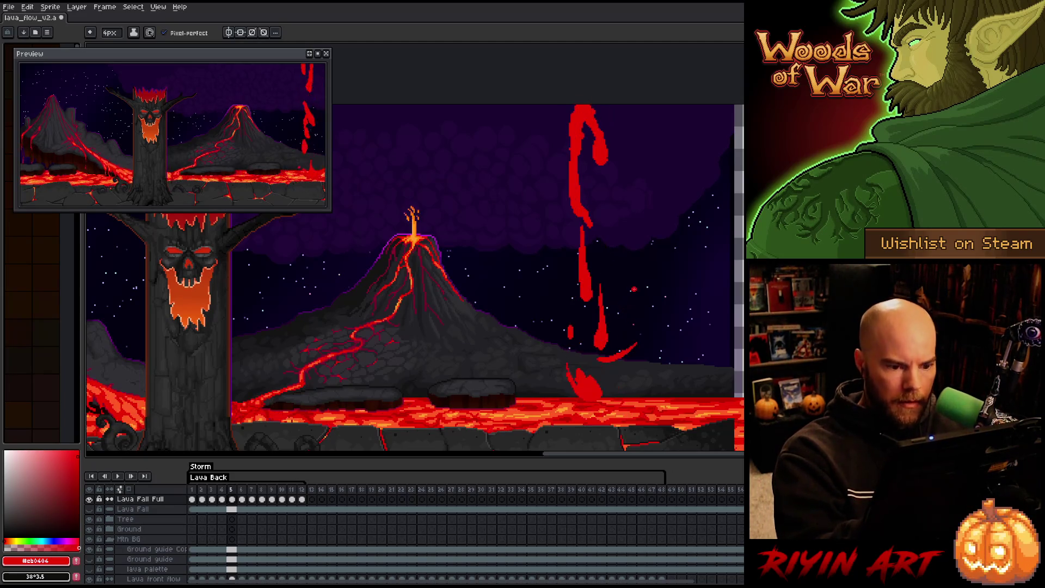
key(comma)
key(period)
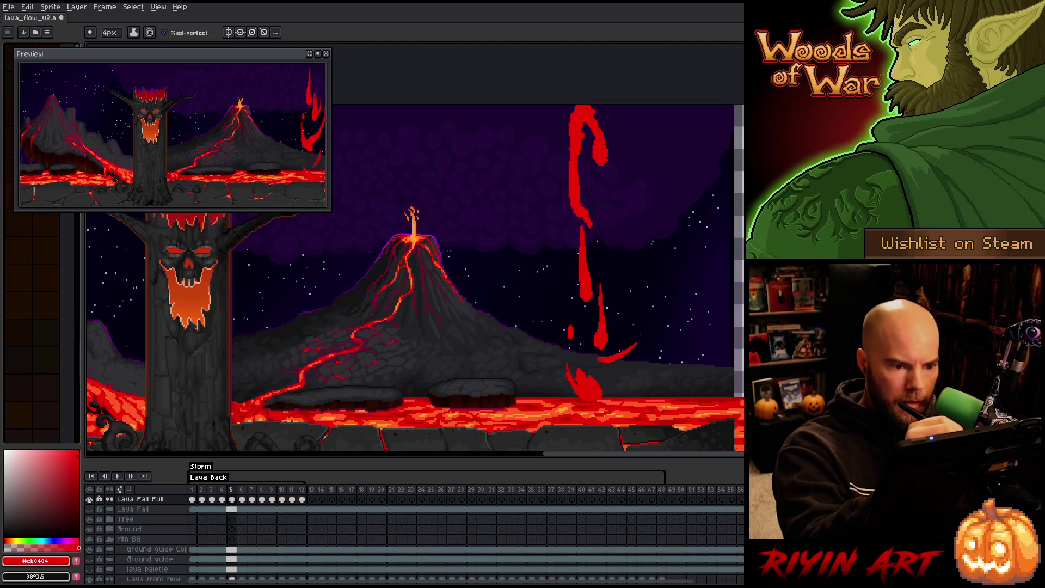
key(period)
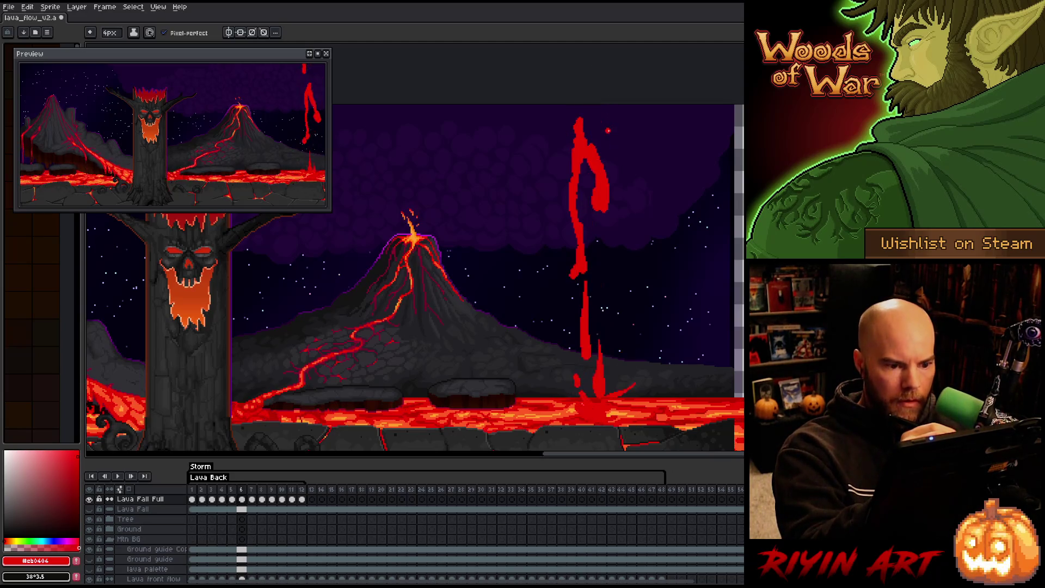
key(period)
key(period)
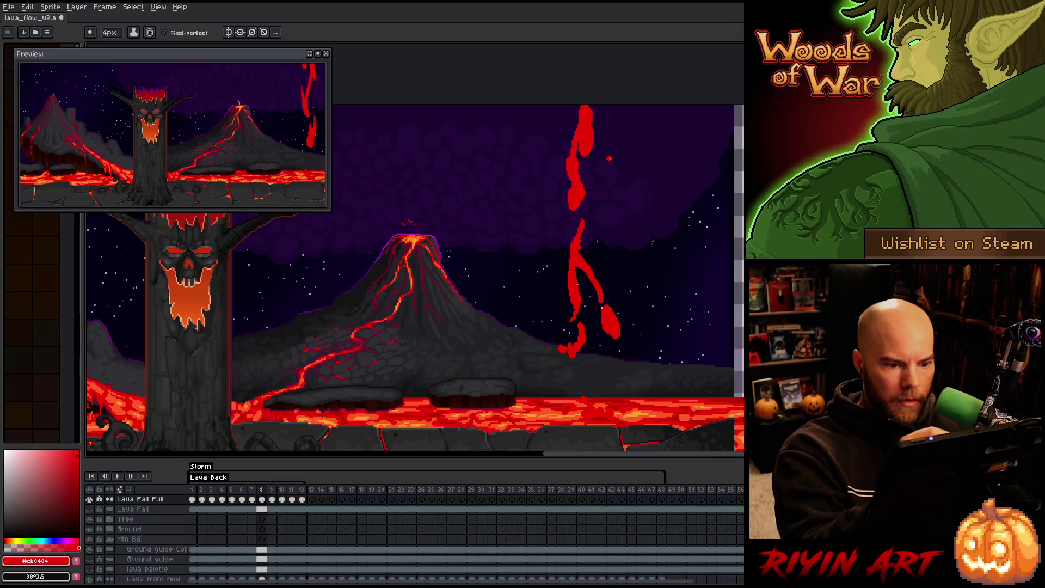
key(period)
key(period)
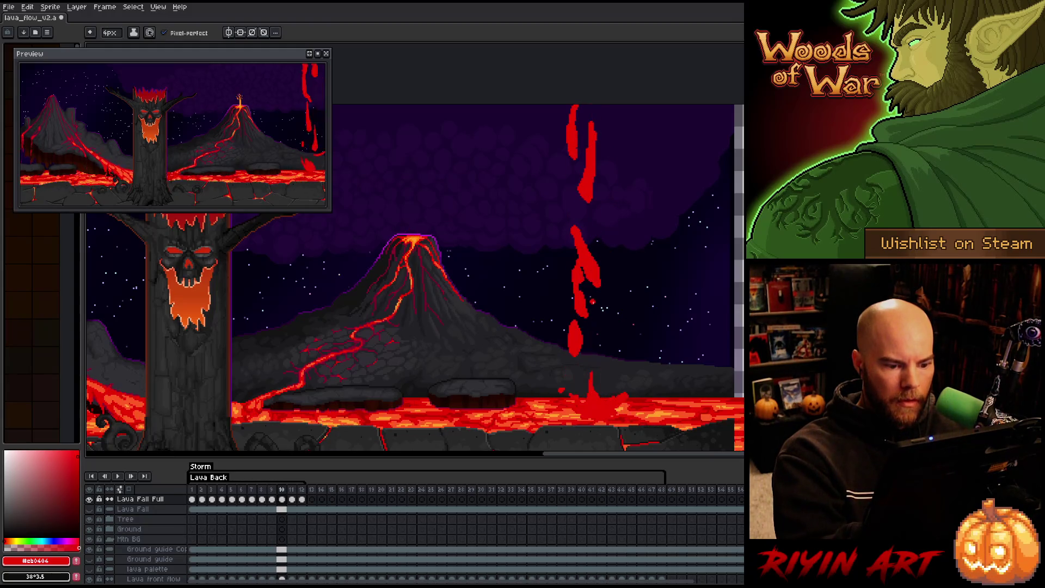
key(period)
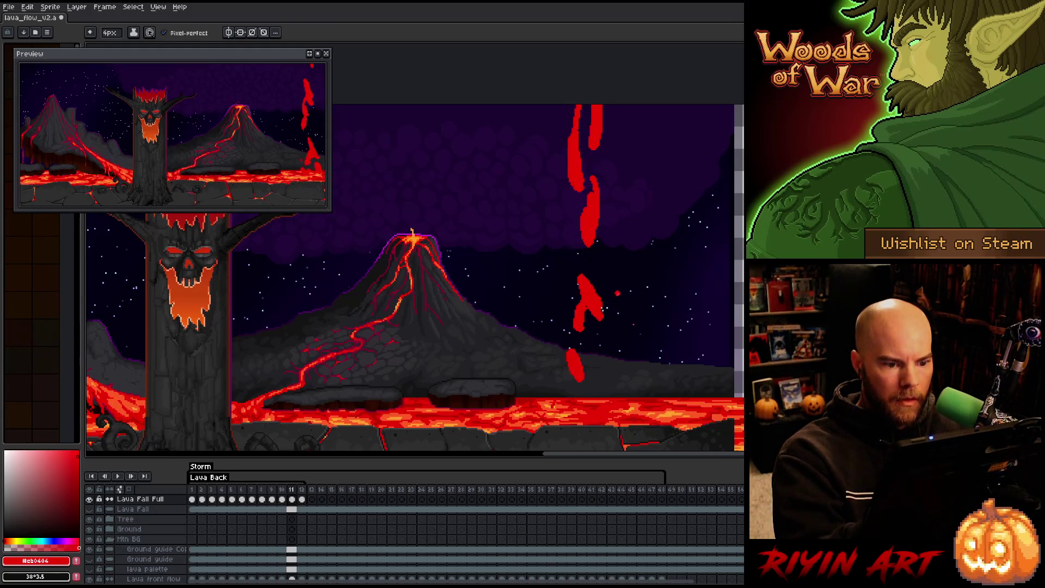
key(period)
key(comma)
Lasso the middle lava drop on frame 11 and move it lower, then deselect.
key(q)
mouse_move(573, 224)
mouse_down()
mouse_move(609, 246)
mouse_move(599, 262)
mouse_up()
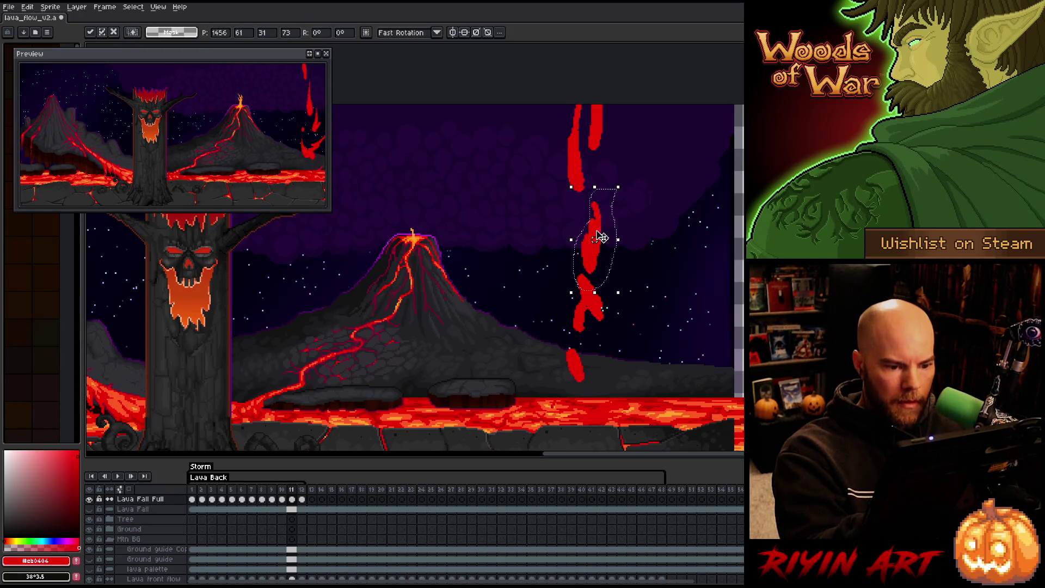
key(period)
key(comma)
key(period)
key(comma)
key(comma)
key(period)
key(comma)
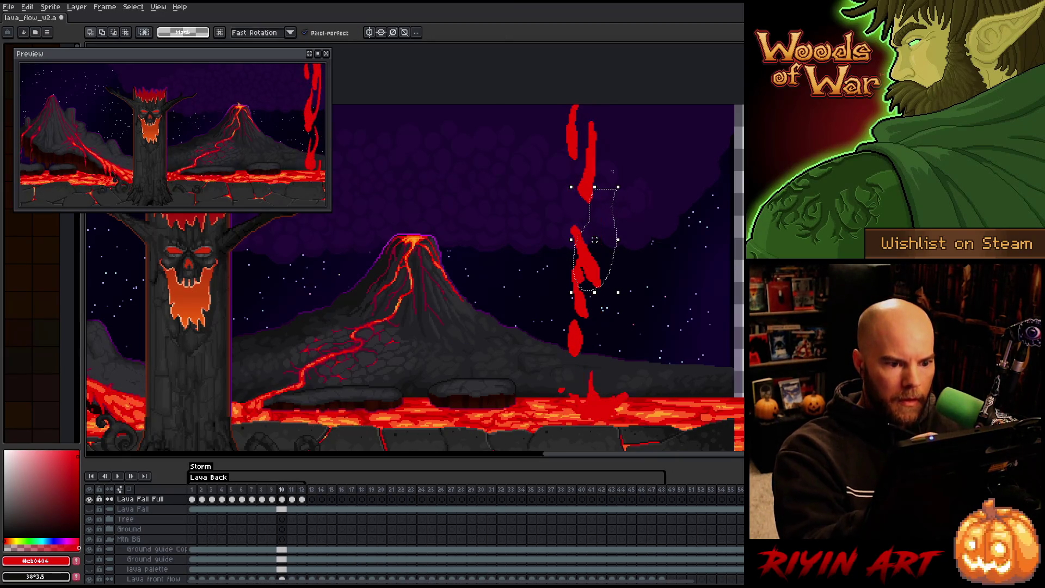
key(ctrl+d)
Draw a new red lava strand near the top of frame 10 and check the 12-to-1 loop.
key(b)
drag(598, 145, 601, 123)
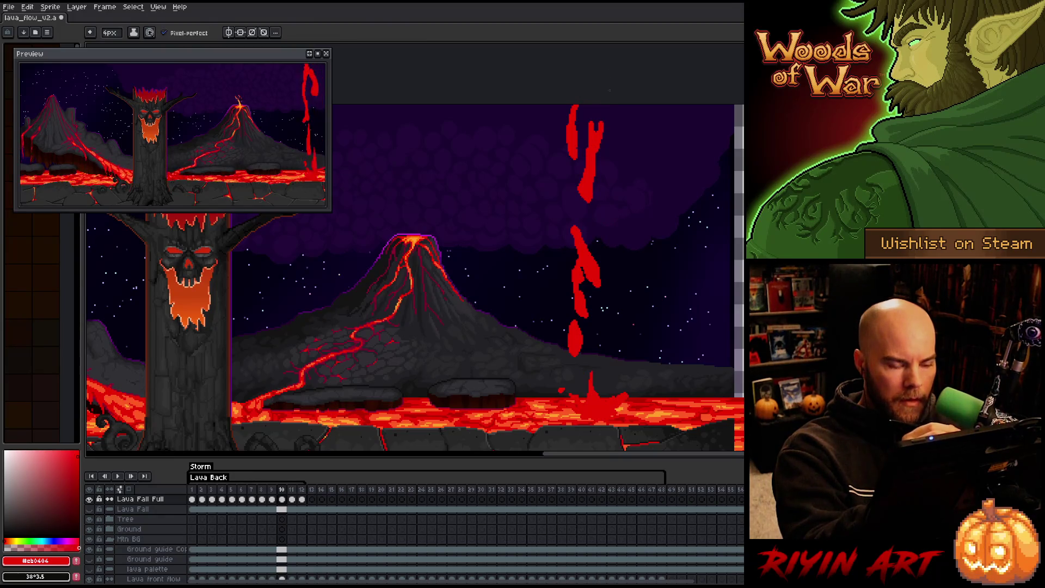
key(period)
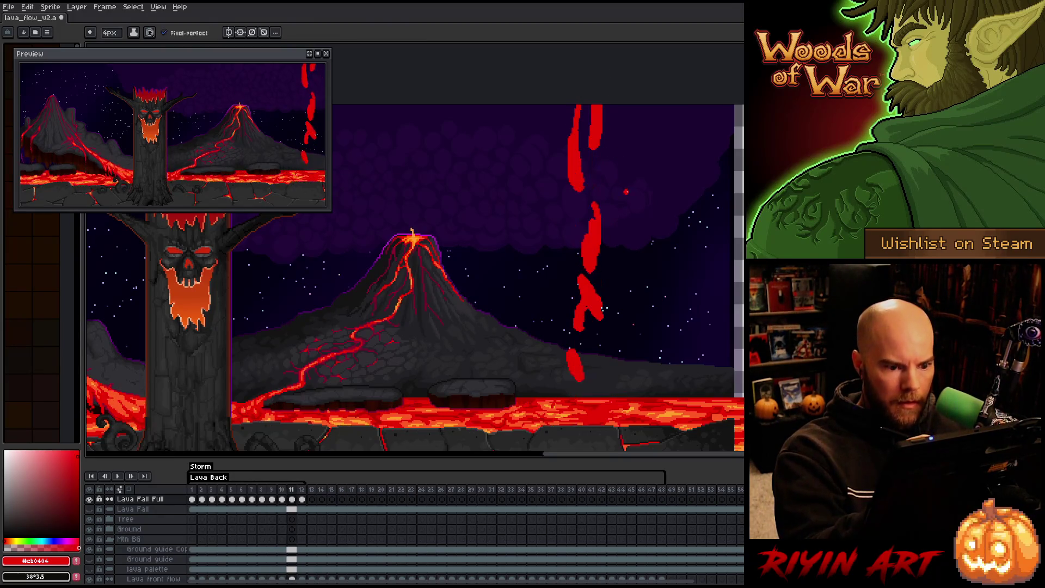
key(period)
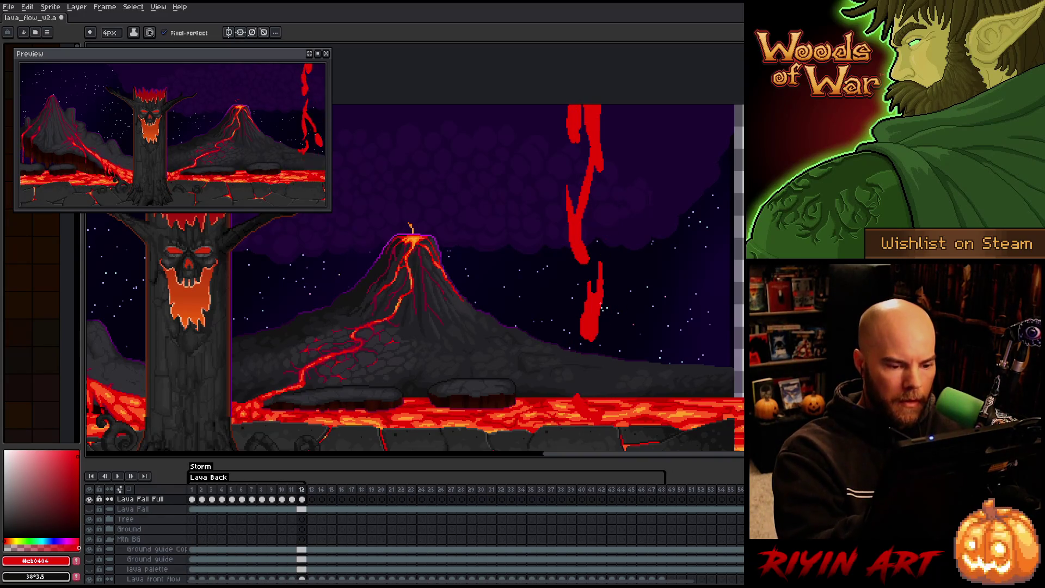
key(period)
key(comma)
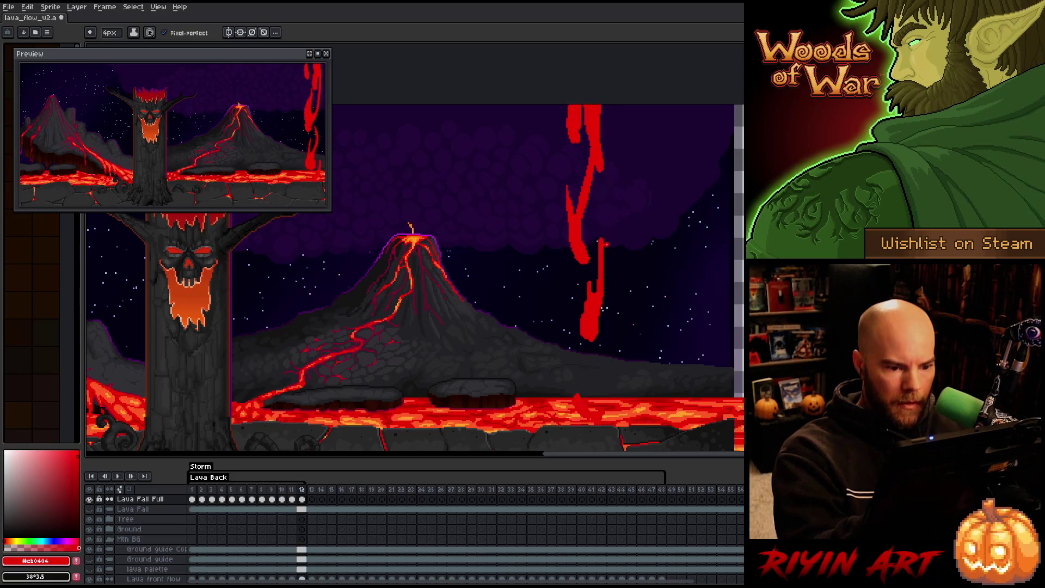
key(period)
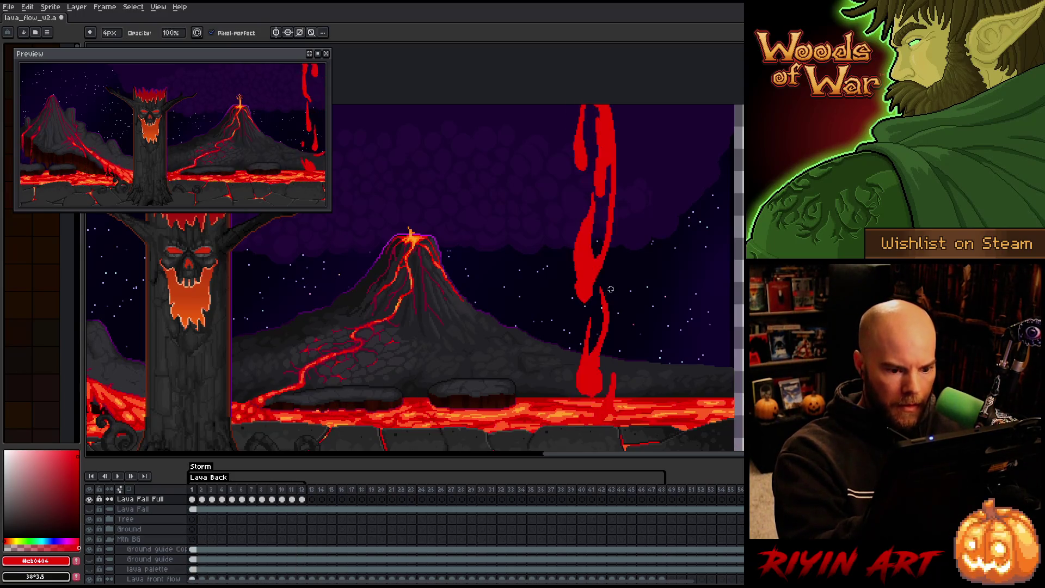
key(comma)
Play the lava-fall animation to preview the changes.
key(e)
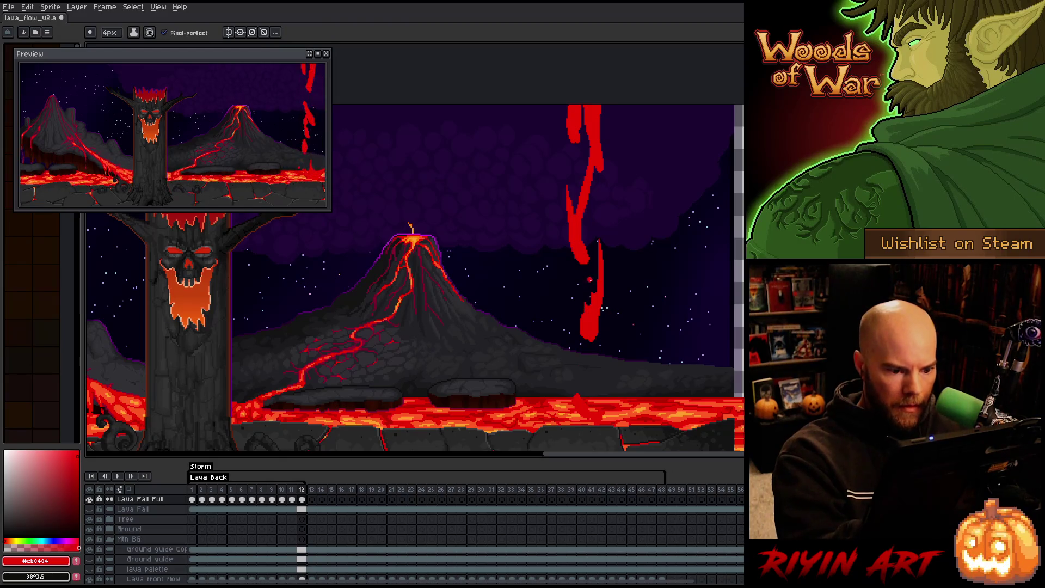
key(b)
key(e)
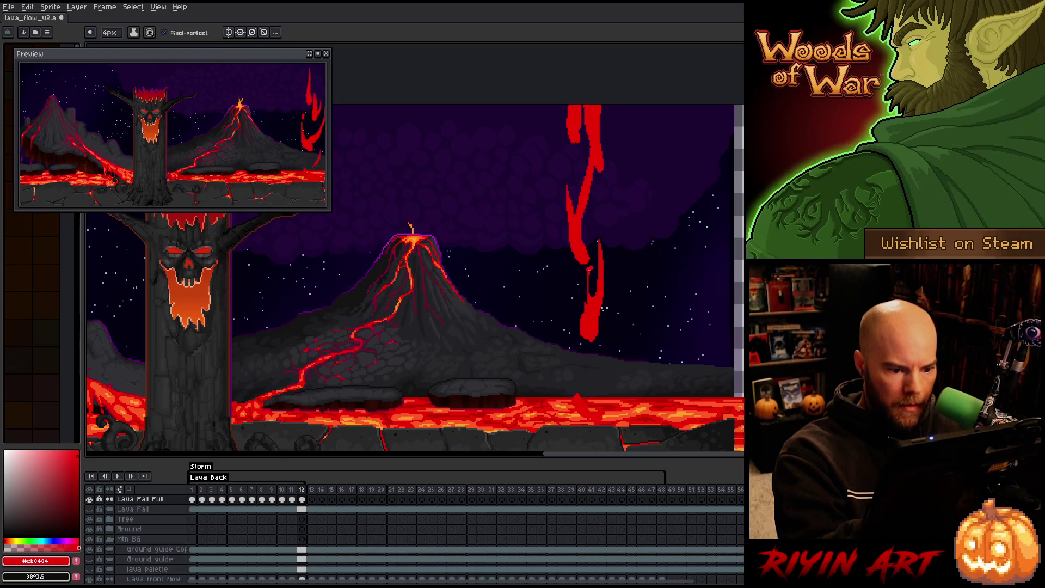
key(comma)
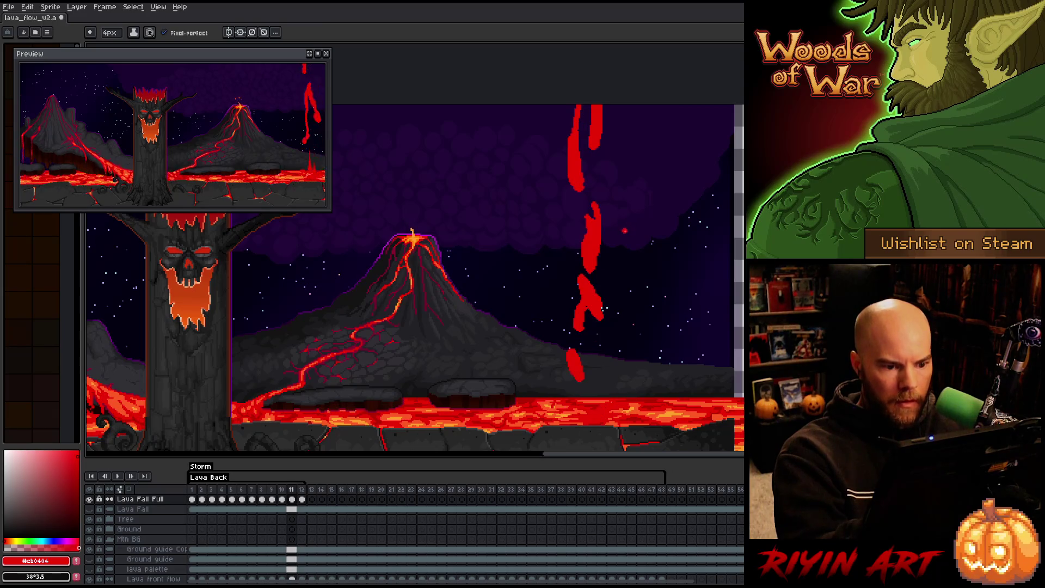
key(b)
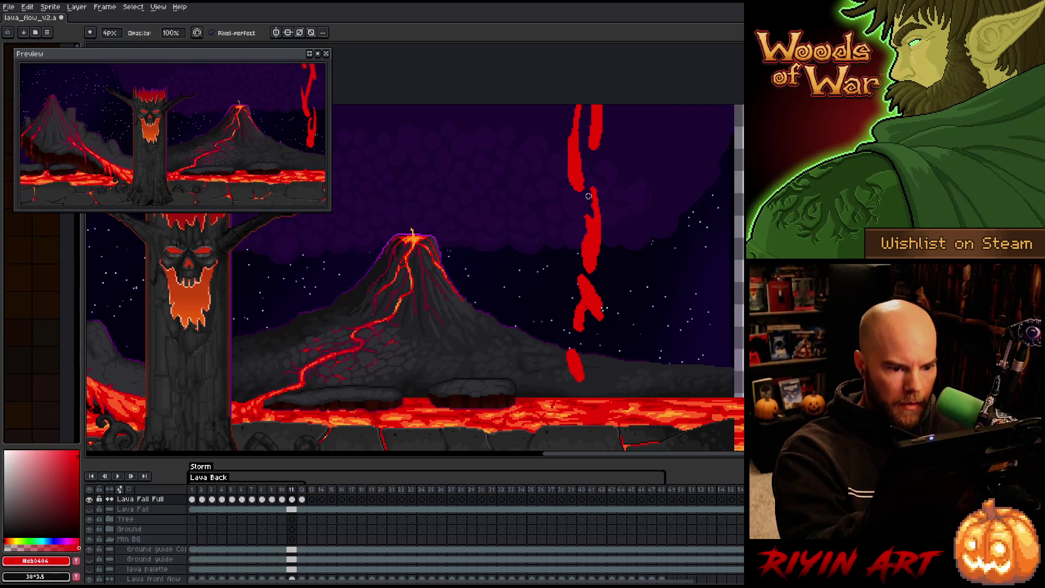
key(e)
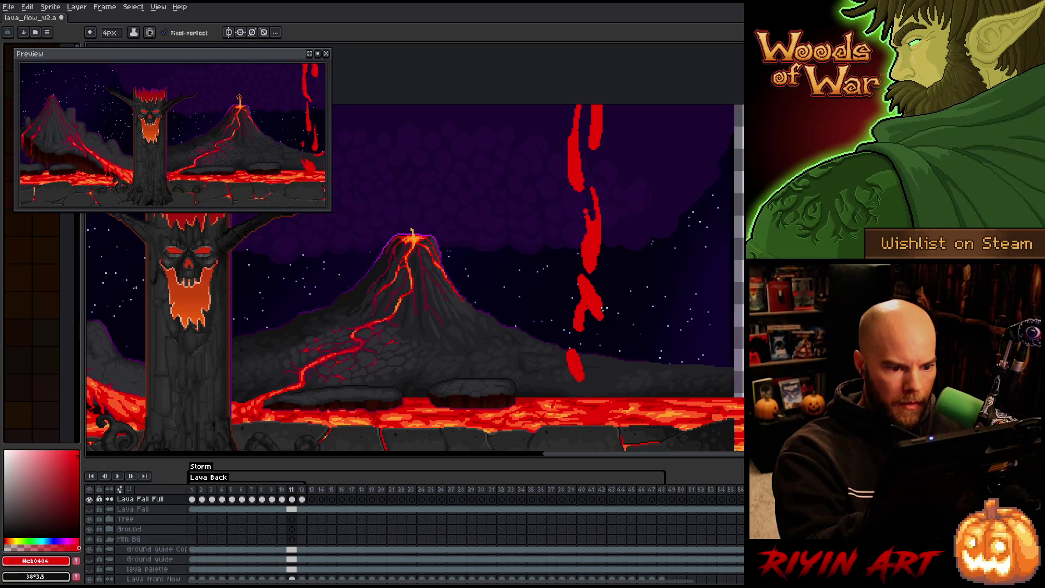
key(b)
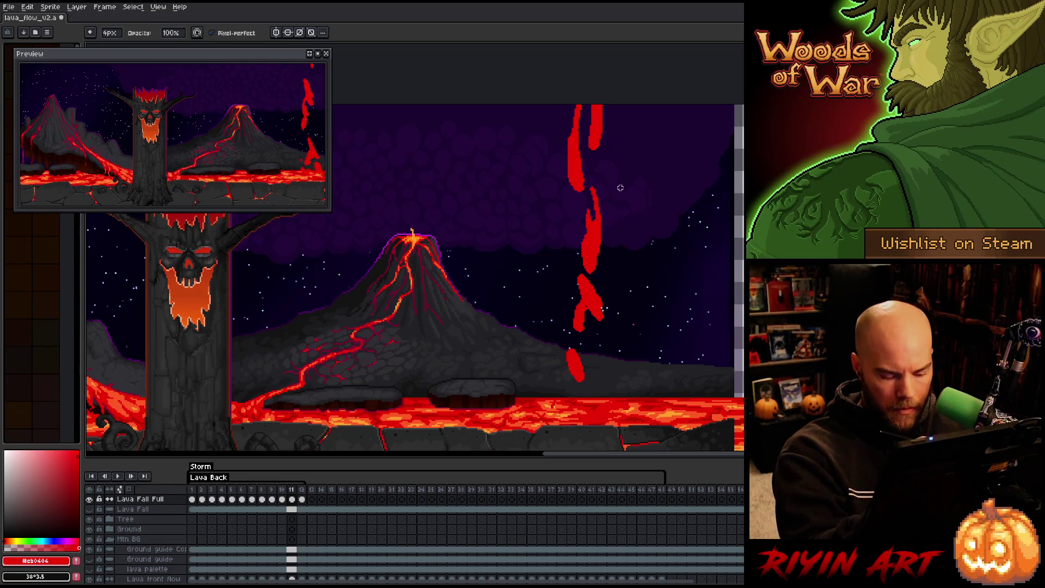
key(Return)
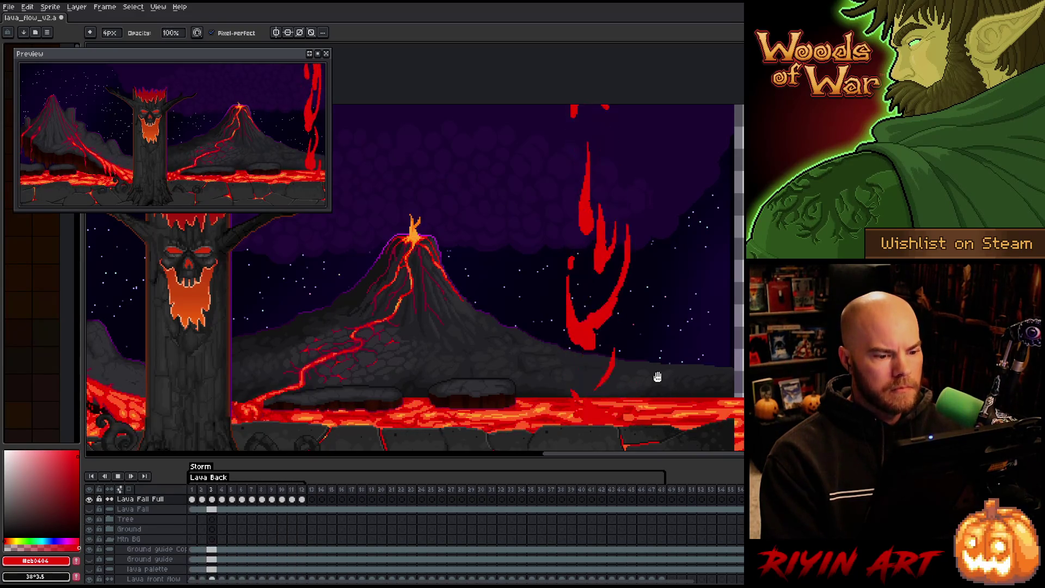
Stop playback and compare frames 7 through 11 of the lava fall.
key(Return)
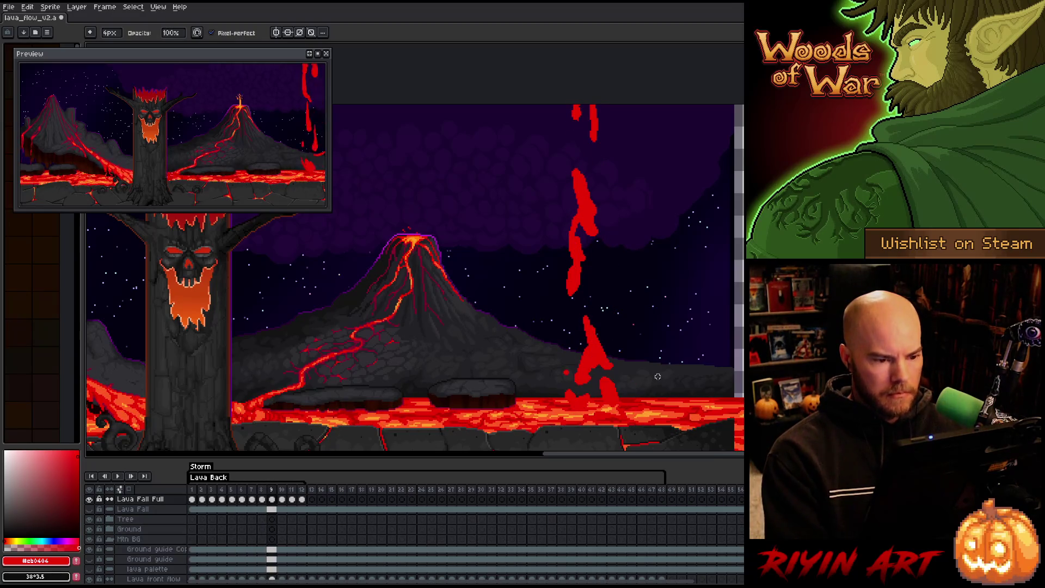
key(Left)
key(Left)
key(Right)
key(Right)
key(Left)
key(Right)
key(Left)
key(Right)
key(Right)
key(Left)
key(Right)
key(Right)
key(Left)
key(Right)
key(Left)
key(Right)
key(Left)
key(Right)
Erase a stray red pixel from frame 10's lava fall.
key(e)
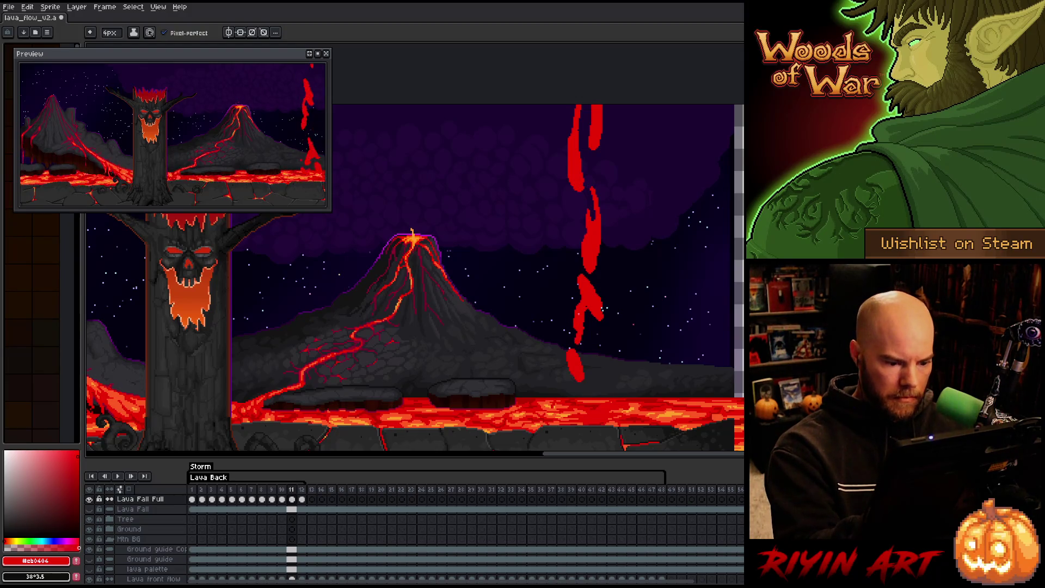
key(Left)
key(Right)
key(Left)
key(Right)
key(Left)
click(581, 207)
key(Right)
key(Left)
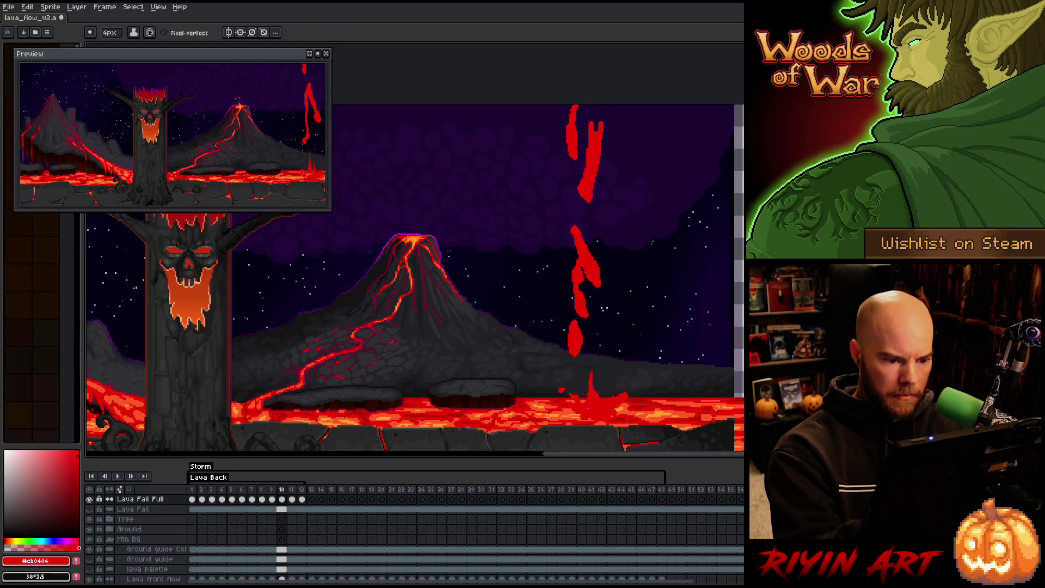
Select the middle lava blob on frame 11 with the freehand lasso.
key(Right)
key(Left)
key(Right)
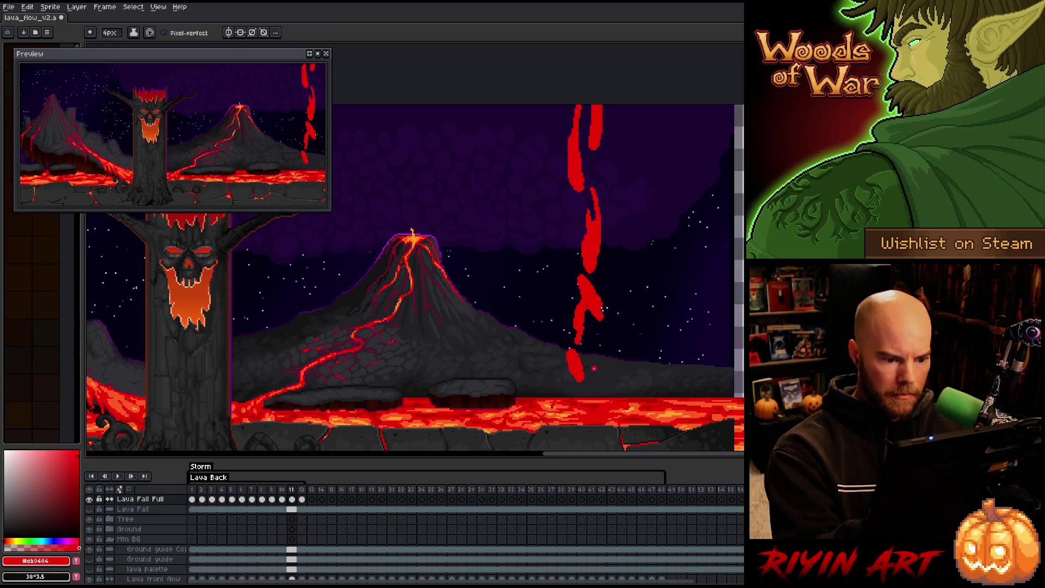
key(m)
mouse_move(603, 294)
mouse_down()
mouse_move(574, 270)
mouse_move(596, 384)
mouse_move(605, 305)
mouse_up()
Move frame 11's middle lava blob about 50 px down and deselect it.
drag(601, 311, 603, 342)
key(Return)
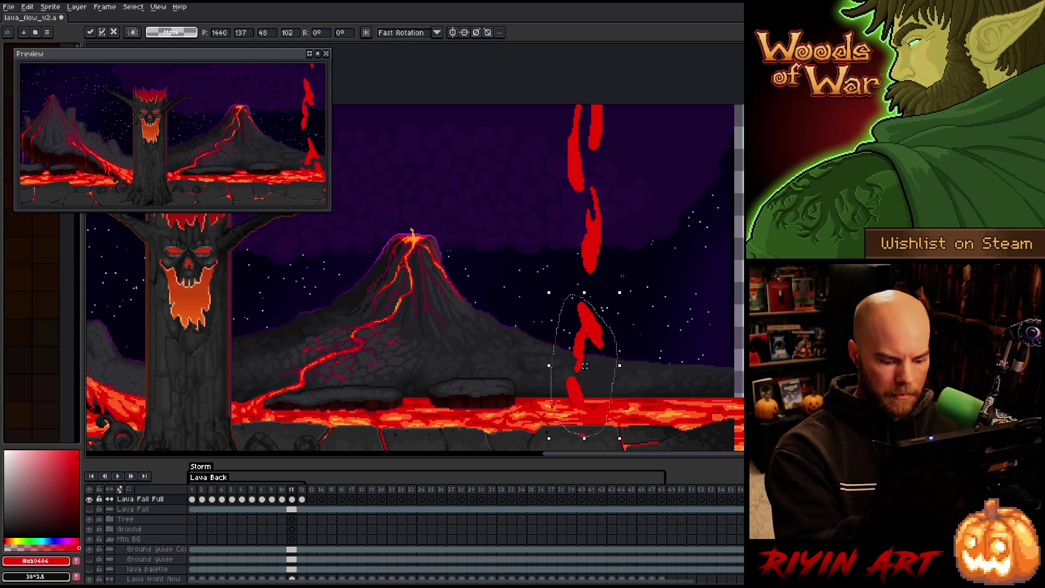
key(Left)
key(Right)
key(Right)
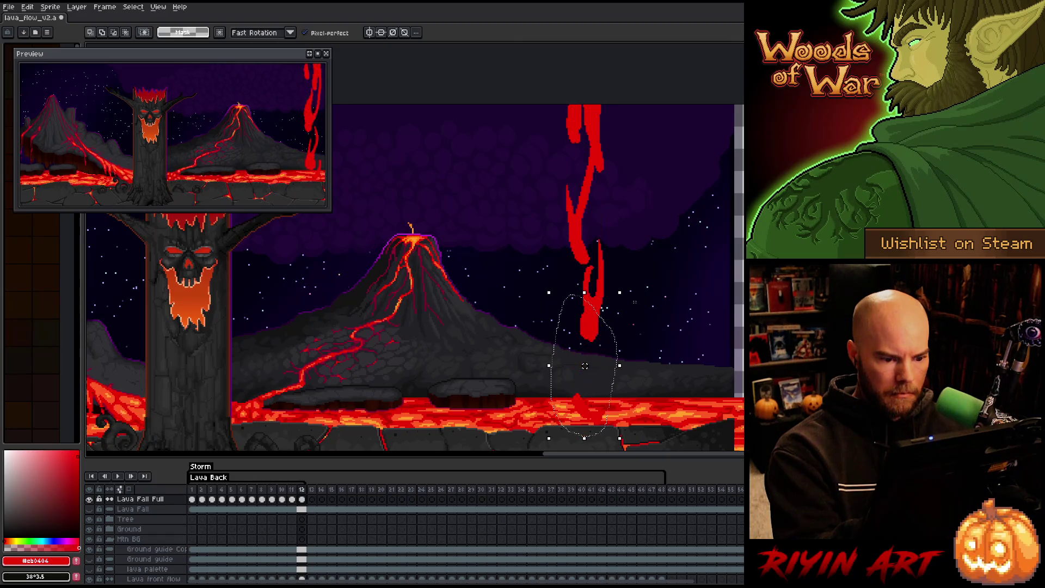
key(Left)
key(Right)
key(ctrl+d)
Flip through the frames back to the start and save the lava_flow_v2 file.
key(Left)
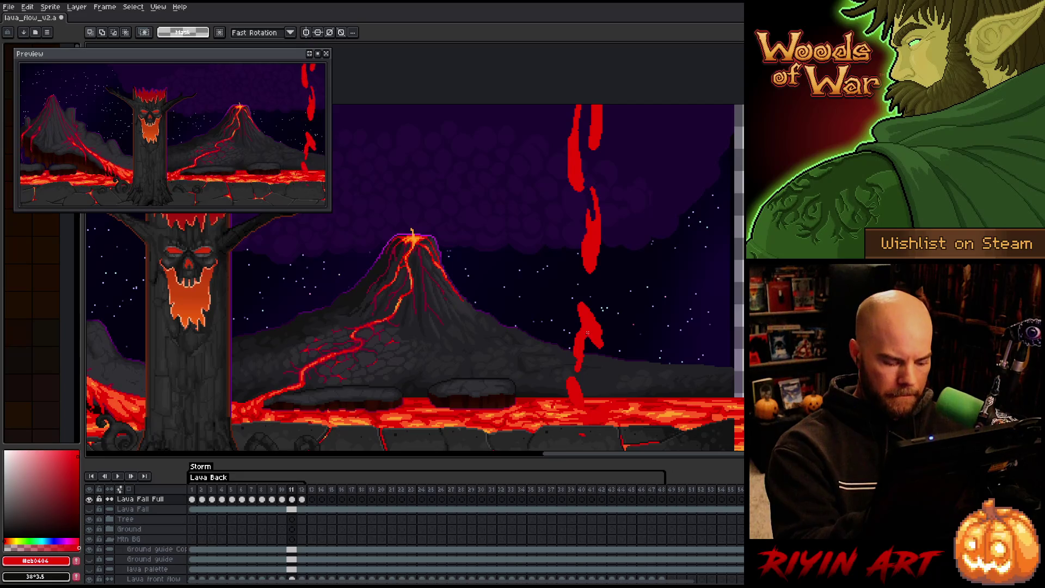
key(b)
key(Right)
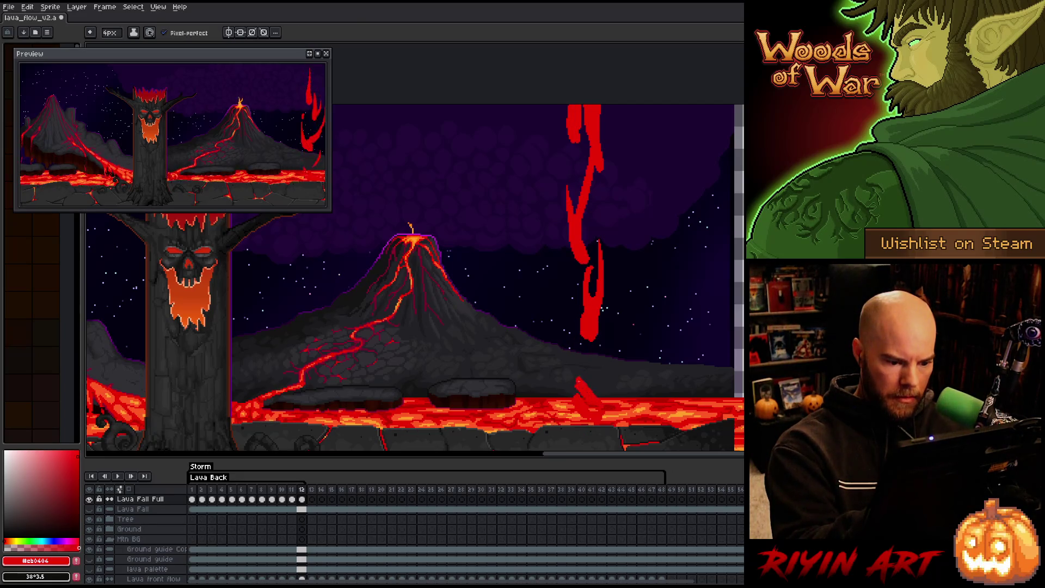
key(Right)
key(Left)
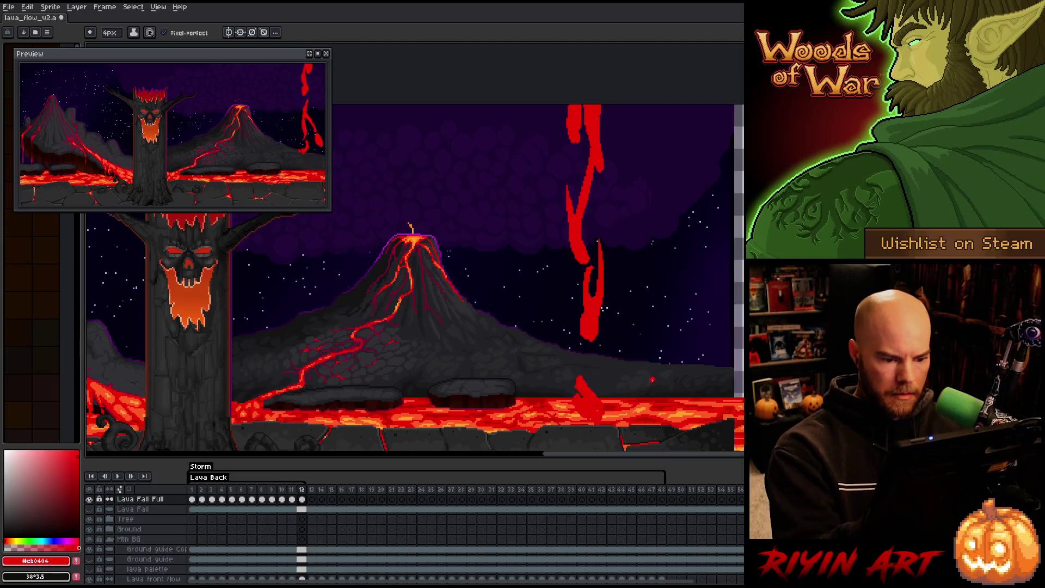
key(Right)
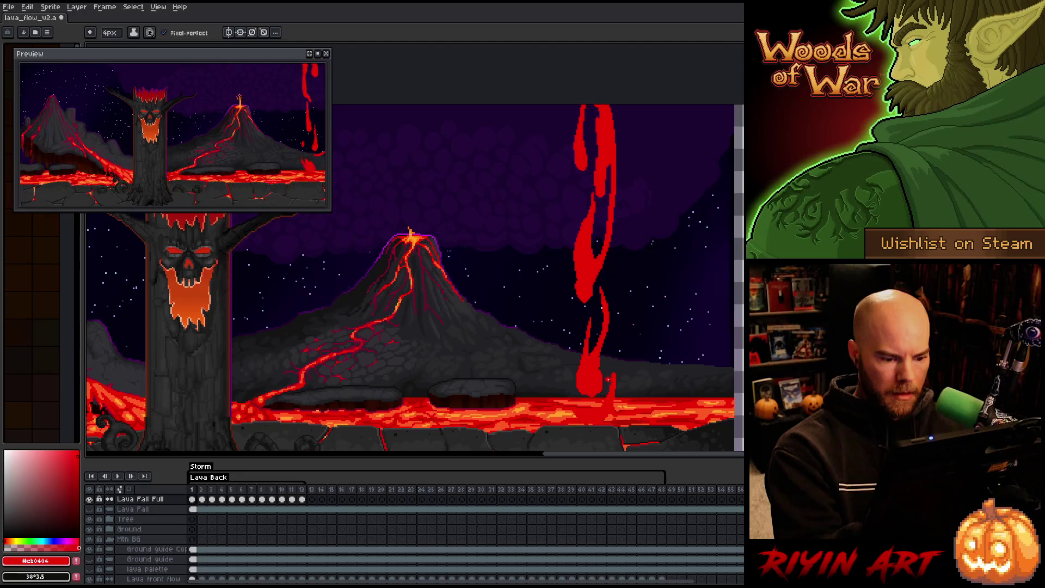
key(Right)
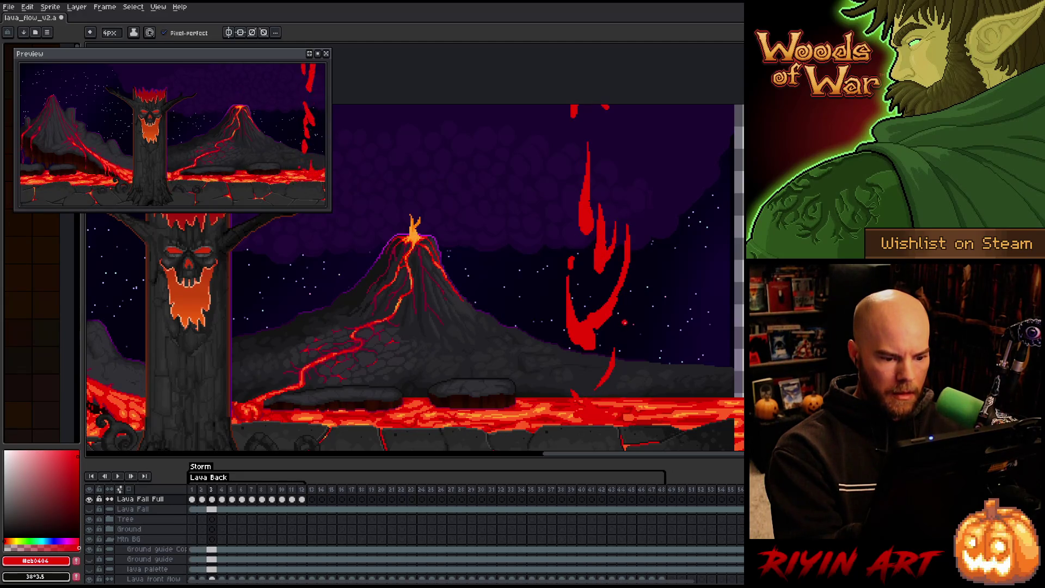
key(ctrl+s)
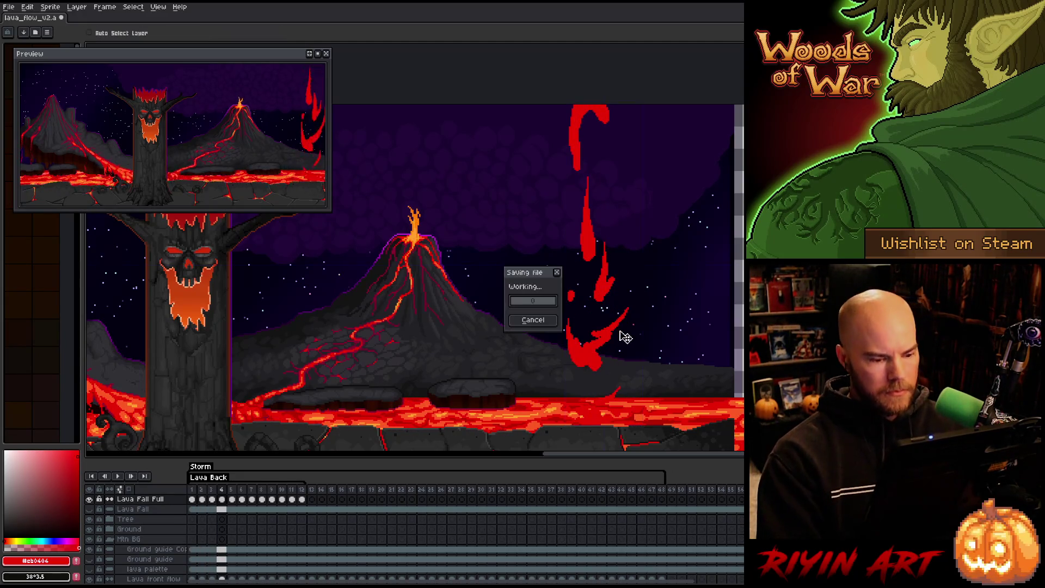
Play the saved 12-frame lava-fall animation over the volcano scene.
key(Return)
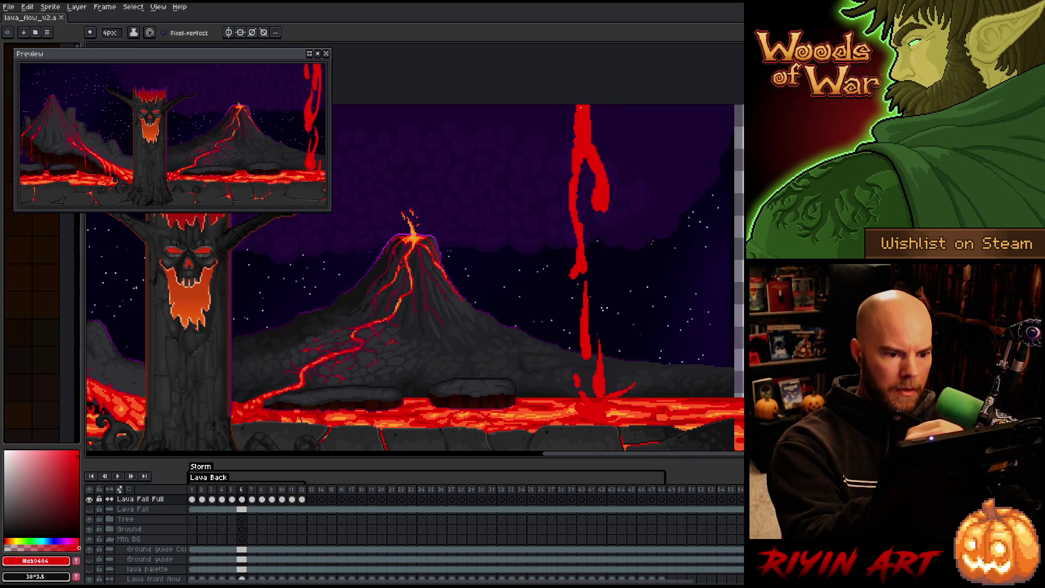
Redraw the lower lava stream, widen its top, and lasso the upper stream.
drag(597, 211, 600, 234)
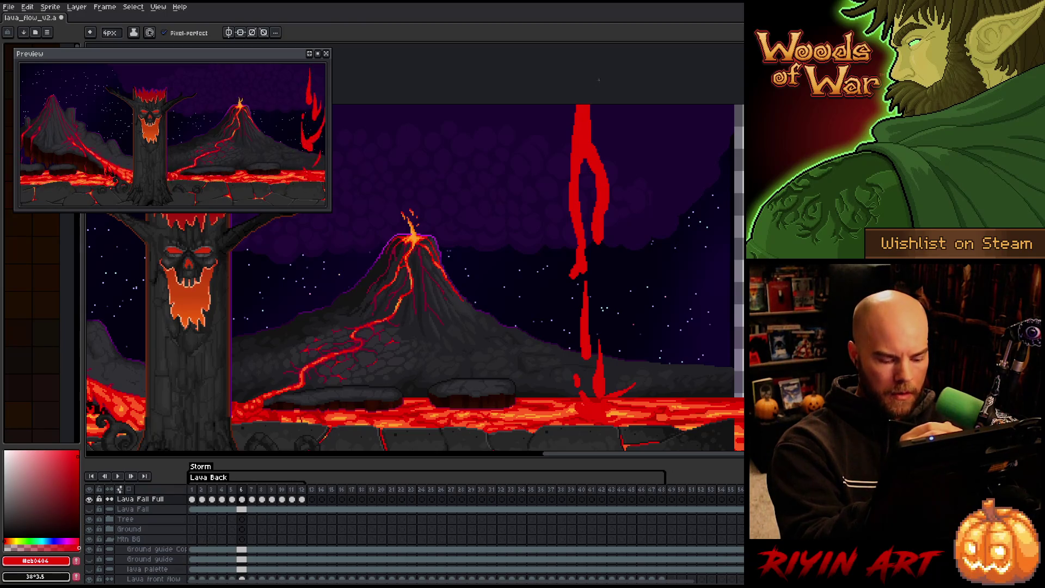
mouse_move(598, 161)
mouse_down()
mouse_move(594, 106)
mouse_move(599, 147)
mouse_up()
key(q)
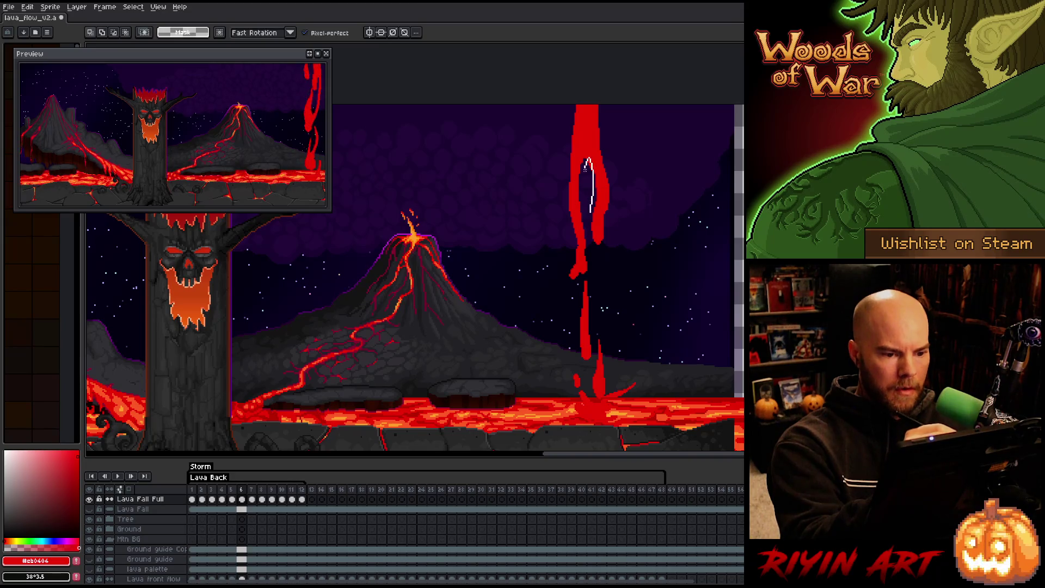
mouse_move(591, 216)
mouse_down()
mouse_move(596, 183)
mouse_move(582, 148)
mouse_move(580, 219)
mouse_up()
mouse_move(577, 283)
mouse_down()
mouse_move(555, 228)
mouse_move(561, 167)
mouse_move(516, 237)
mouse_move(573, 300)
mouse_move(625, 257)
mouse_move(593, 247)
mouse_move(591, 234)
mouse_up()
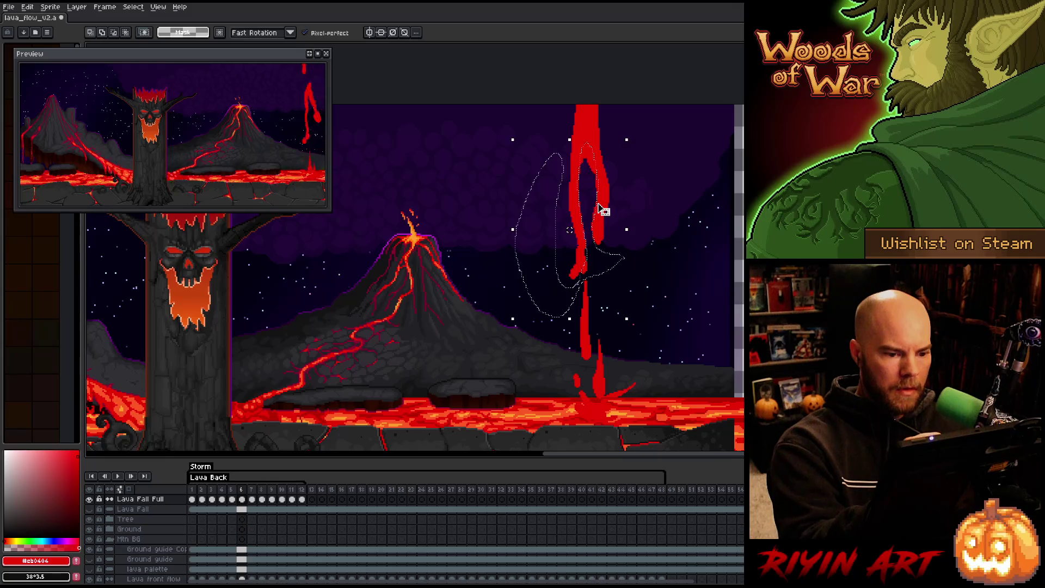
key(ctrl+d)
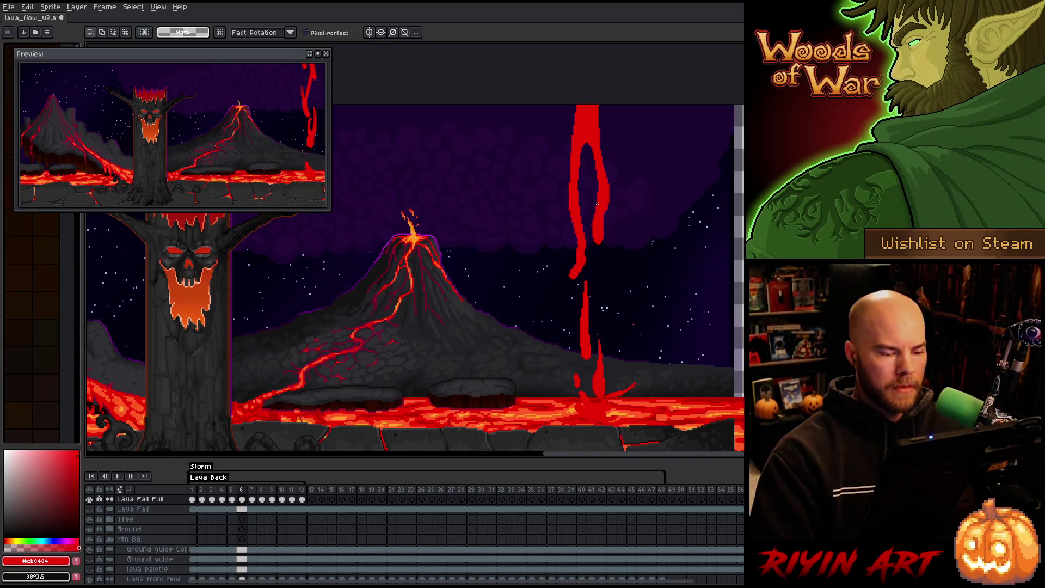
On frame 7, fill in the lava stream and extend it upward.
key(Left)
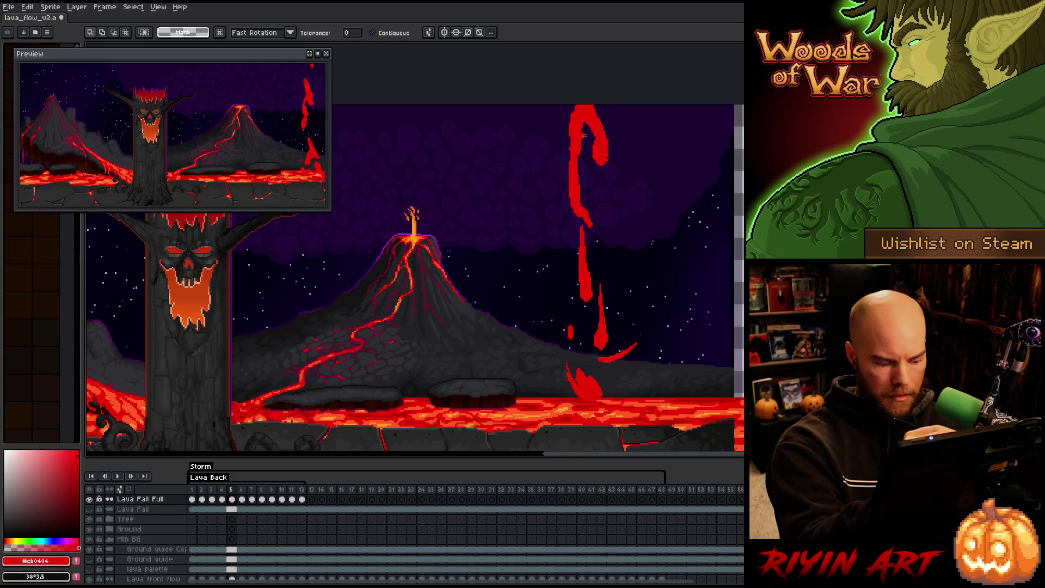
key(b)
key(e)
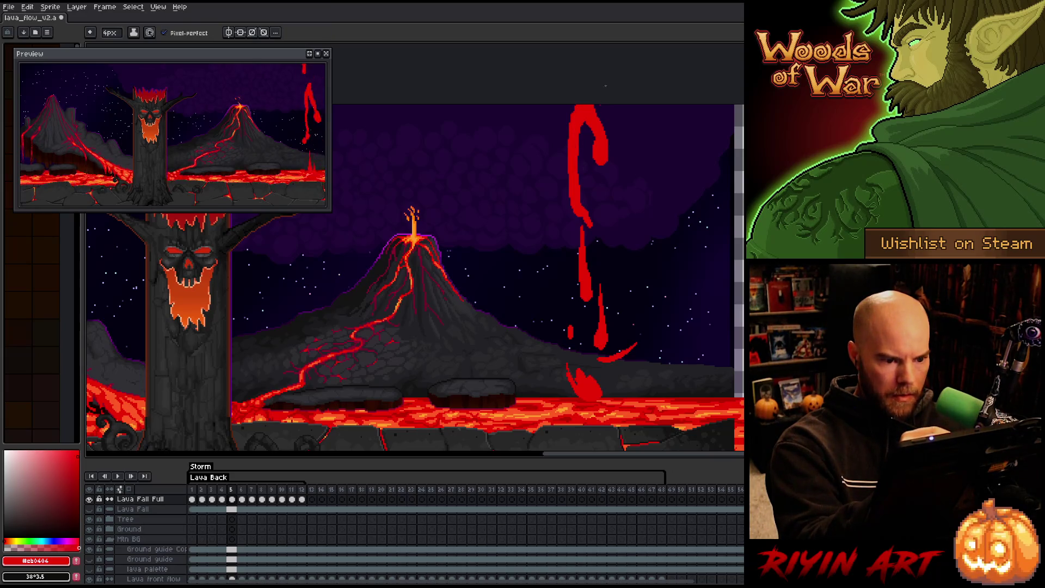
key(Right)
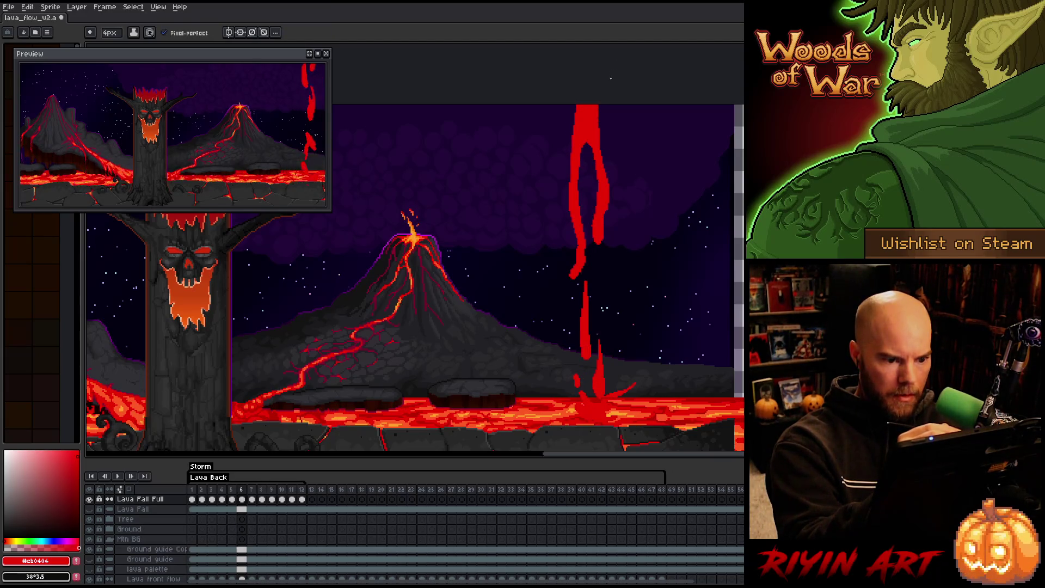
key(Right)
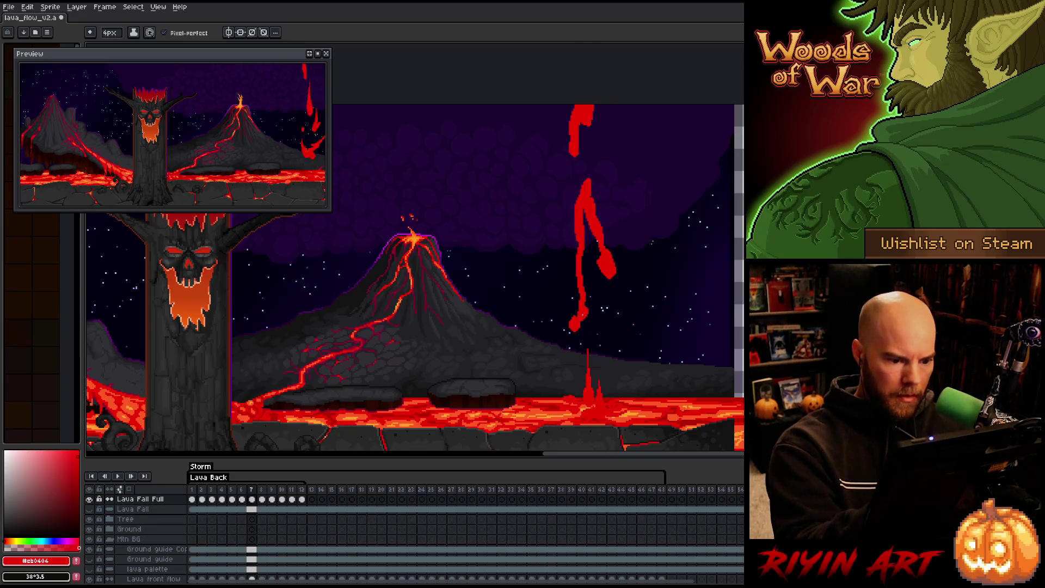
drag(574, 270, 584, 173)
Lasso the stream's lower strand and extend the lava stroke higher up.
key(q)
drag(588, 212, 595, 252)
mouse_move(585, 202)
mouse_down()
mouse_move(582, 274)
mouse_move(604, 335)
mouse_move(594, 240)
mouse_up()
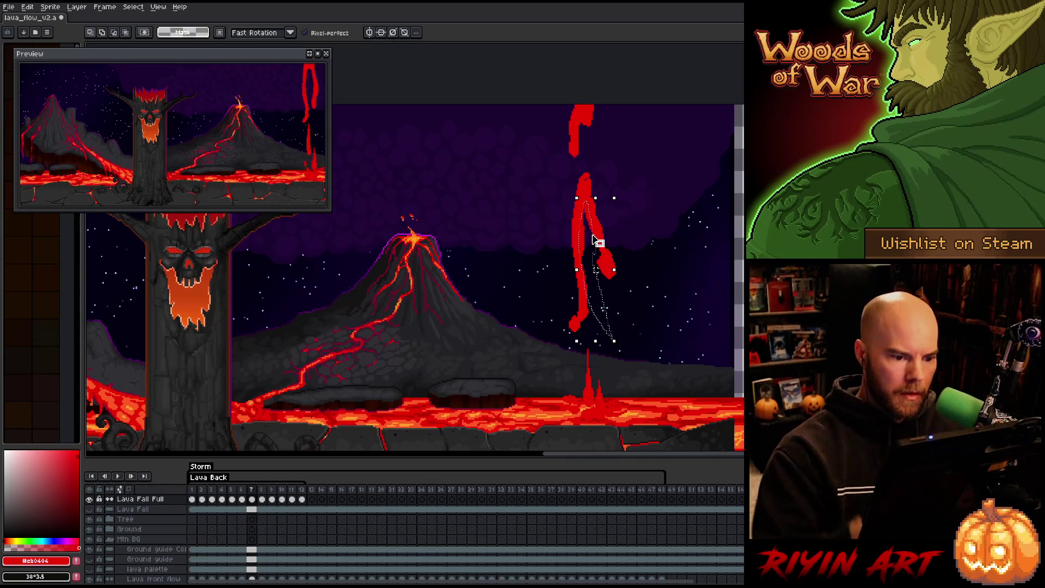
key(ctrl+d)
key(b)
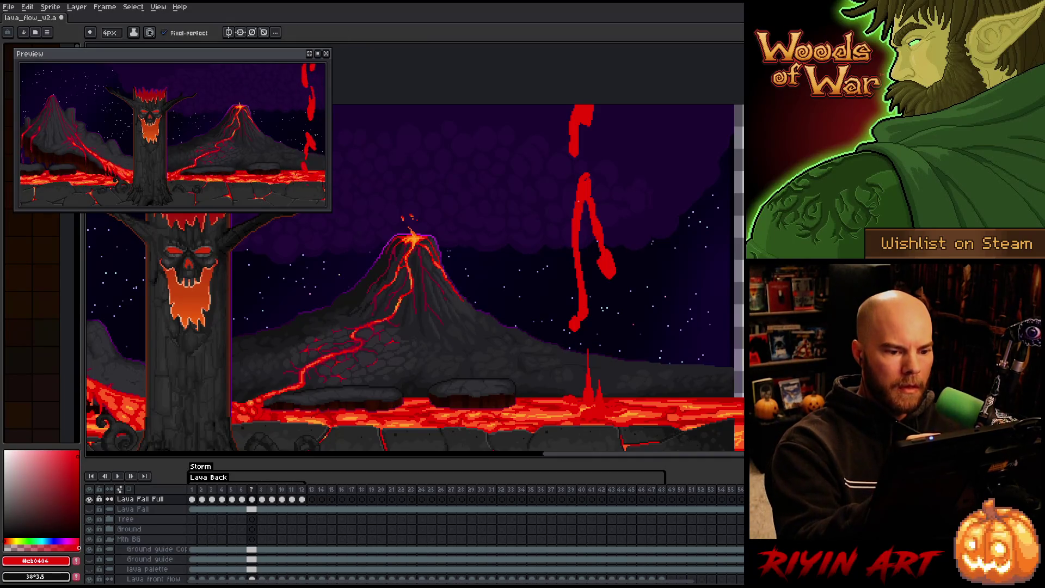
mouse_move(588, 172)
mouse_down()
mouse_move(592, 159)
mouse_move(593, 198)
mouse_up()
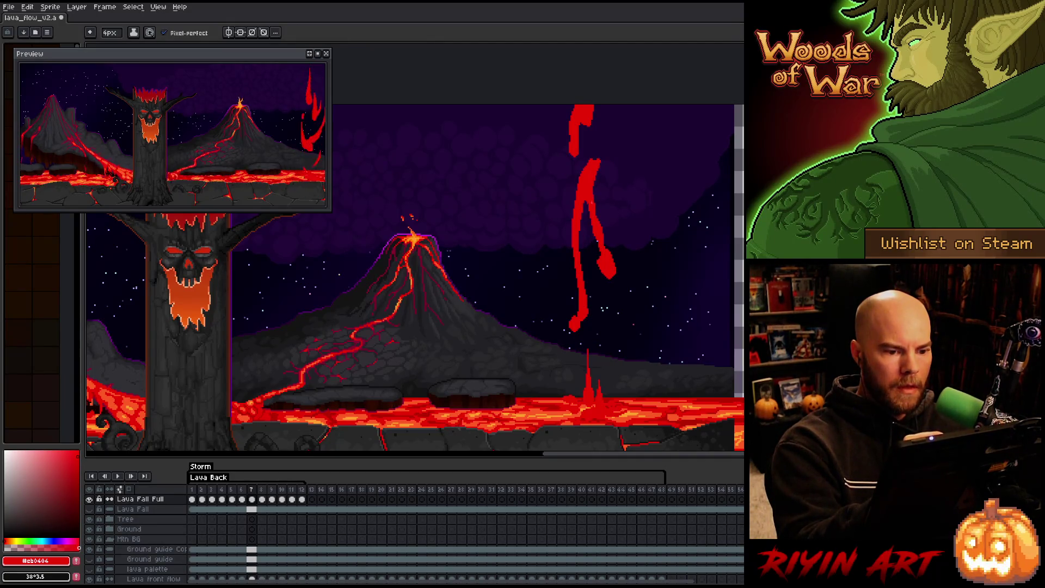
key(e)
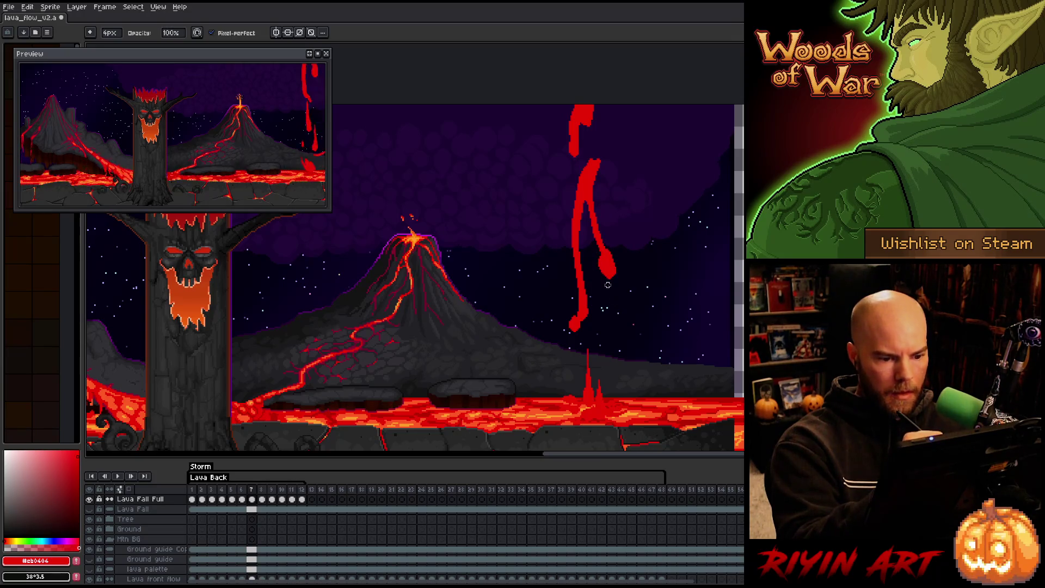
key(e)
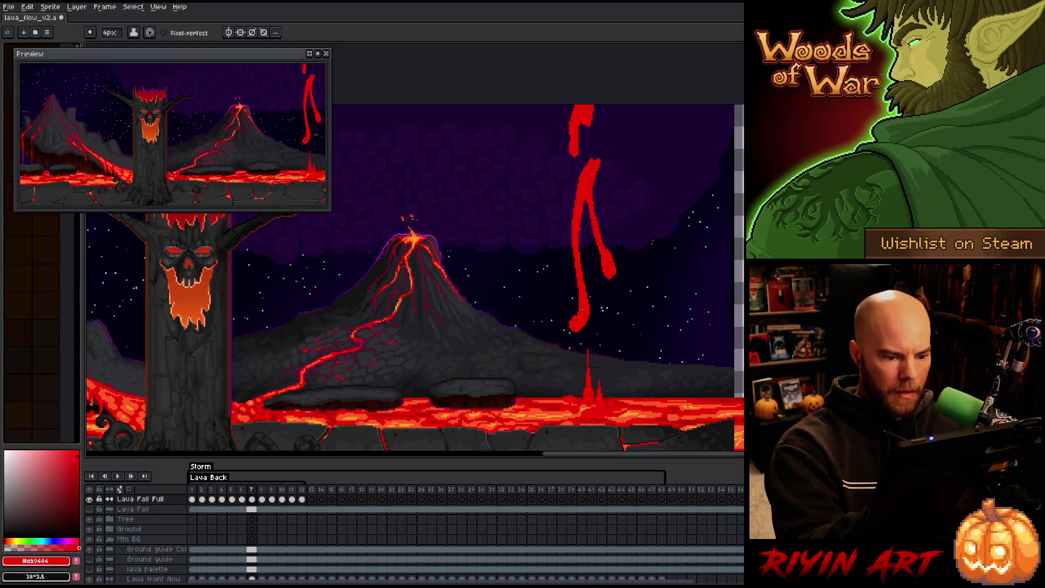
Reshape the lava strokes on frame 6.
key(comma)
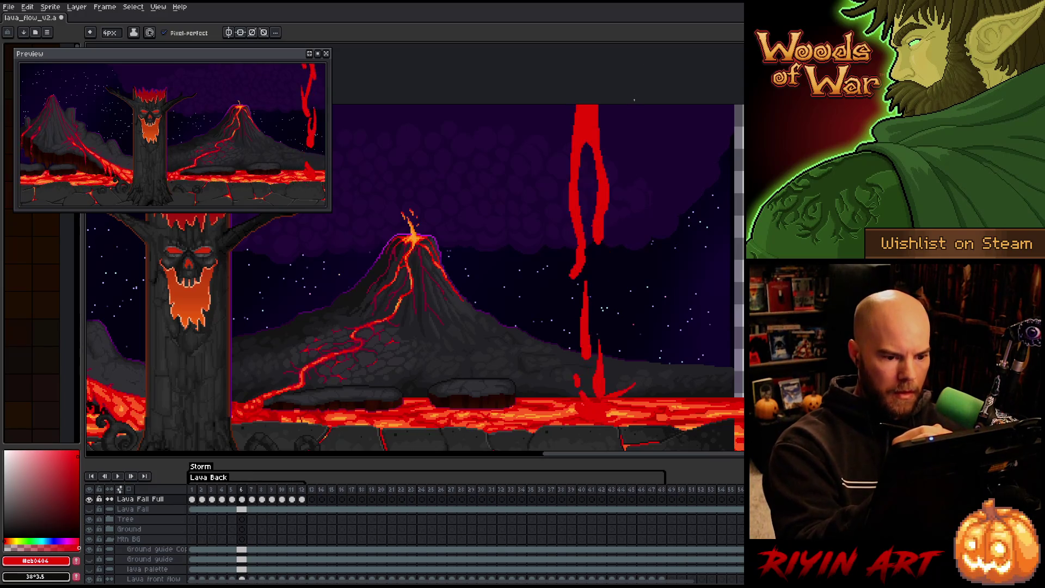
drag(572, 267, 588, 237)
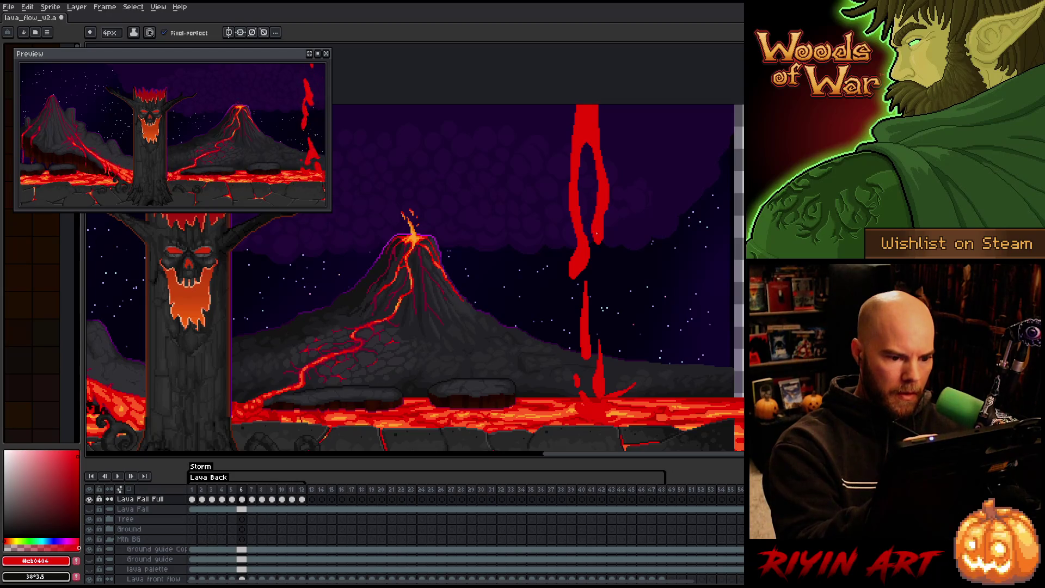
key(period)
key(period)
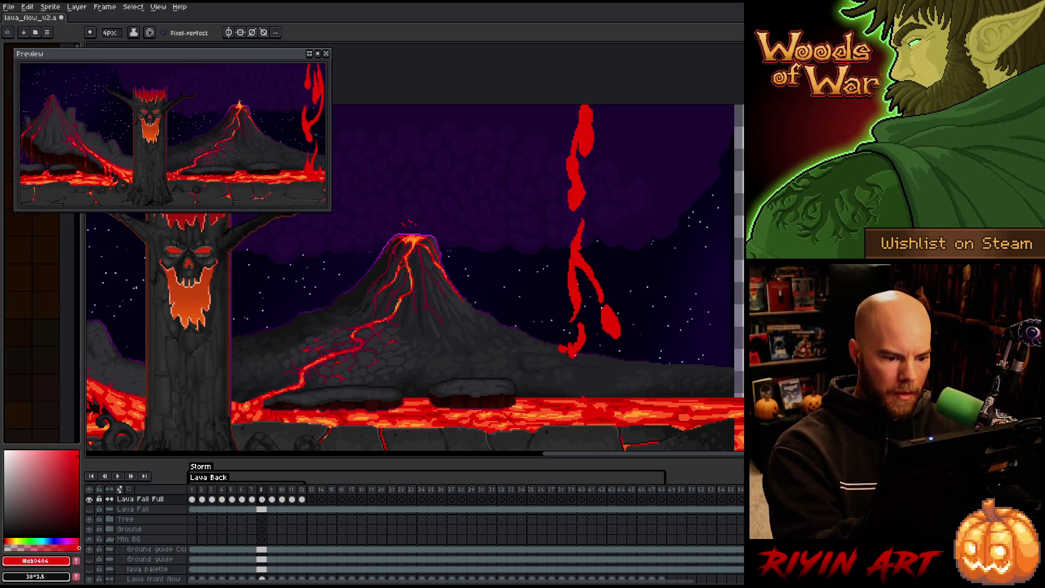
Fill in the bottom of the lava stream and compare it with frame 7.
drag(565, 353, 572, 339)
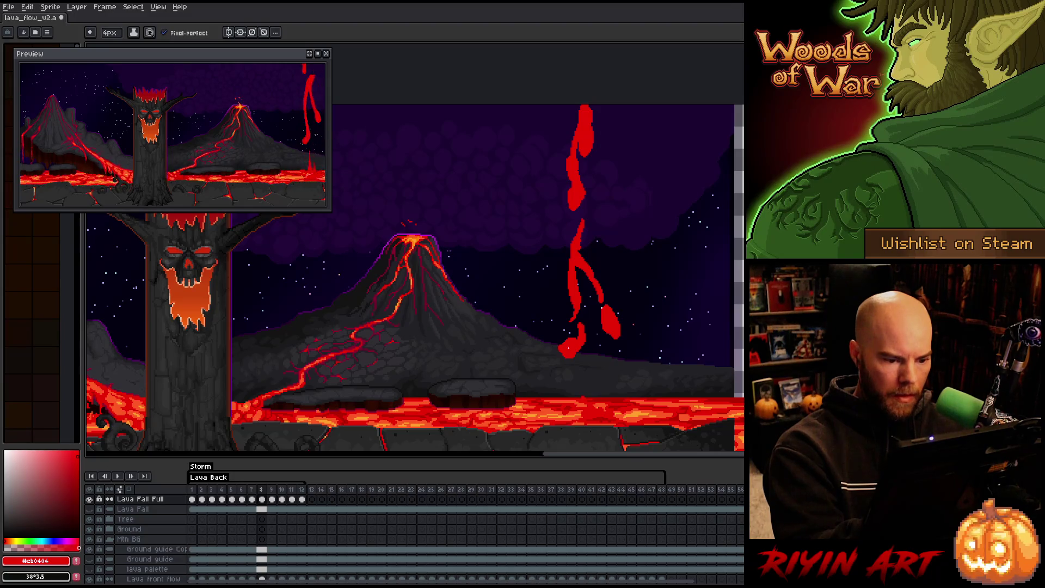
key(b)
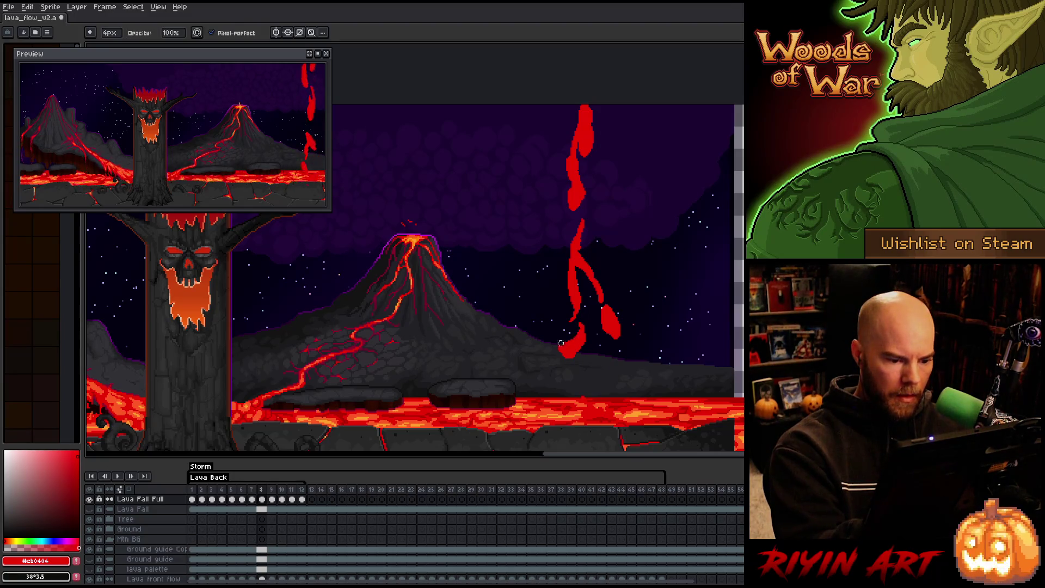
key(e)
key(comma)
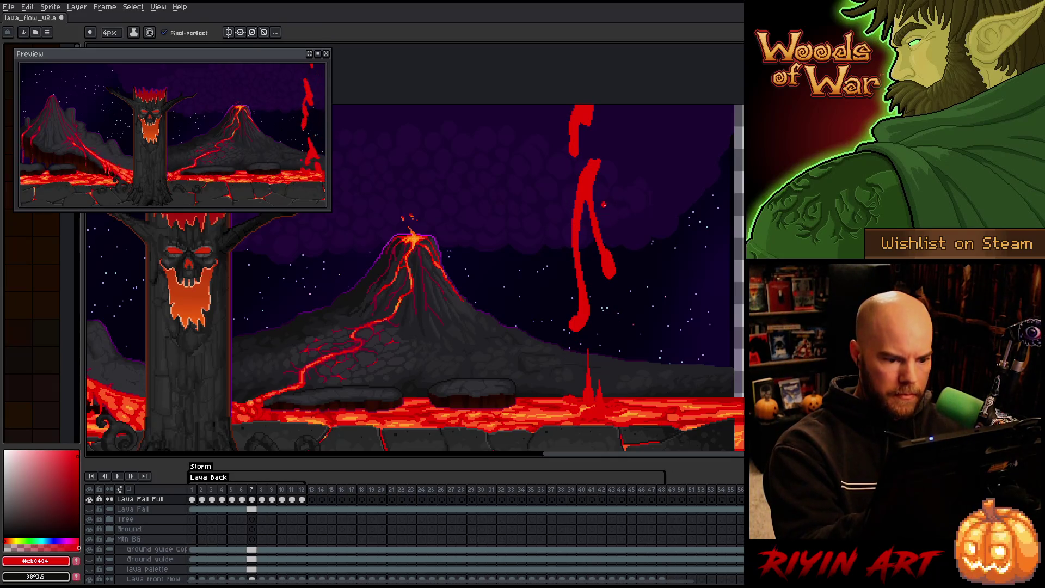
key(period)
key(b)
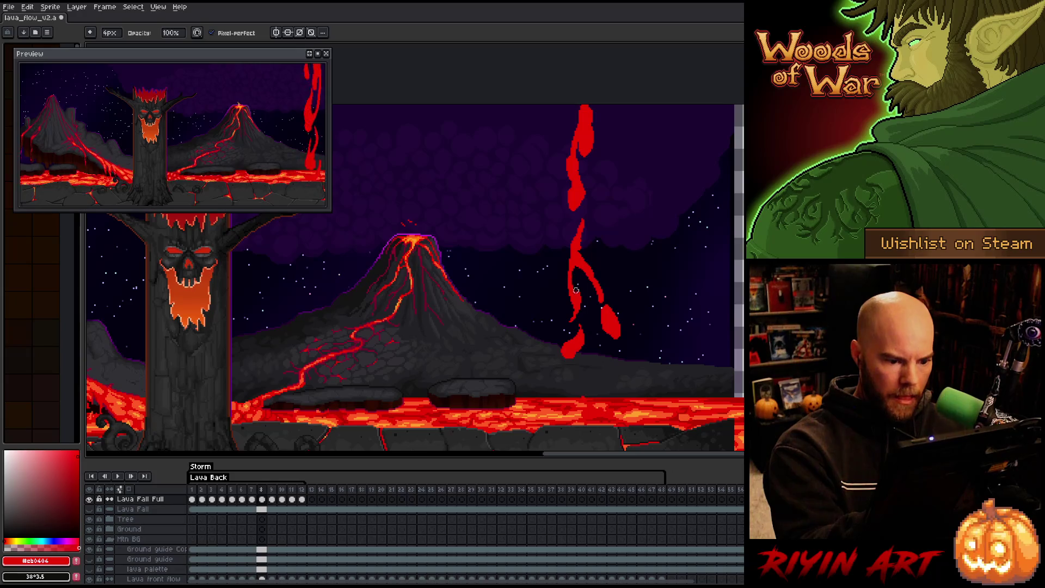
key(e)
Erase and redraw the lower lava strand on frame 8.
drag(568, 288, 578, 217)
key(e)
key(b)
key(b)
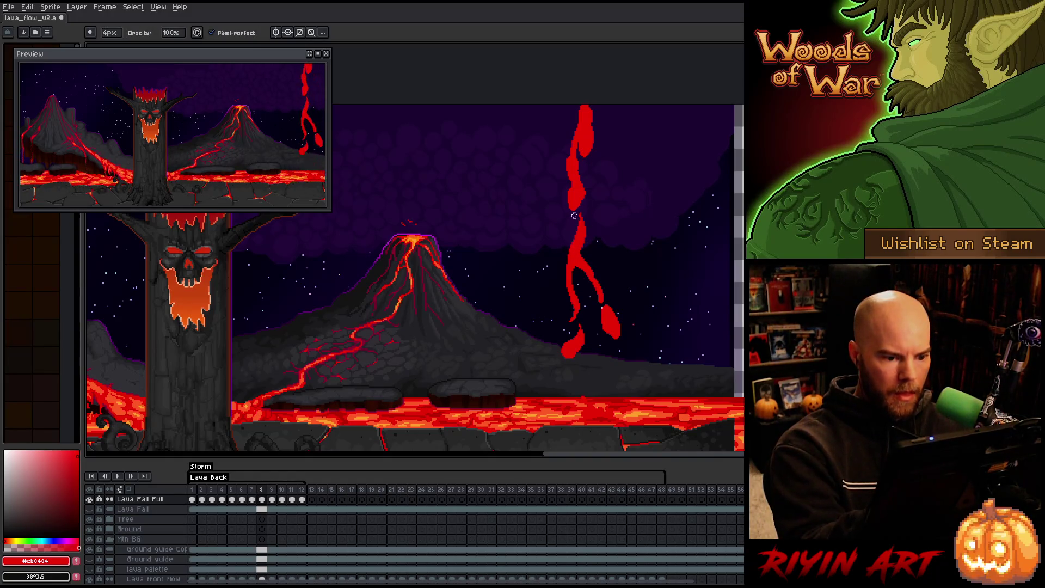
key(e)
drag(584, 256, 601, 306)
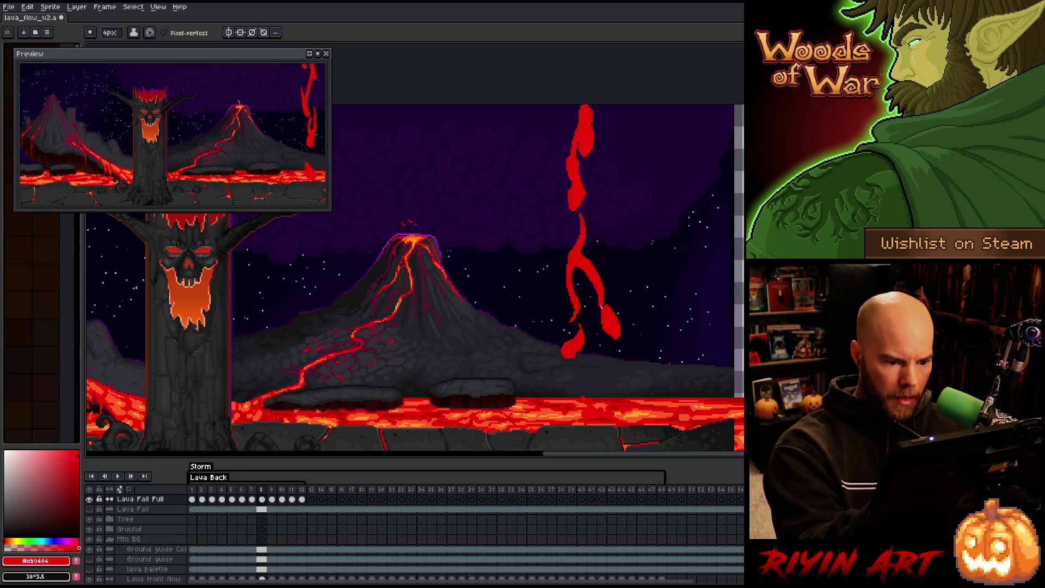
key(b)
drag(576, 267, 598, 306)
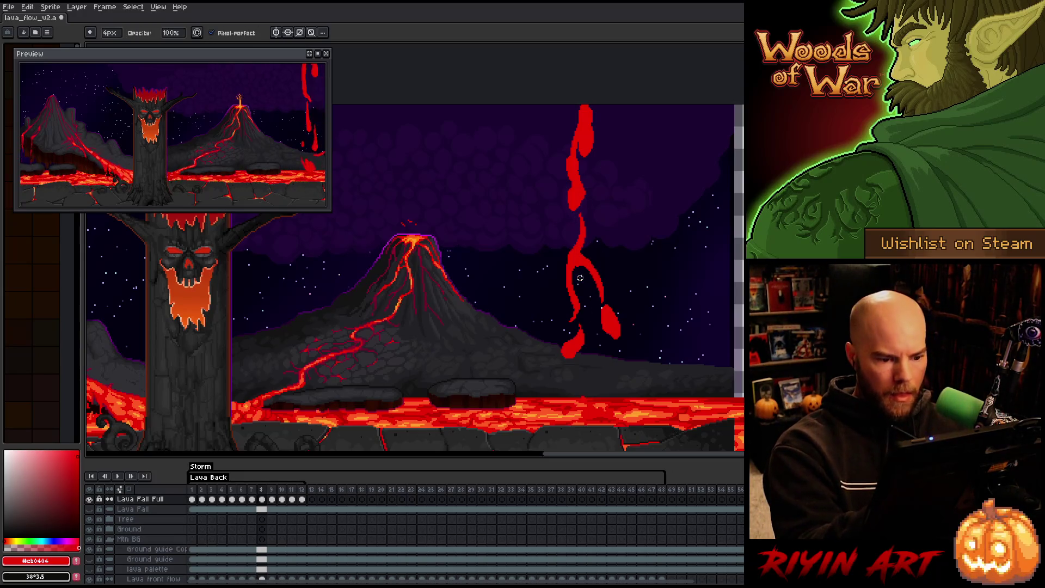
key(e)
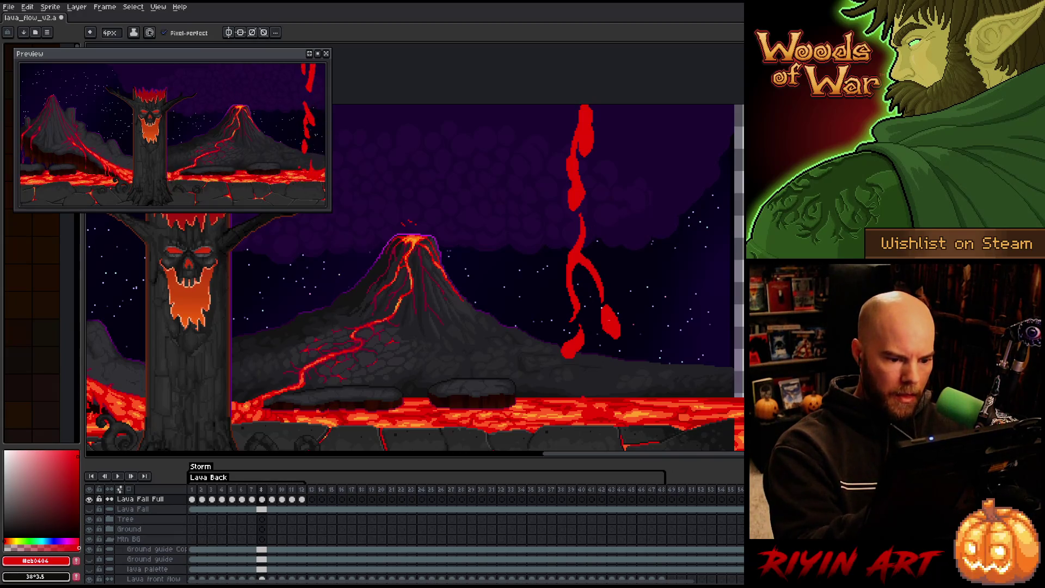
key(b)
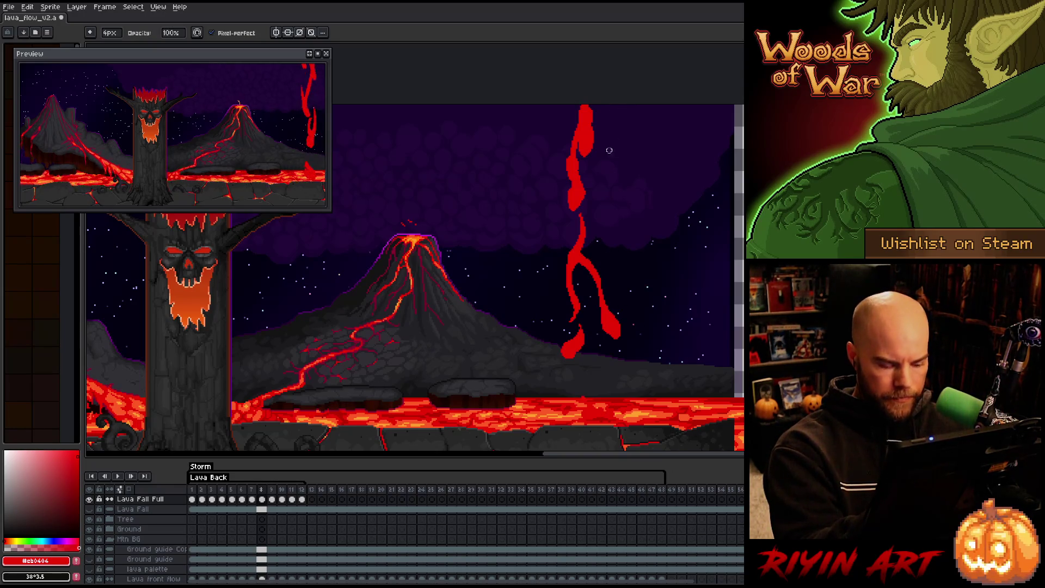
On frame 9, try filling the bottom of the fall and reworking the middle streak, undoing both.
key(Right)
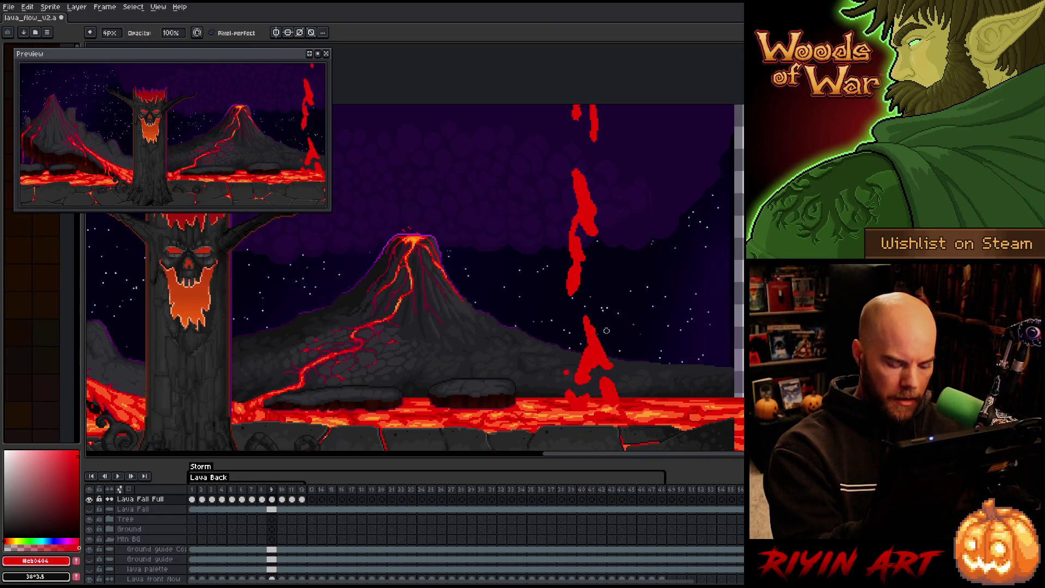
key(Left)
key(Right)
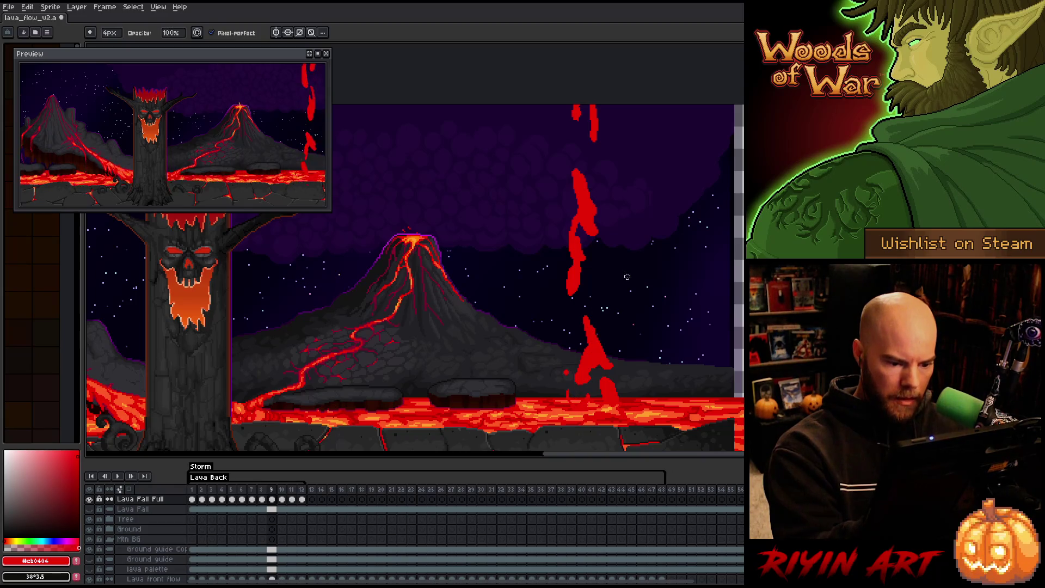
drag(606, 379, 609, 392)
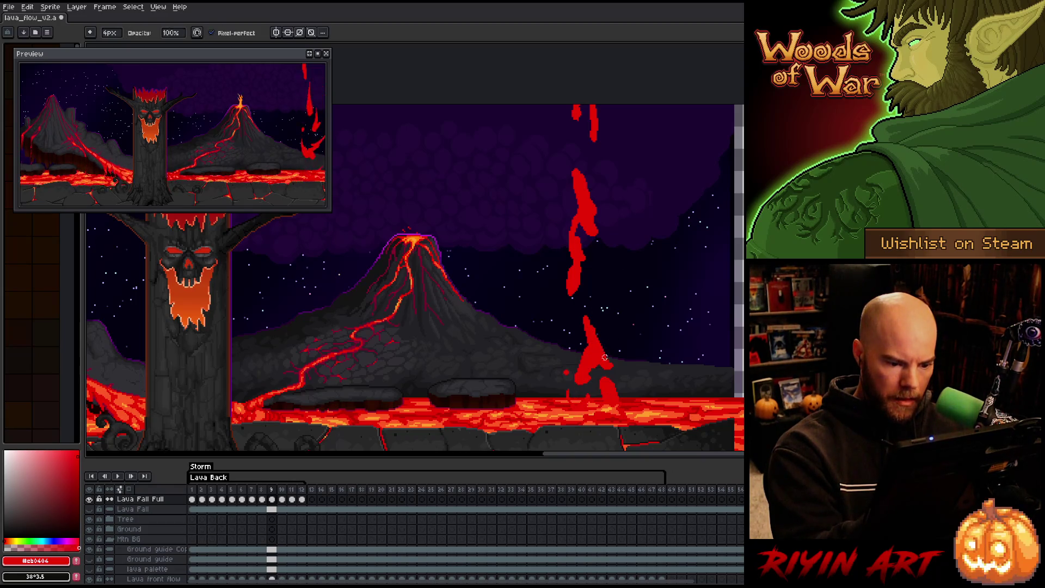
key(ctrl+z)
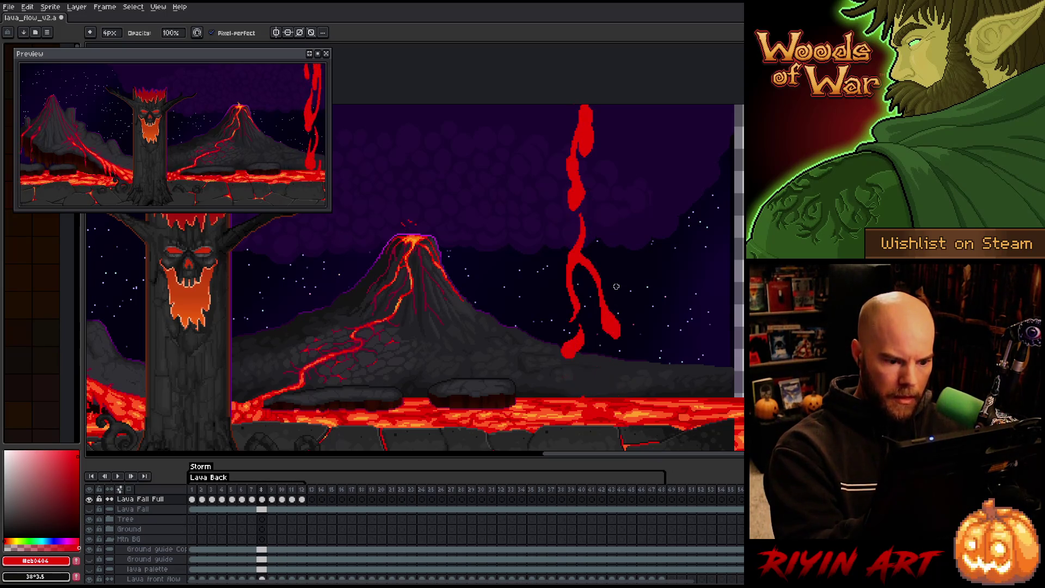
key(e)
drag(591, 310, 595, 346)
key(b)
key(ctrl+z)
Erase a stretch of frame 9's lower lava stream.
key(e)
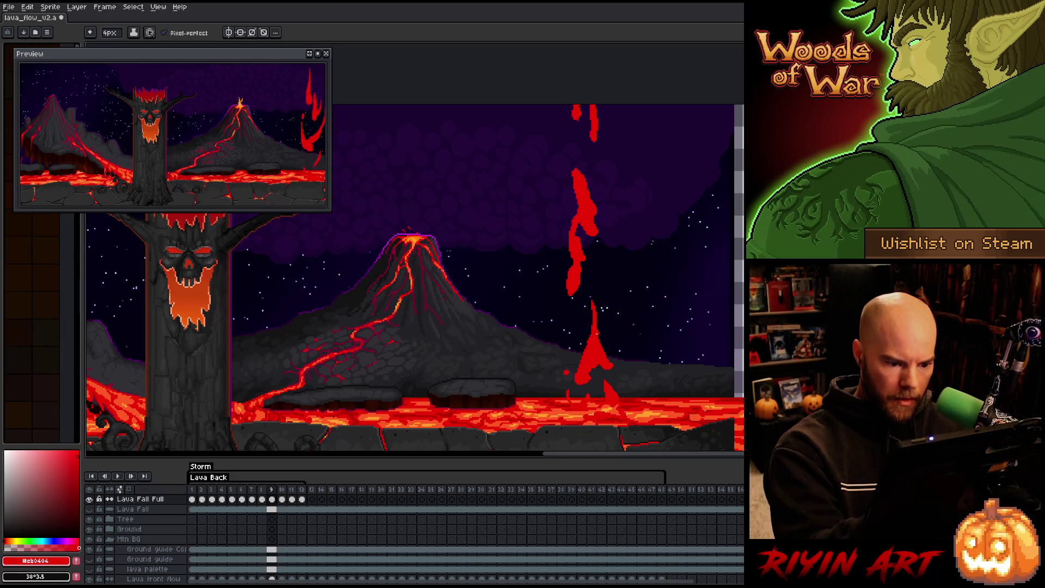
key(b)
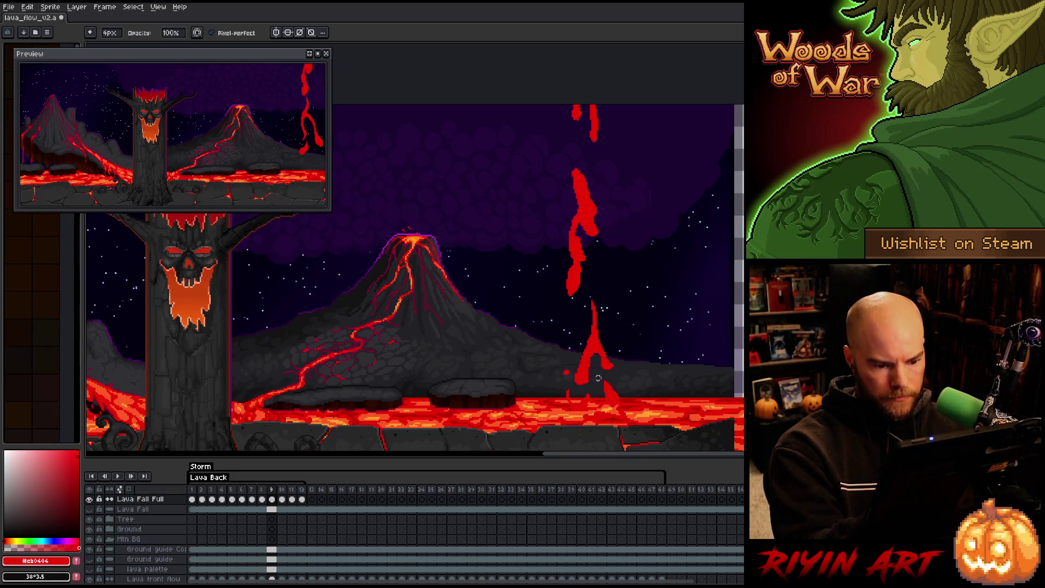
drag(594, 365, 589, 384)
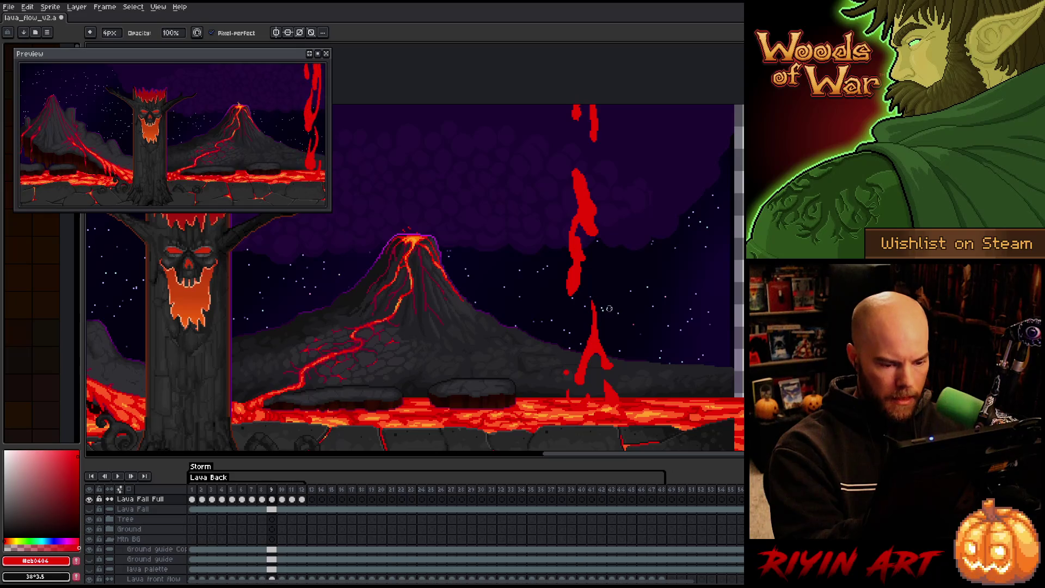
key(Right)
key(Left)
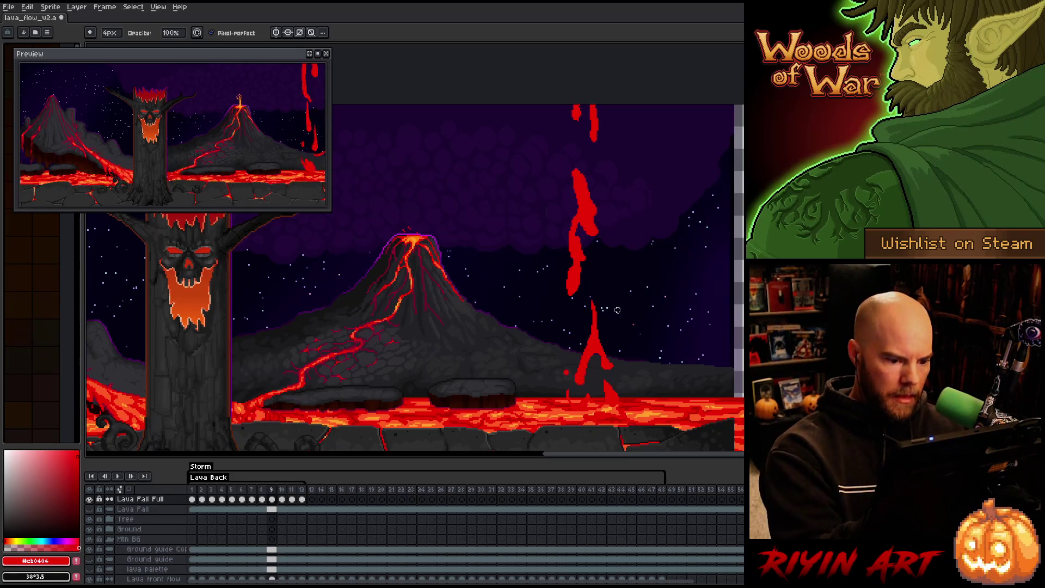
key(Right)
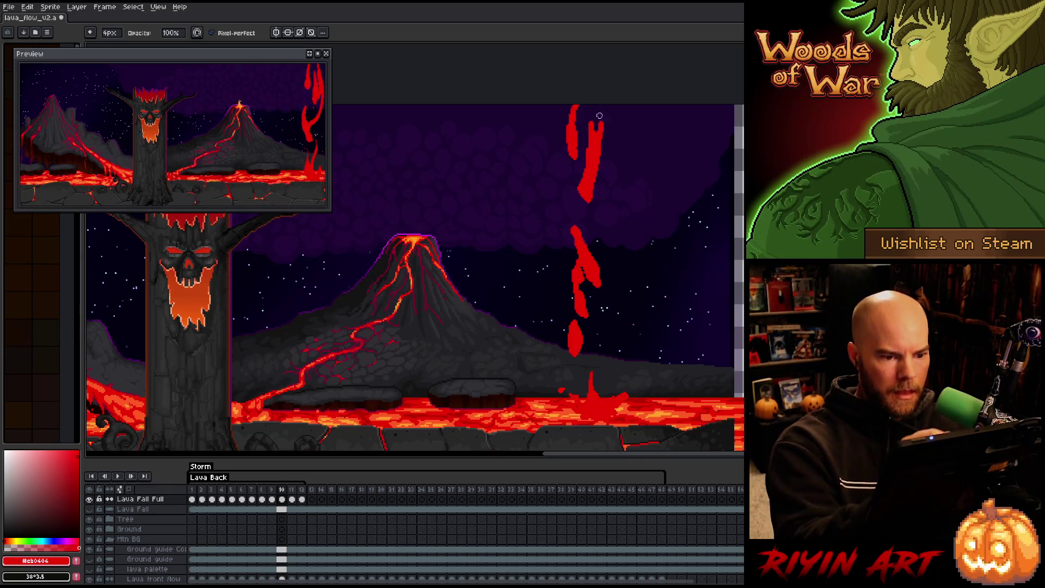
Touch up the upper lava strand on frame 8, undo the last change, and play to review.
drag(591, 111, 590, 173)
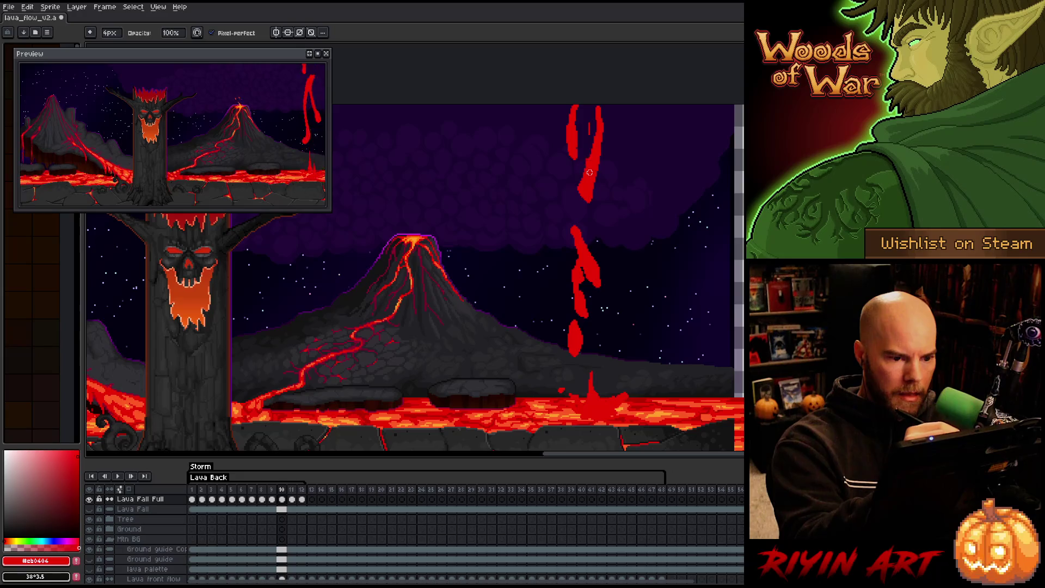
drag(589, 114, 582, 188)
key(e)
key(ctrl+z)
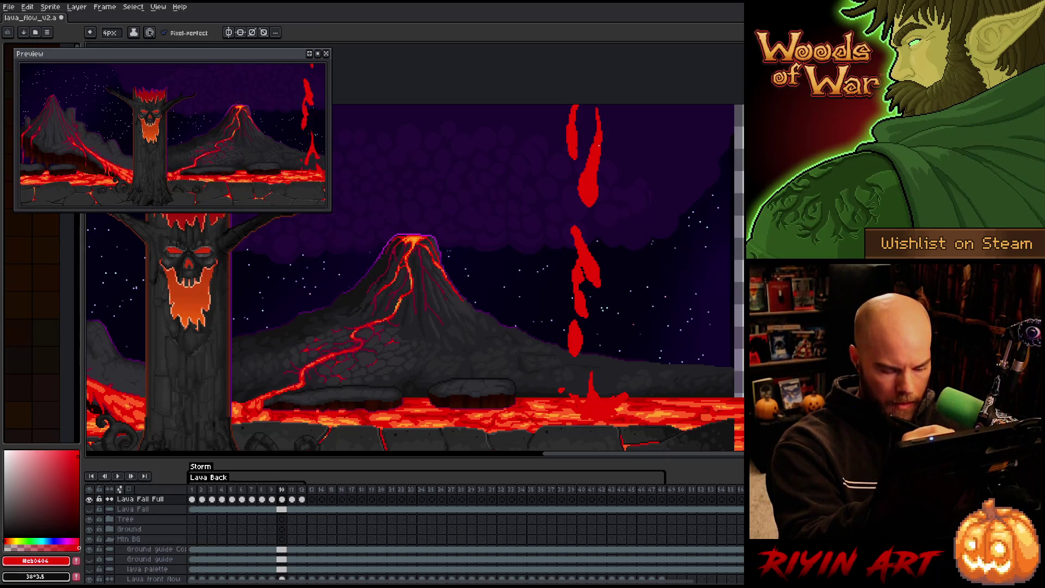
key(period)
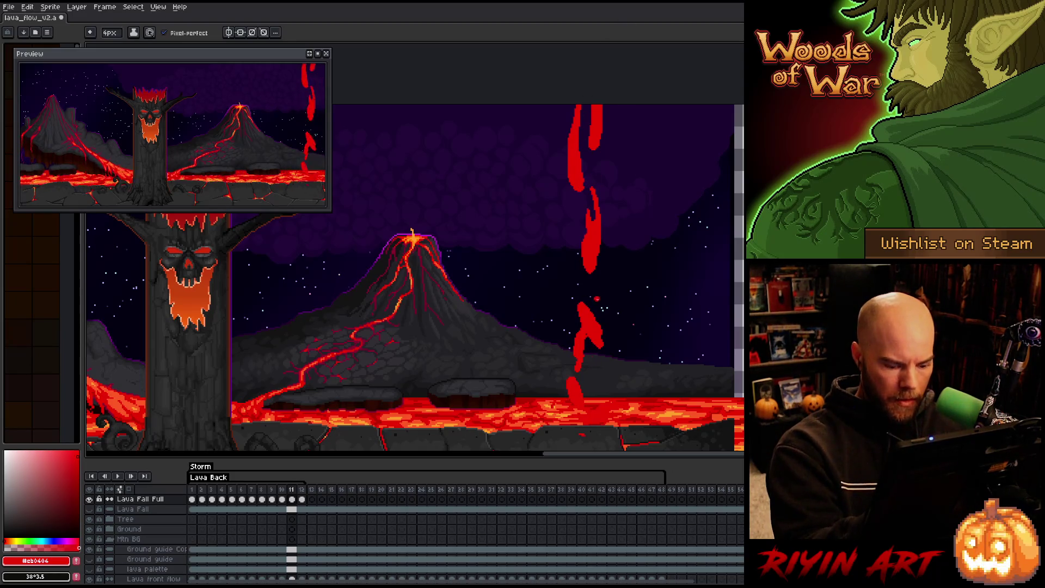
key(Return)
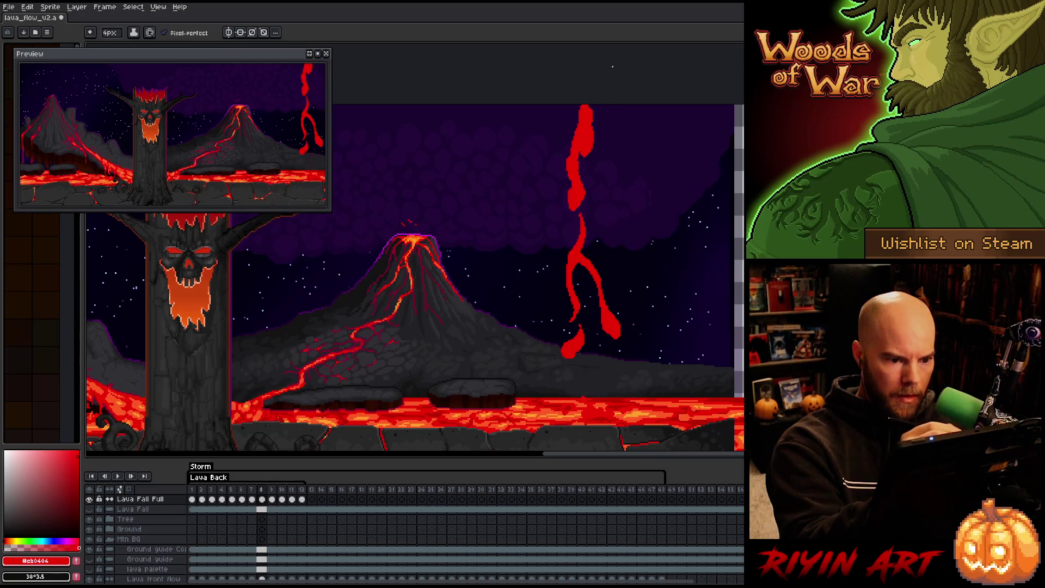
Add red pixels along the top-left of the lava stroke.
key(b)
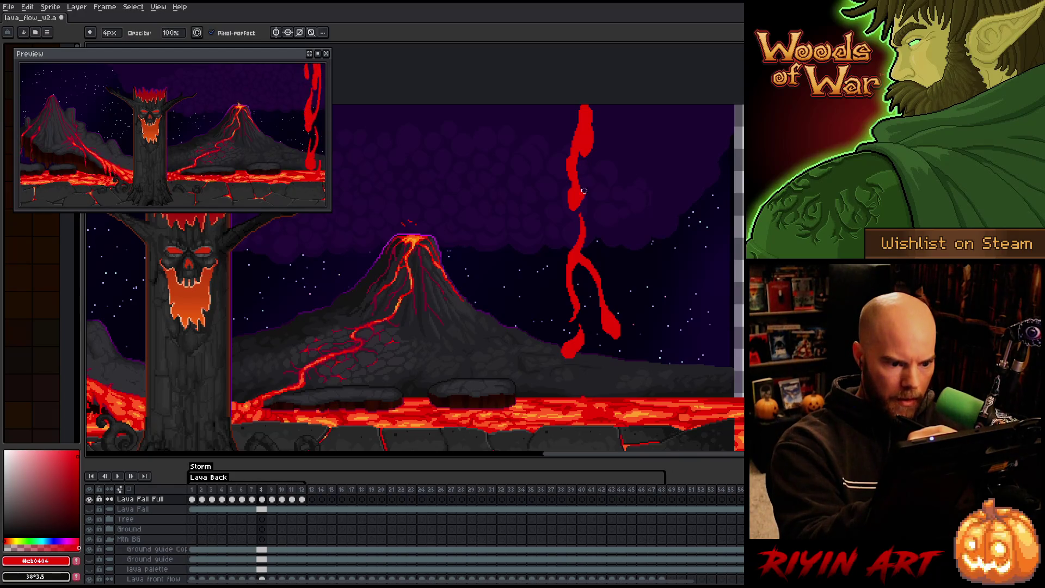
key(e)
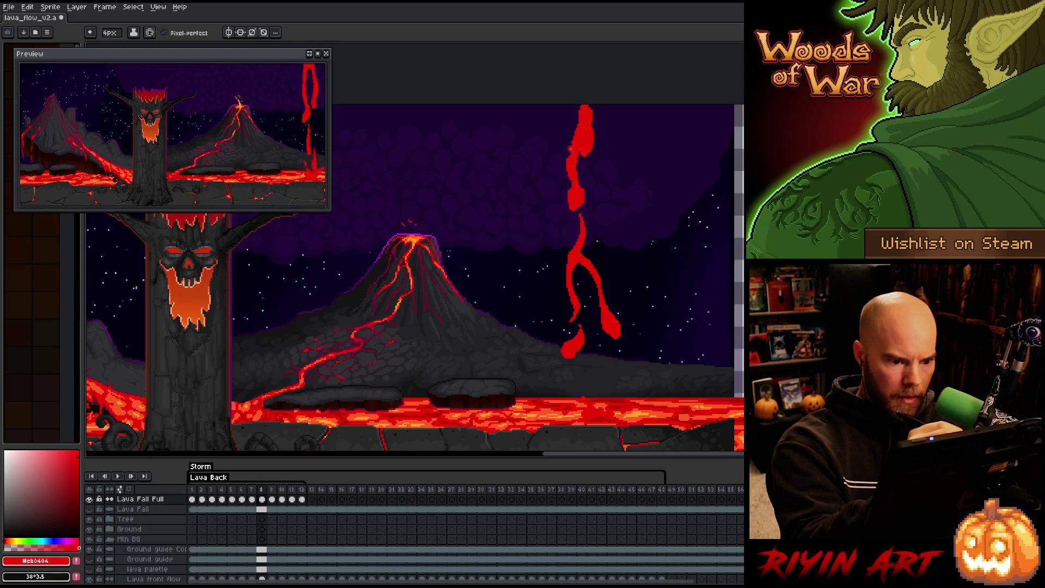
key(b)
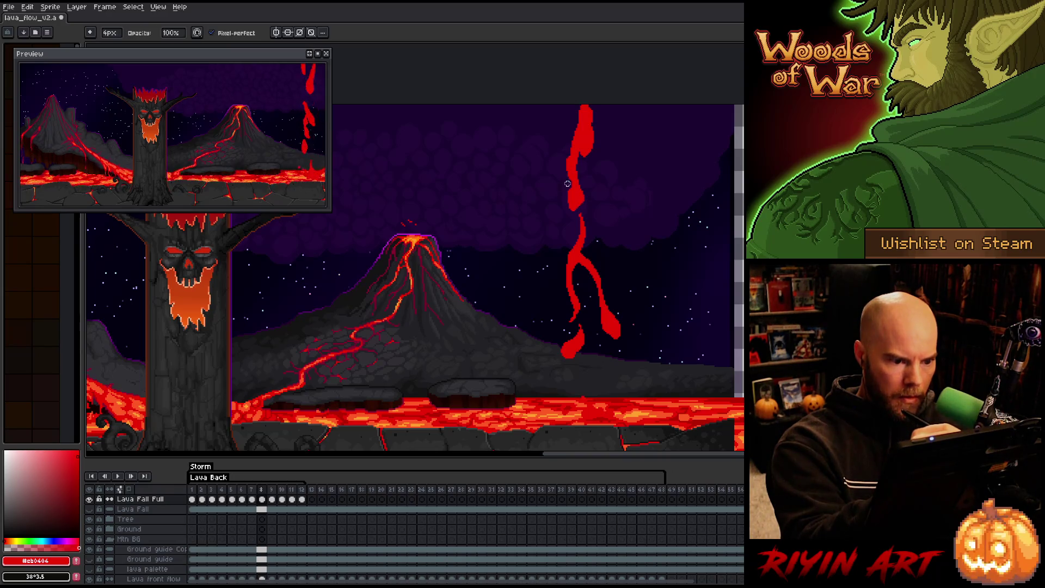
key(e)
mouse_move(577, 125)
mouse_down()
mouse_move(586, 102)
mouse_move(591, 117)
mouse_move(599, 71)
mouse_up()
key(b)
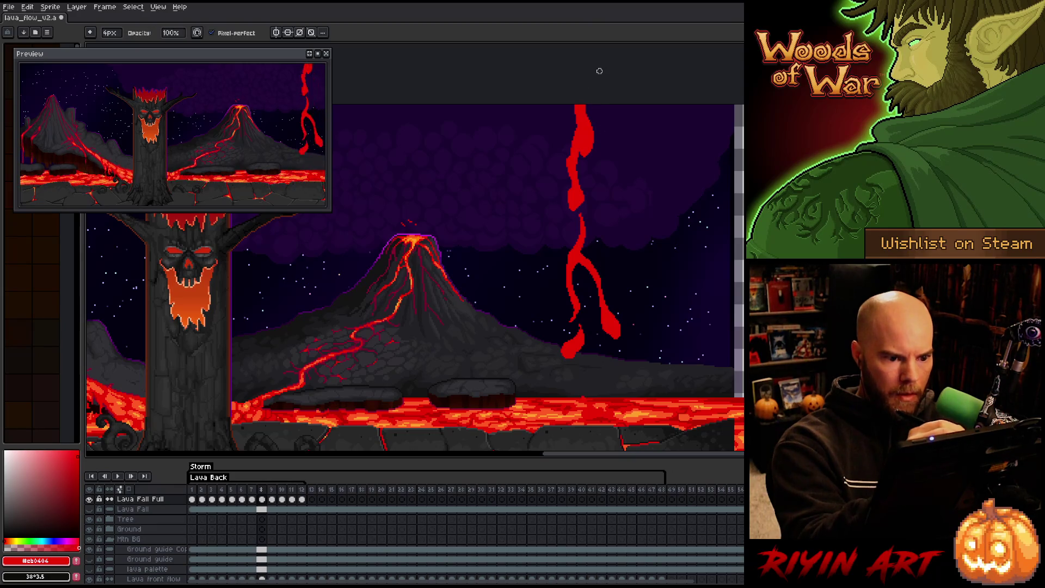
On frame 9, erase red pixels from the stroke's right edge and flip frames to check motion.
key(Right)
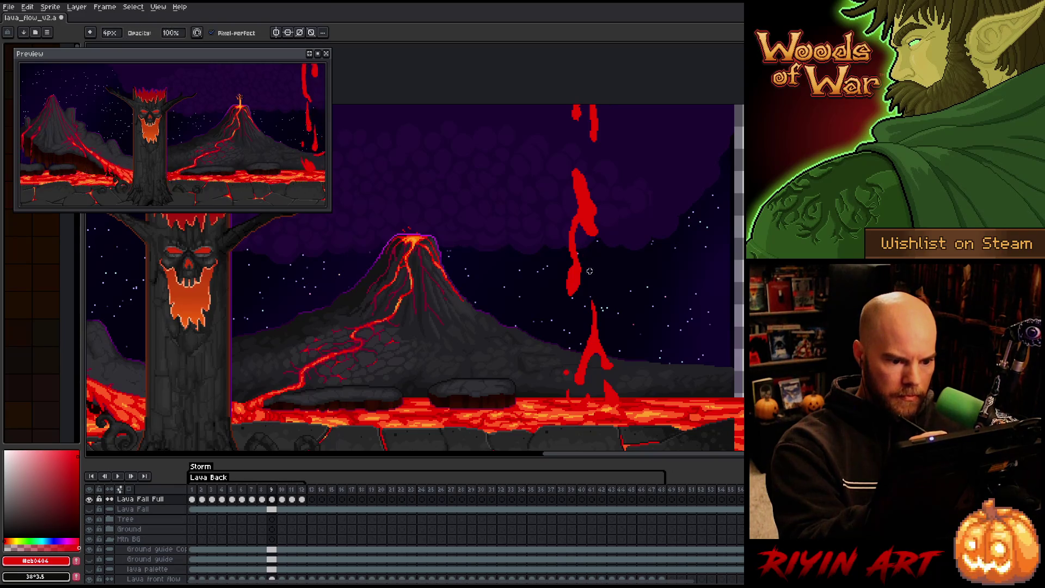
key(e)
drag(577, 239, 583, 278)
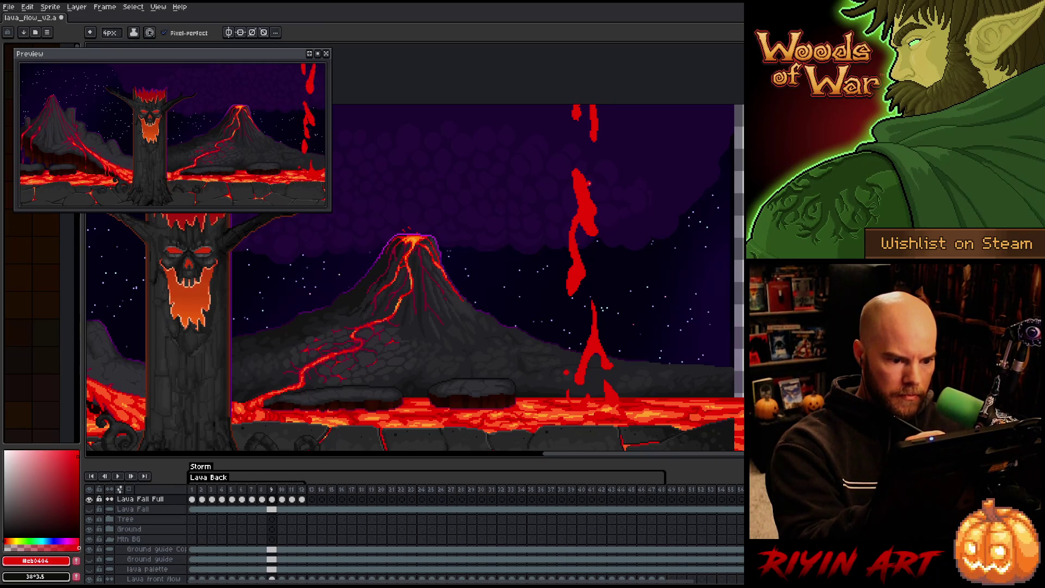
key(b)
key(e)
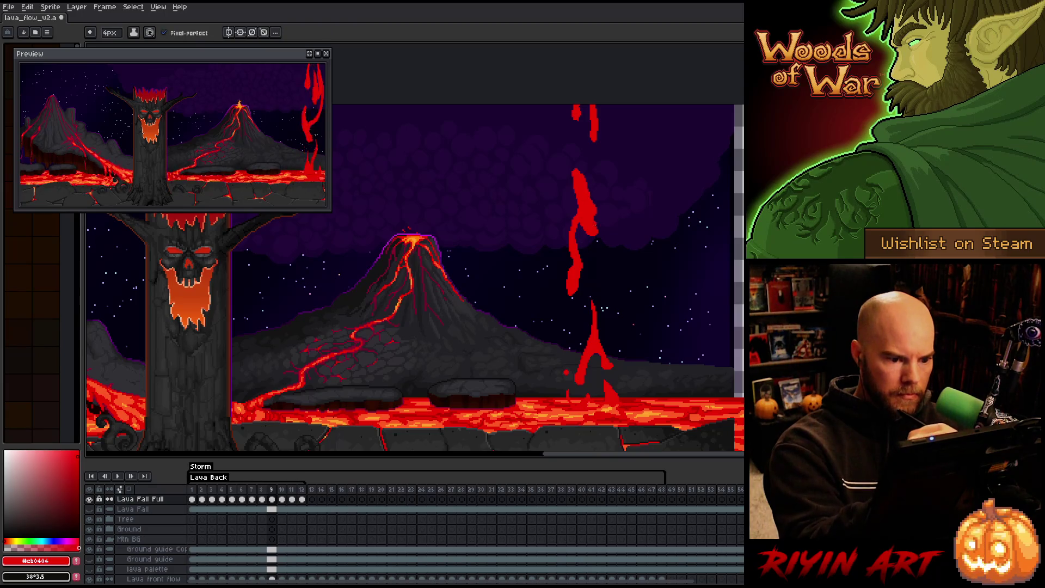
key(Left)
key(Right)
Extend the frame 9 lava stroke's tip upward.
key(b)
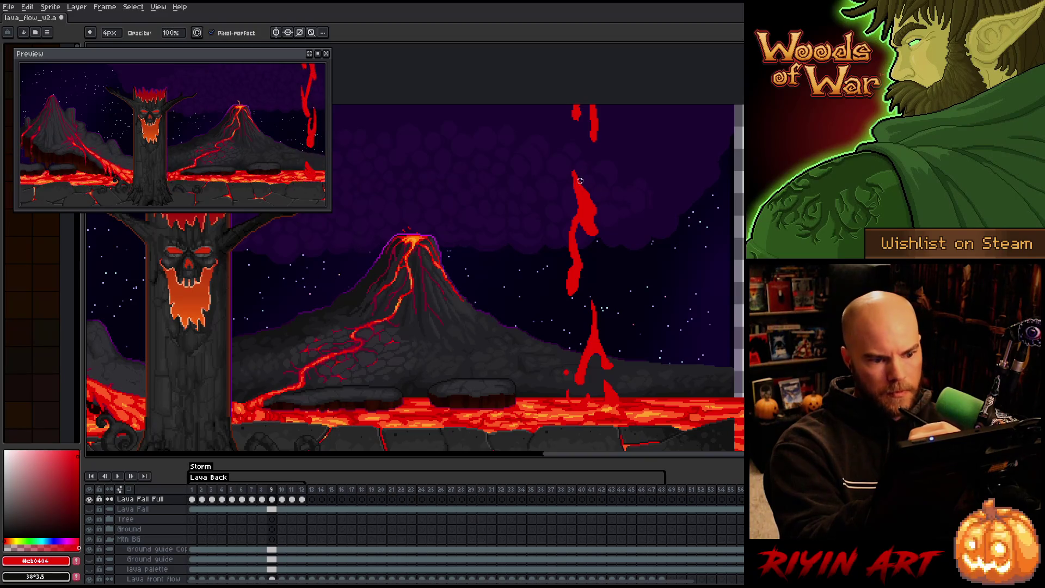
drag(580, 180, 586, 152)
key(b)
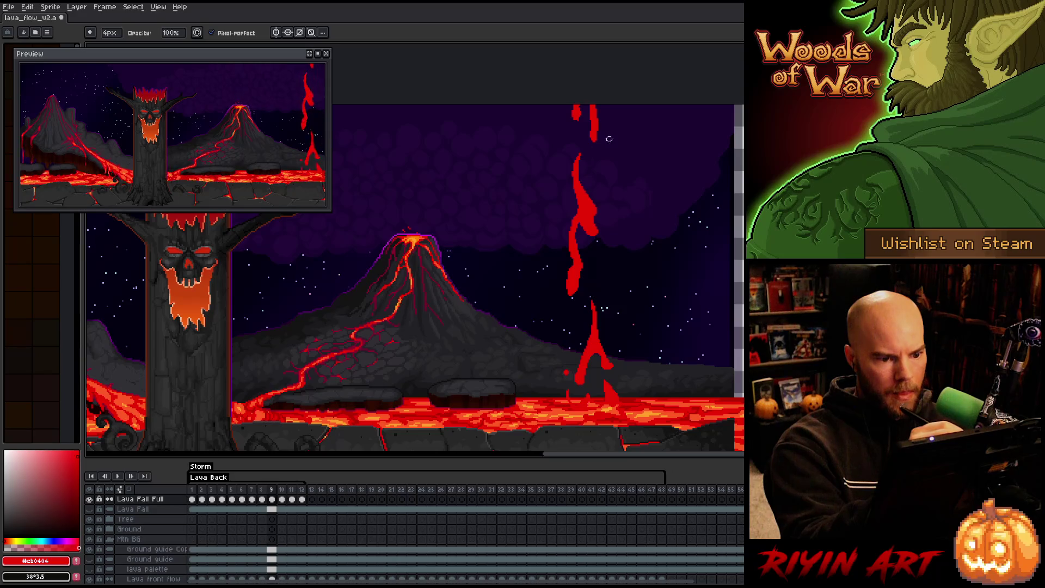
key(e)
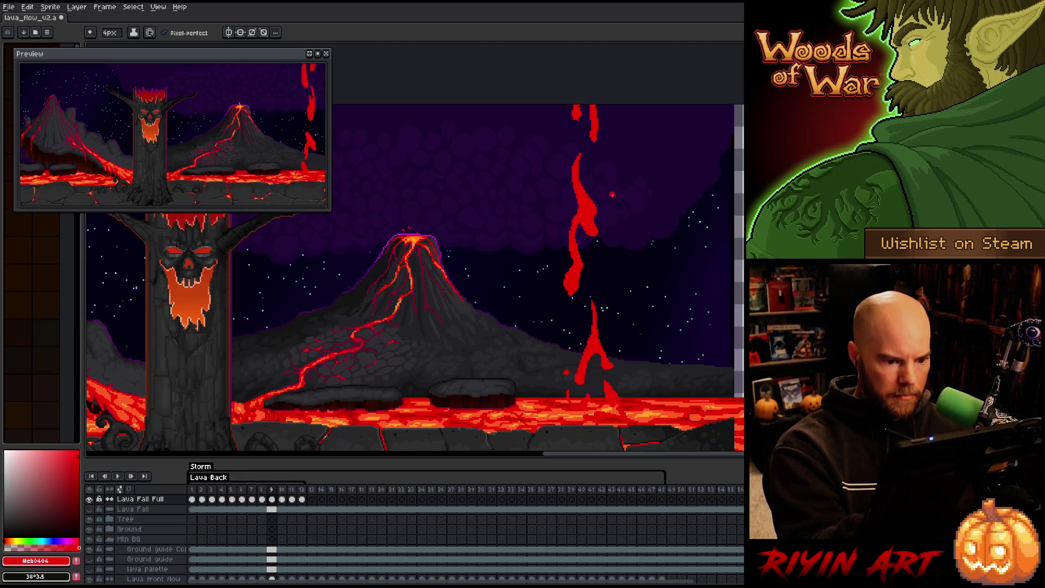
On frame 10, fill in and extend the lava shape.
key(Right)
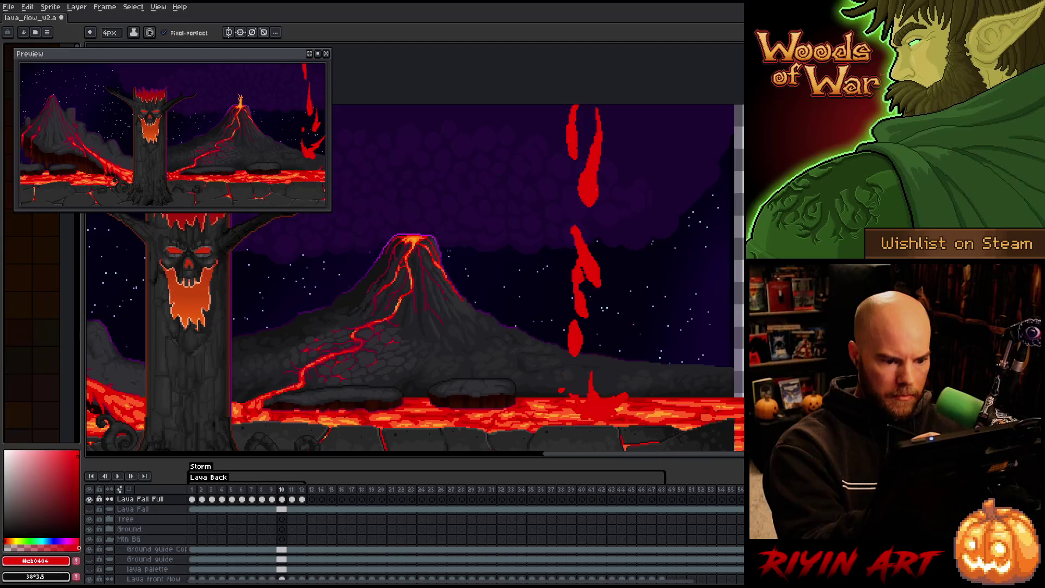
key(b)
drag(592, 307, 583, 270)
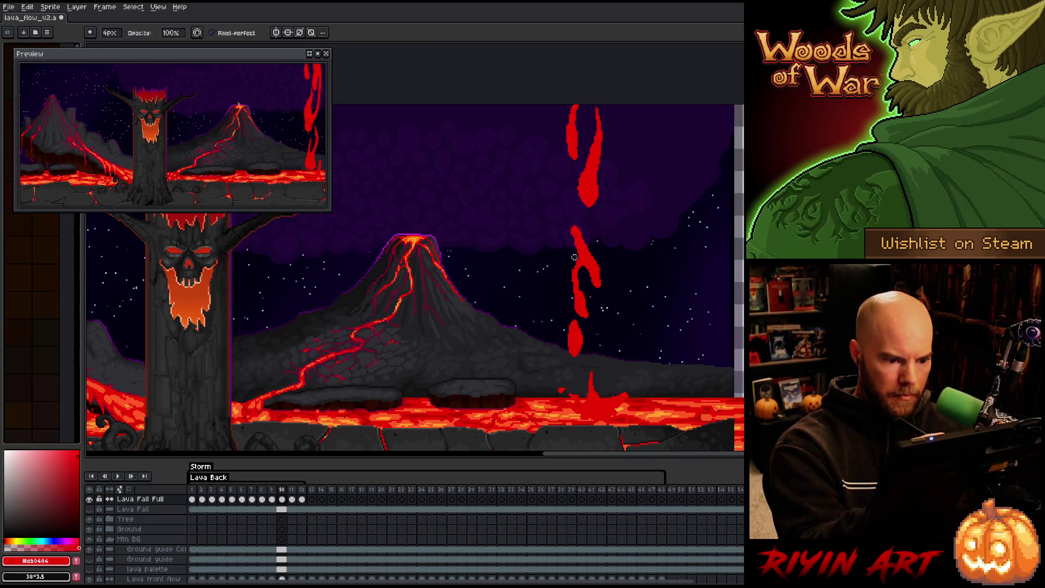
key(e)
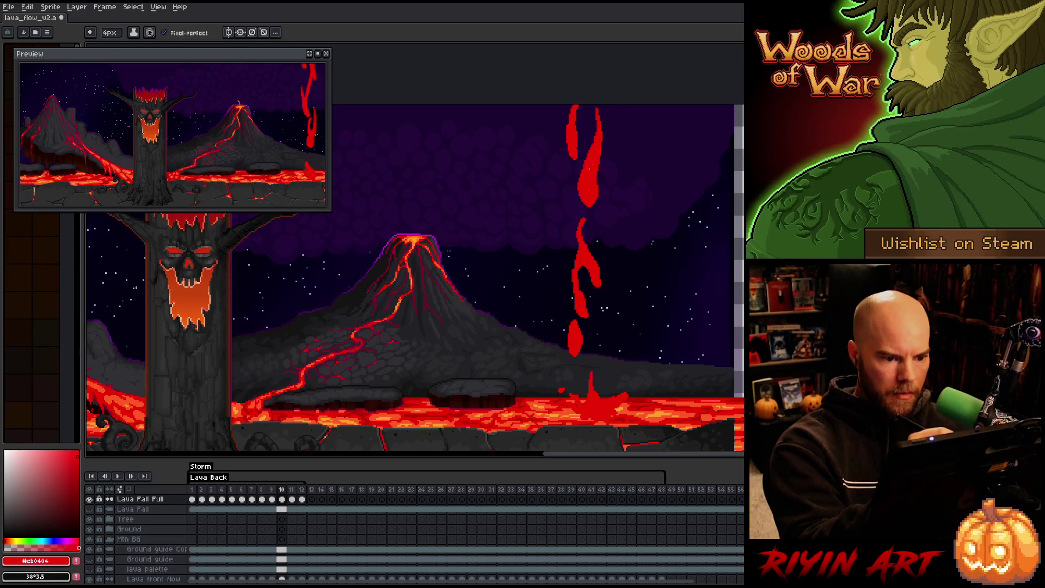
key(Right)
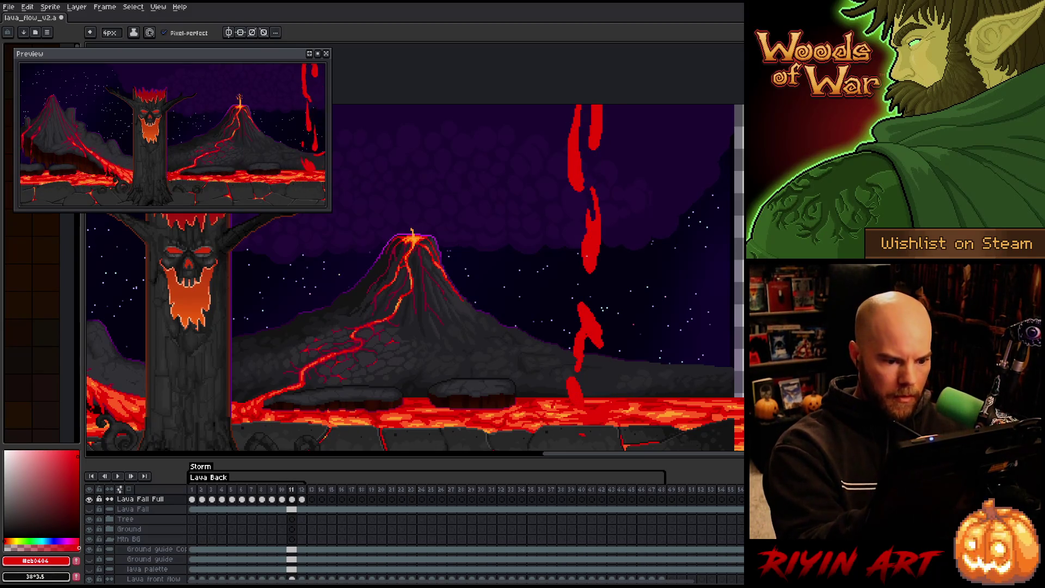
Review frames 11 and 12 with pencil and eraser at hand, then return to frame 1.
key(e)
key(b)
key(e)
key(b)
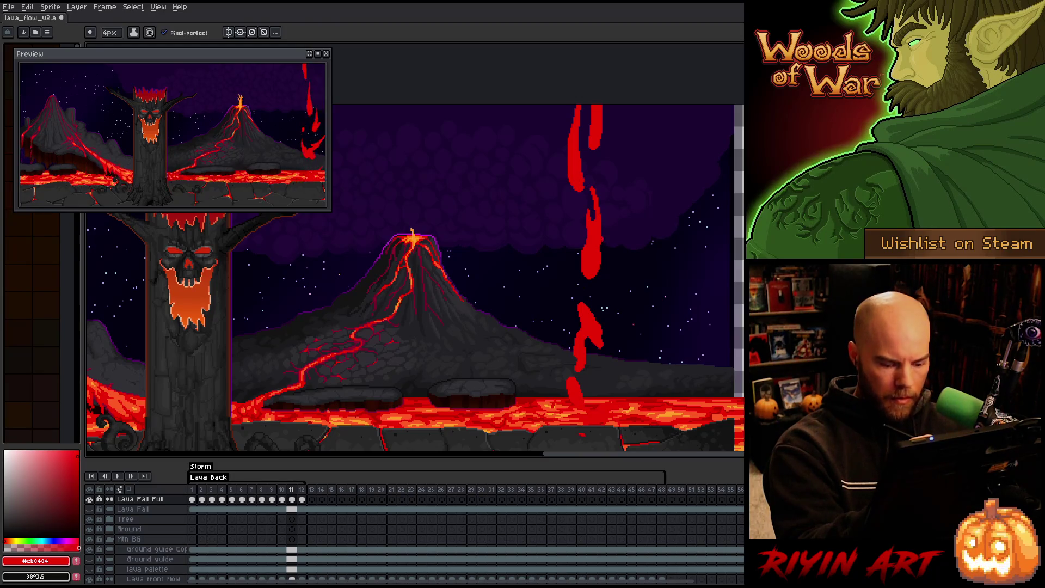
key(period)
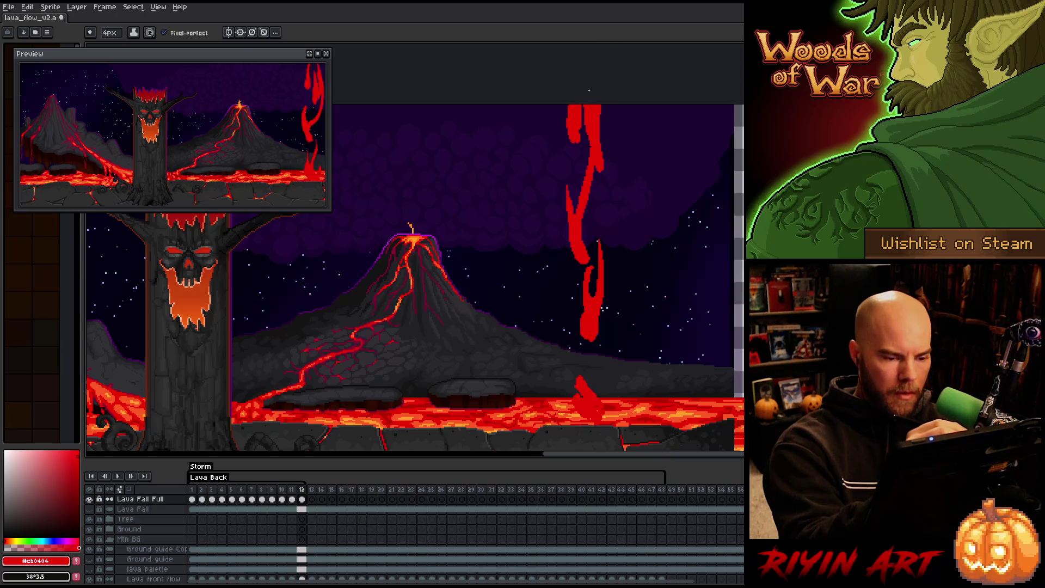
key(e)
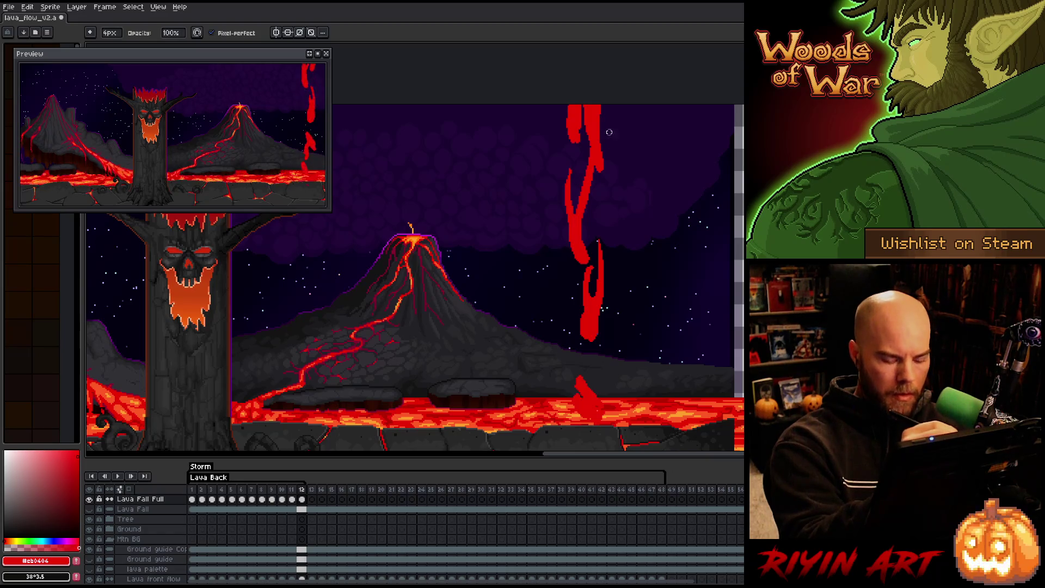
key(Right)
Paint red pixels along the lava fall's top-left edge on frame 2.
key(b)
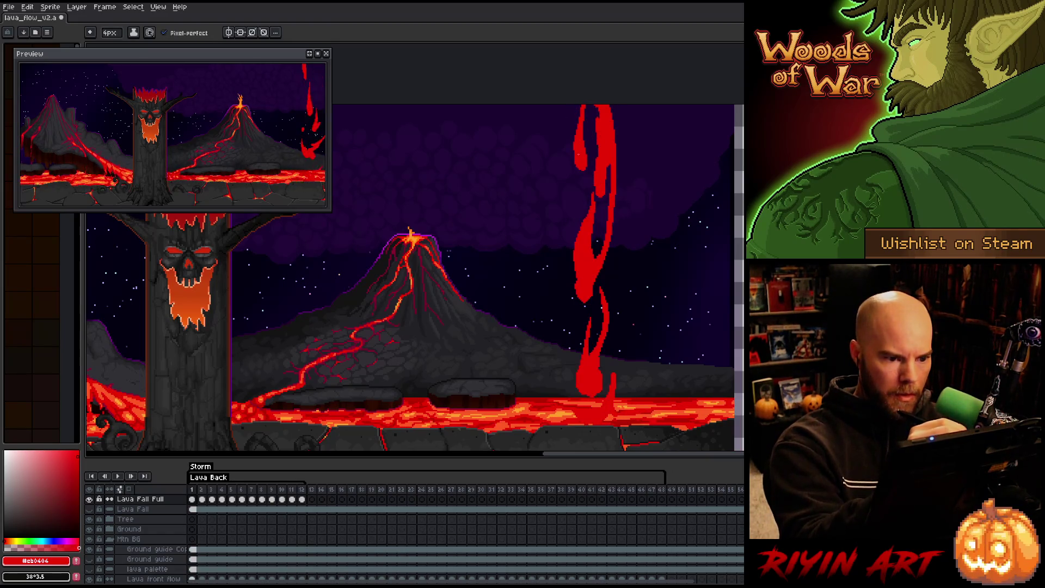
drag(576, 152, 578, 106)
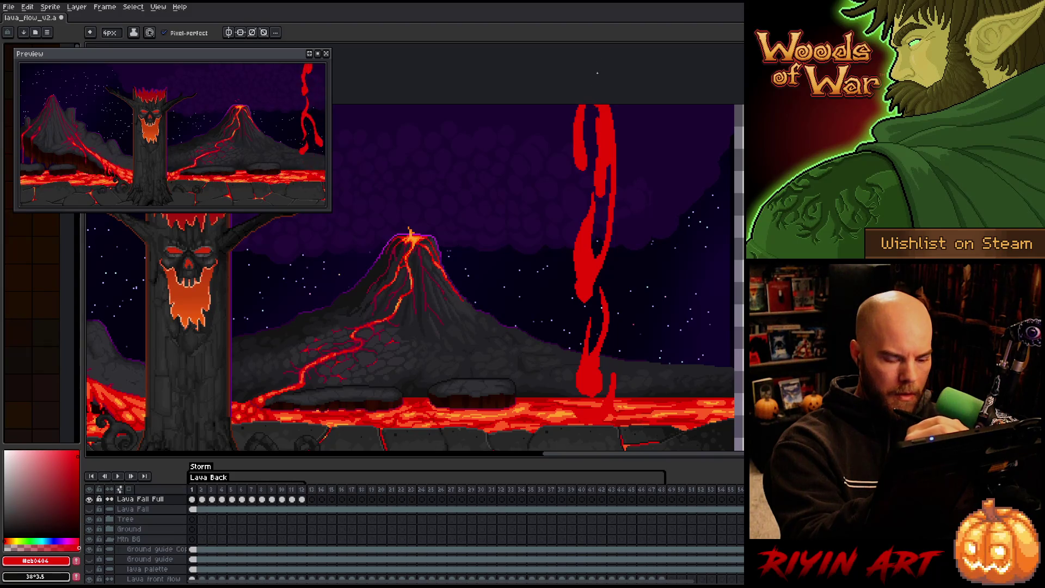
key(e)
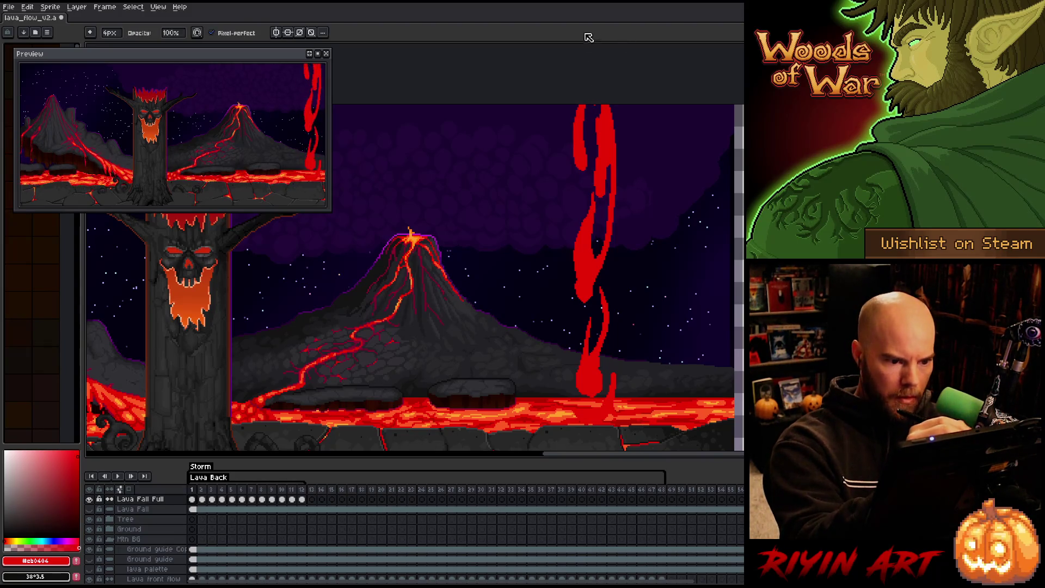
key(b)
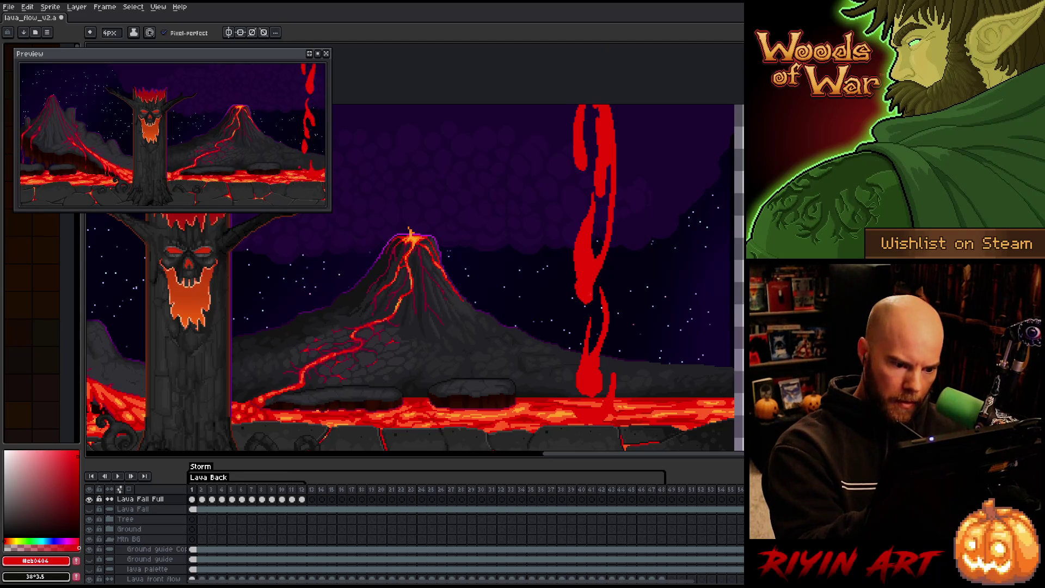
key(e)
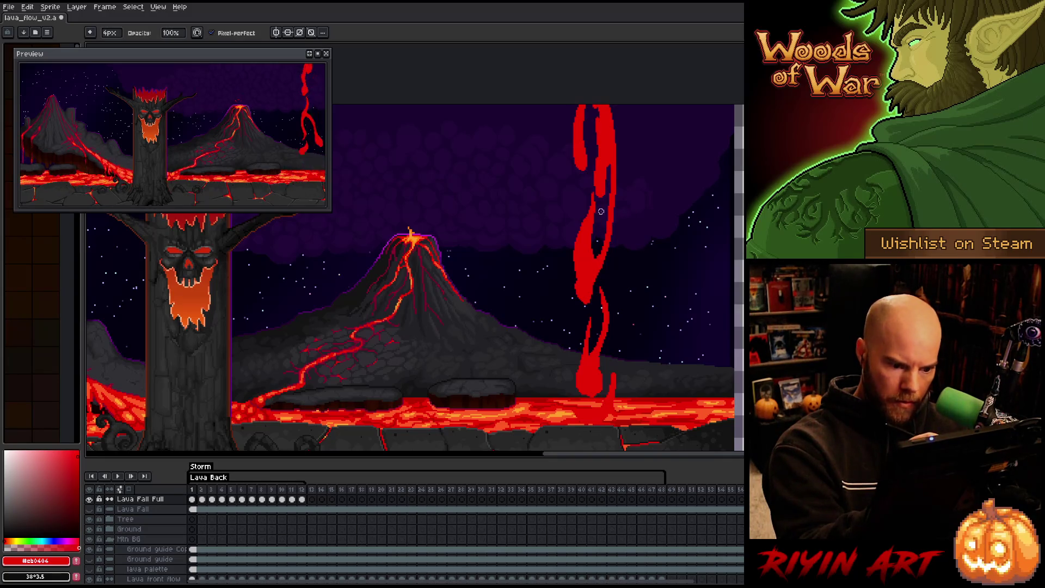
key(b)
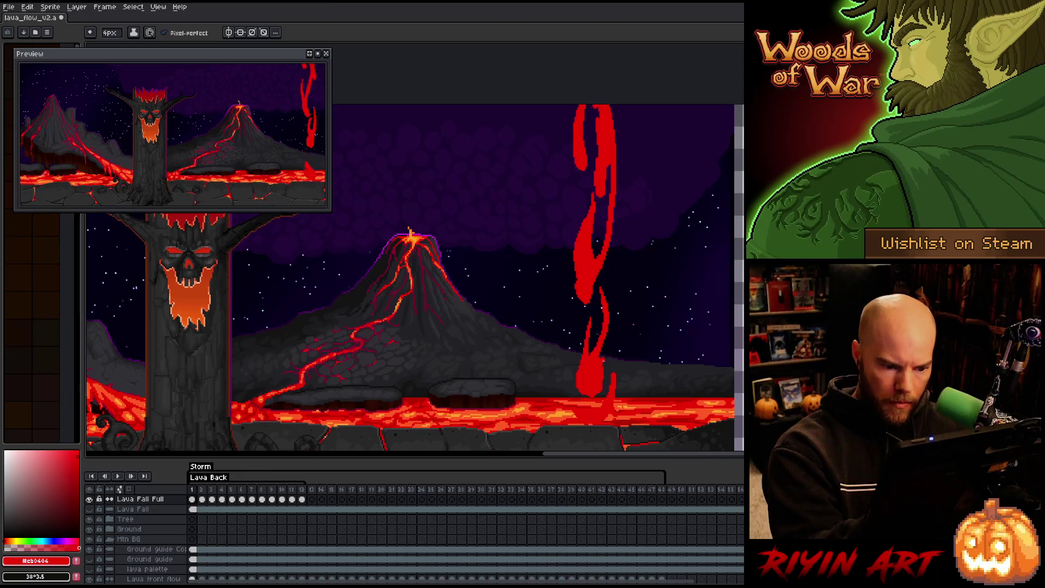
key(e)
key(b)
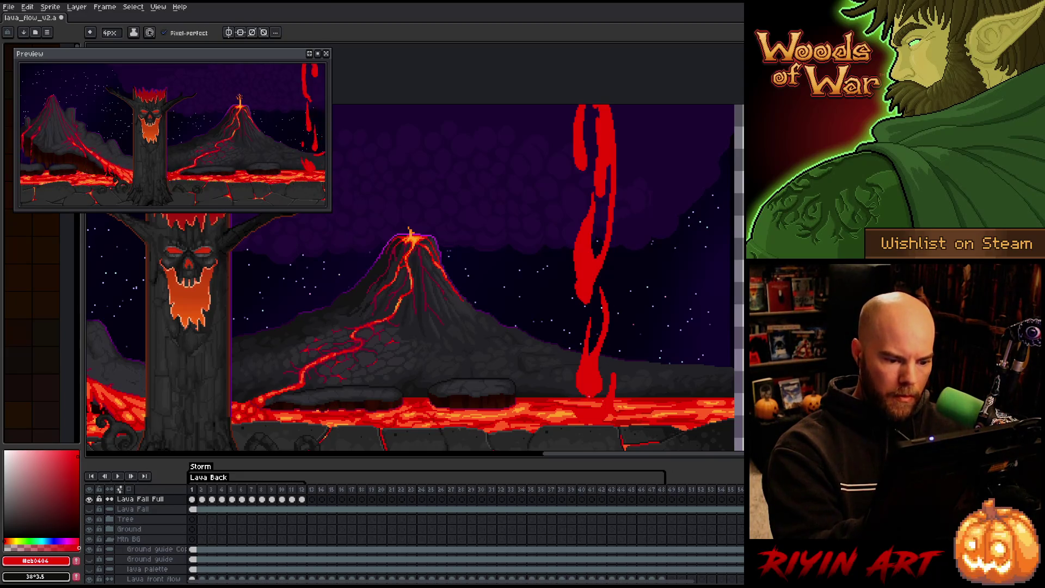
key(period)
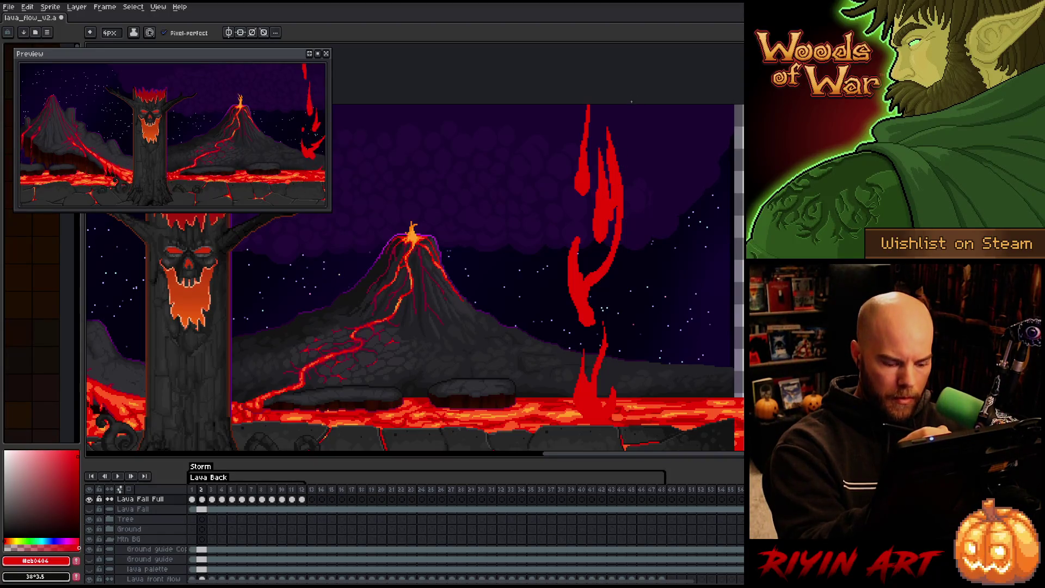
Compare frame 2 against frame 1, then return to frame 2 to keep refining.
key(comma)
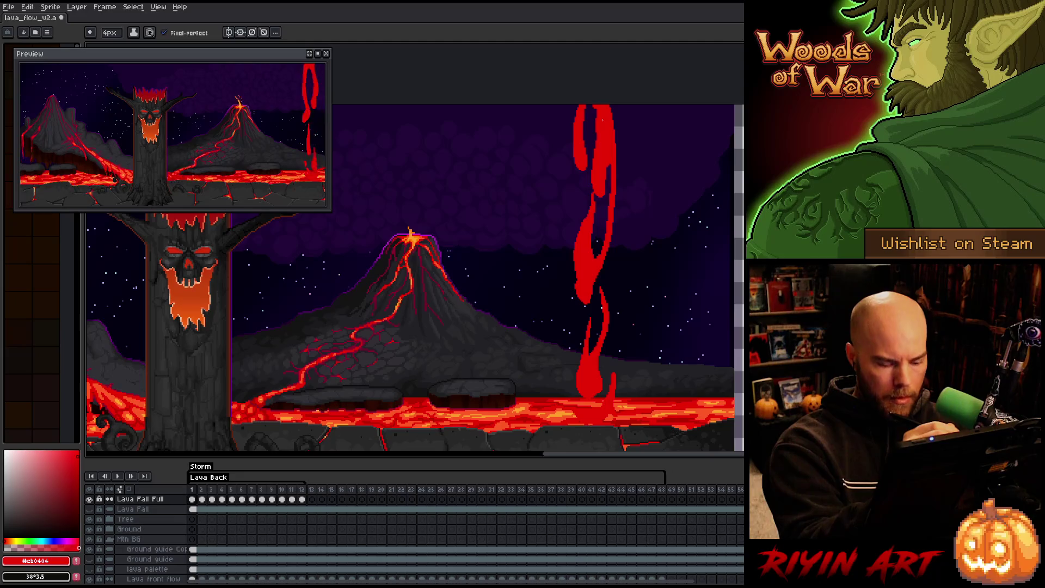
key(period)
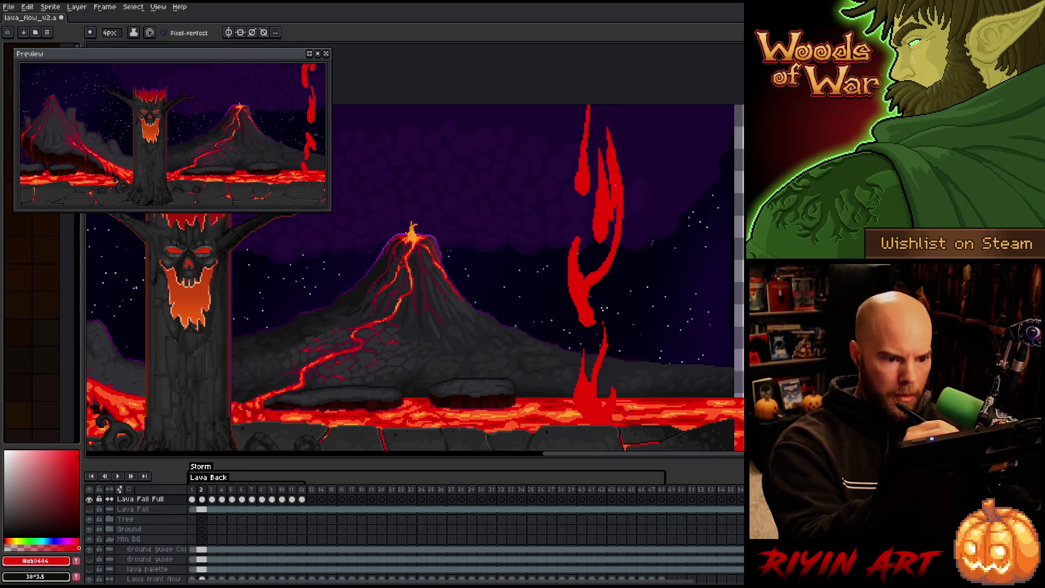
key(e)
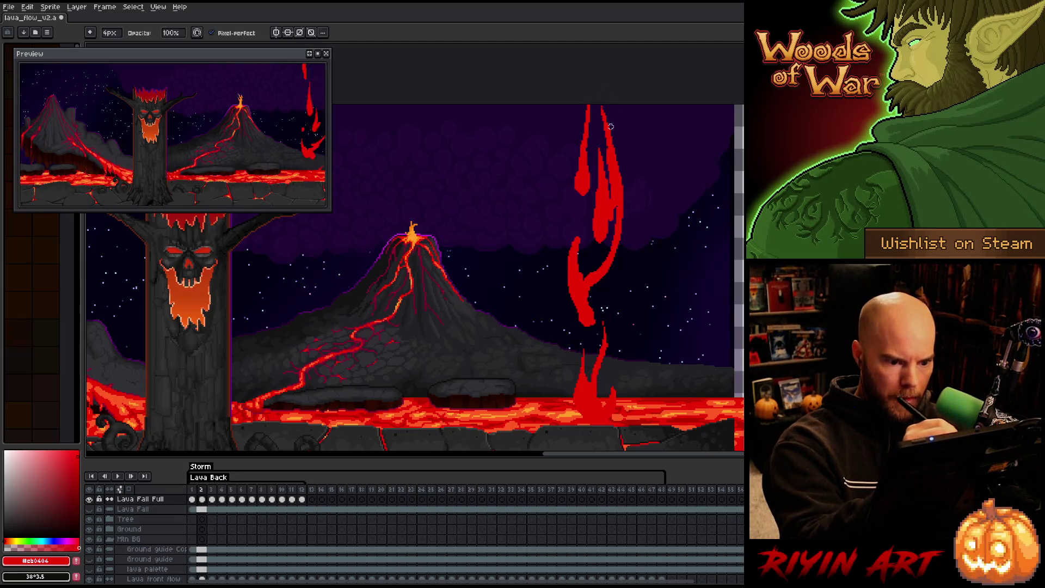
key(b)
key(e)
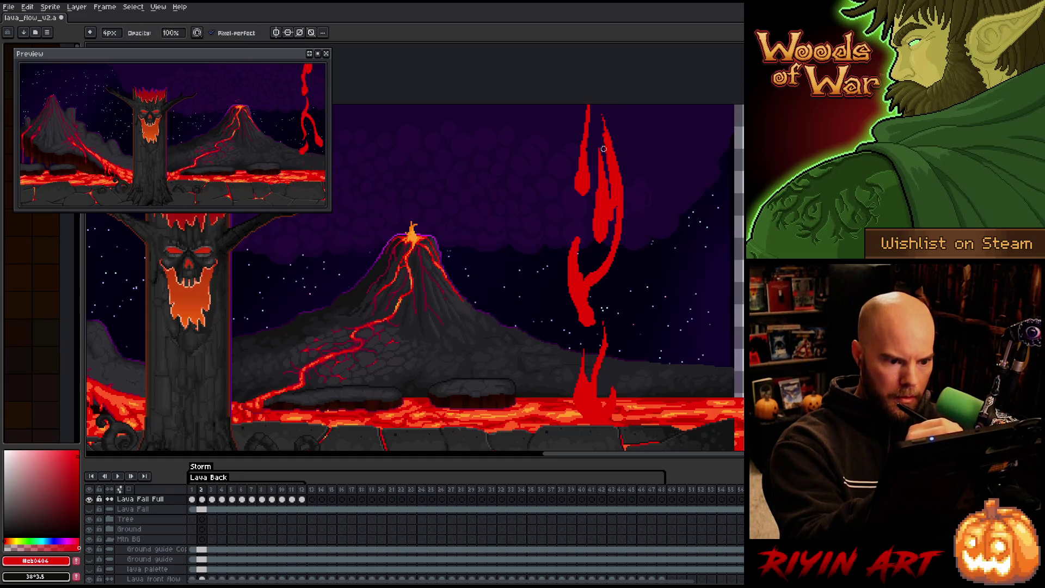
Lasso-select part of the upper lava stream, then deselect and move to frame 3.
key(m)
mouse_move(601, 146)
mouse_down()
mouse_move(612, 197)
mouse_move(599, 101)
mouse_up()
key(ctrl+d)
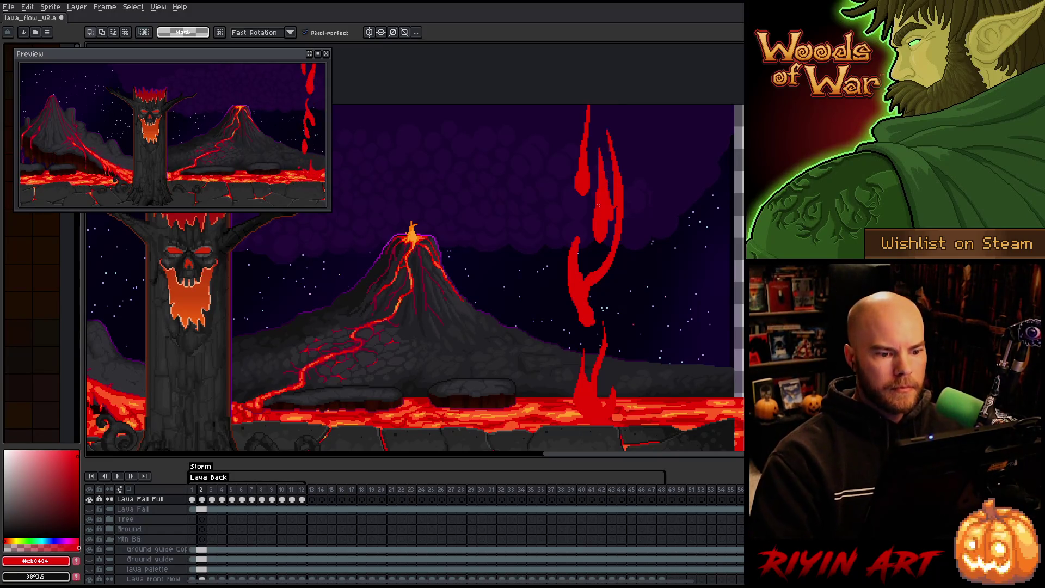
key(b)
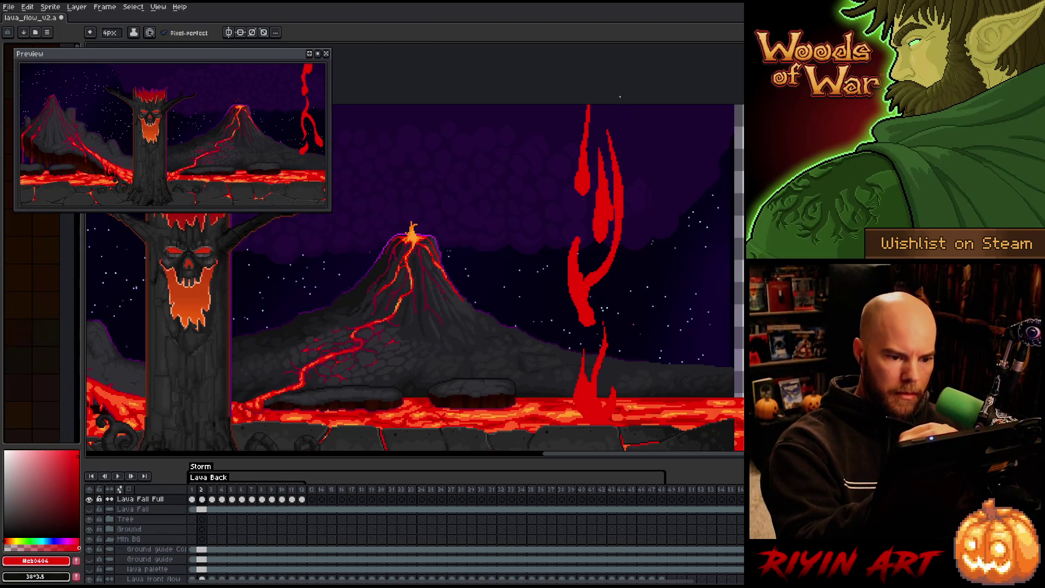
key(Right)
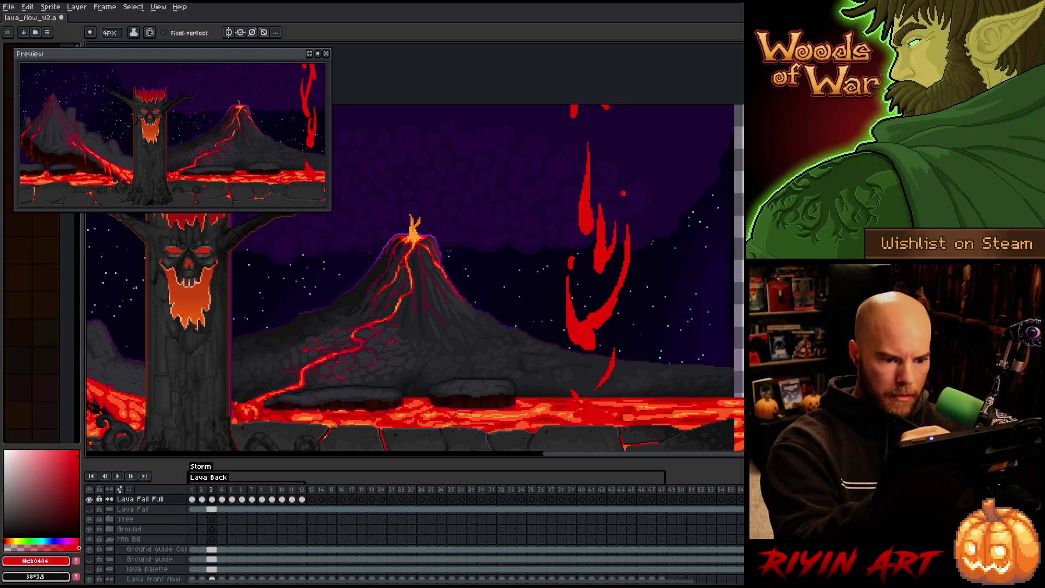
Draw a curved splash arc right of the stream on frame 3 and compare with frame 2.
drag(615, 162, 632, 256)
key(e)
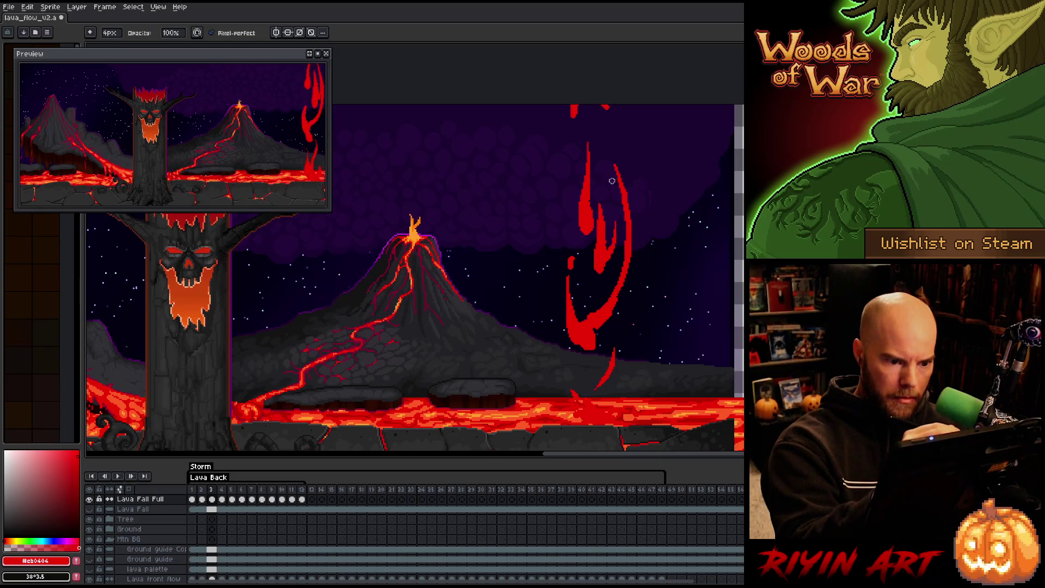
key(comma)
key(period)
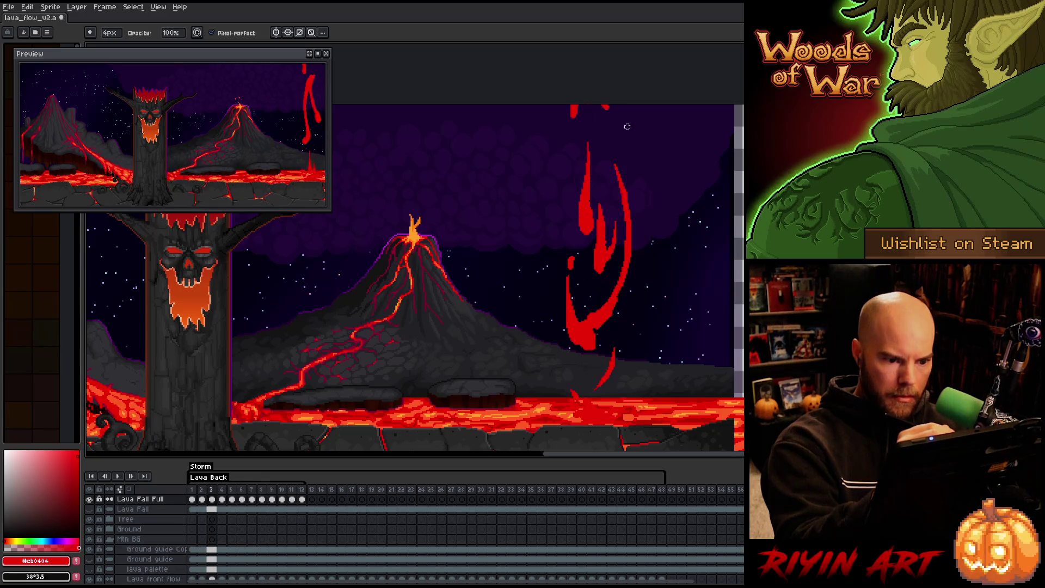
key(period)
key(comma)
On frame 4, draw a long curved splash arc from the stream and thin its top.
key(period)
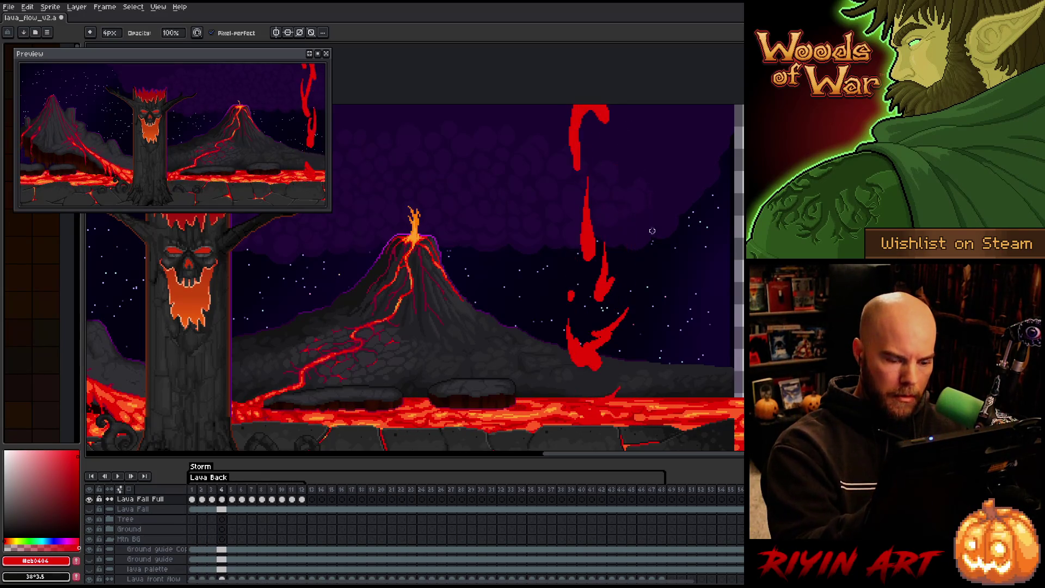
key(e)
drag(613, 327, 645, 234)
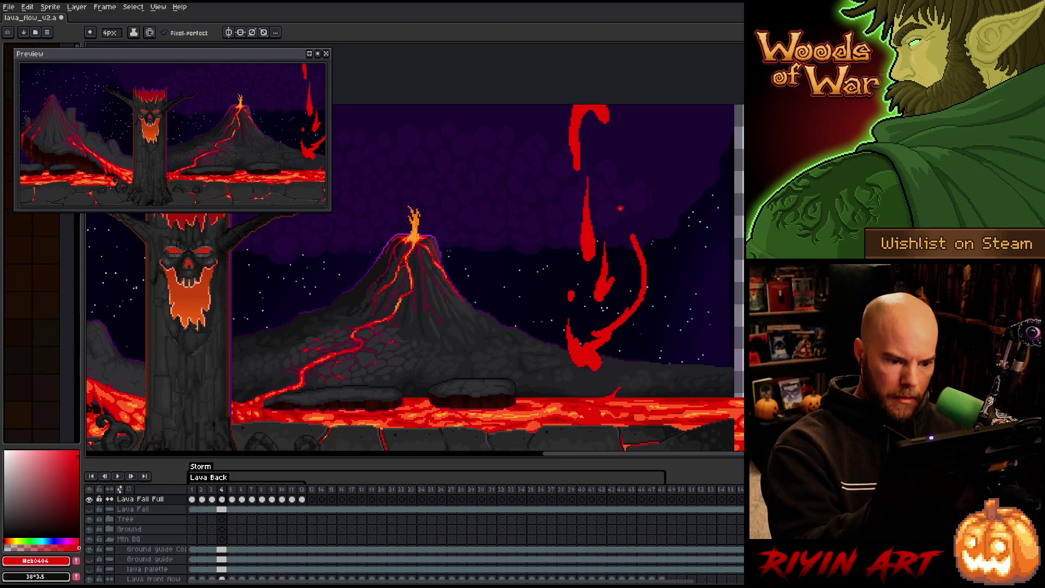
key(ctrl+z)
drag(610, 330, 641, 204)
key(comma)
key(period)
key(b)
drag(650, 256, 641, 204)
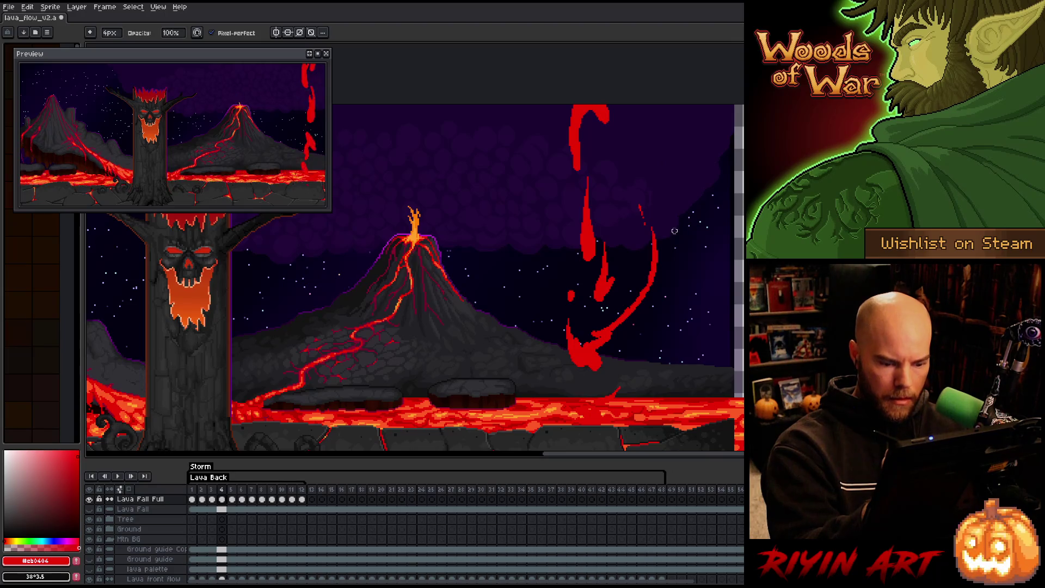
On frame 5, draw a long curved splash arc and thin its upper part.
key(period)
key(e)
key(b)
drag(640, 351, 658, 246)
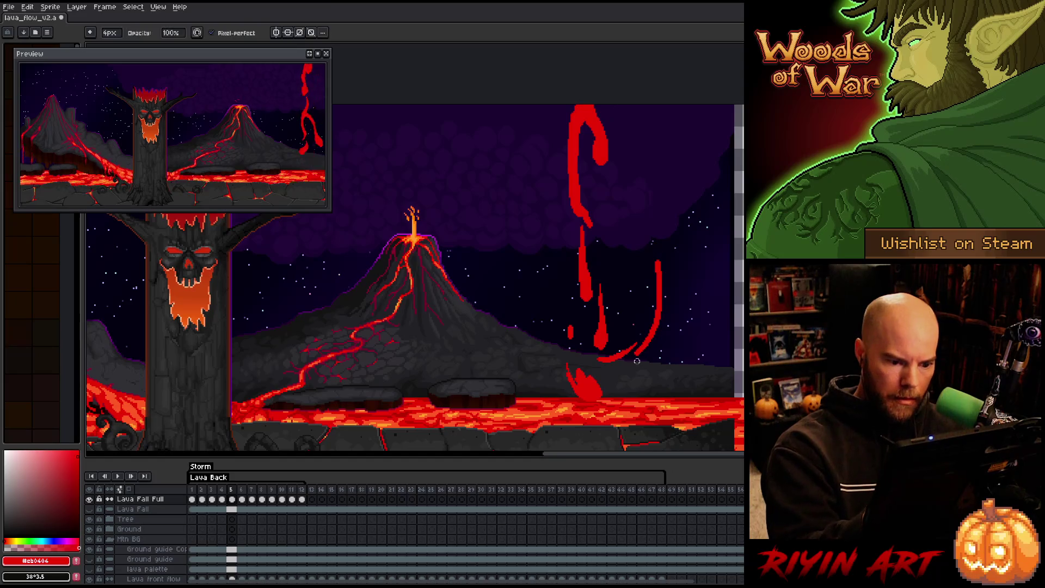
drag(652, 308, 664, 195)
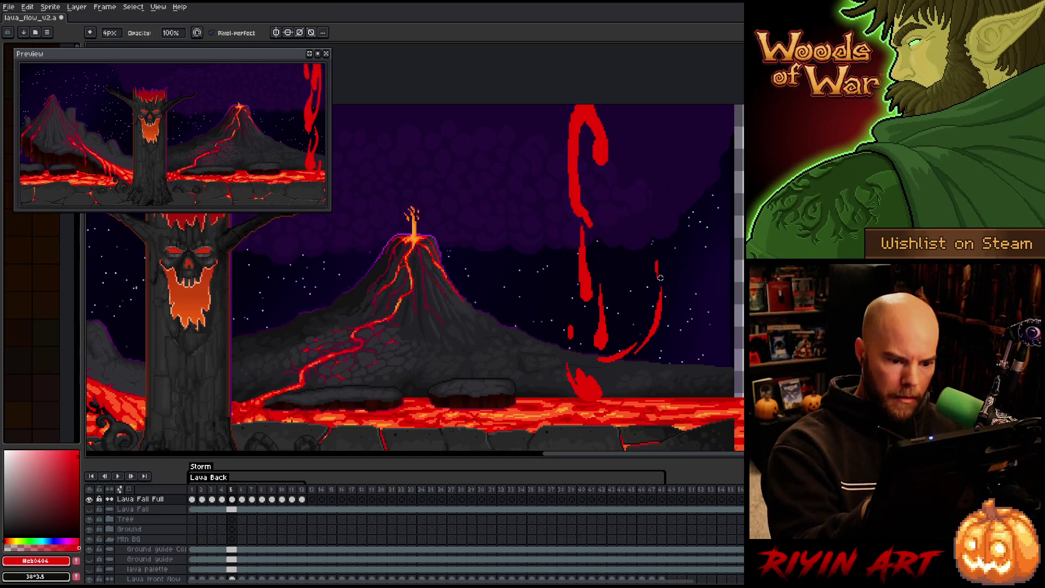
On frame 6, add a splash curve near the stream's base, then step on to frame 8.
key(Right)
drag(637, 392, 671, 338)
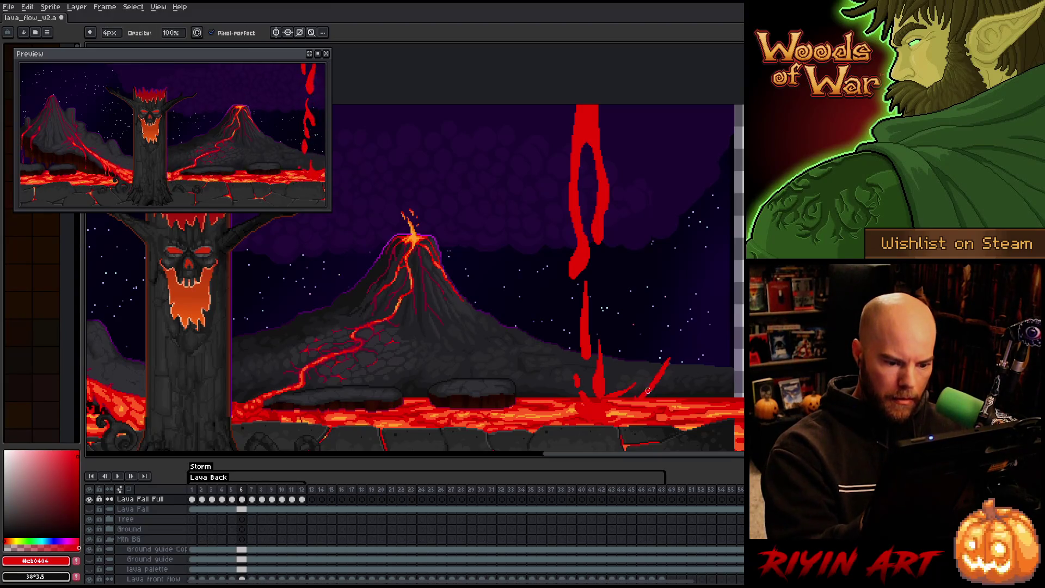
key(e)
key(b)
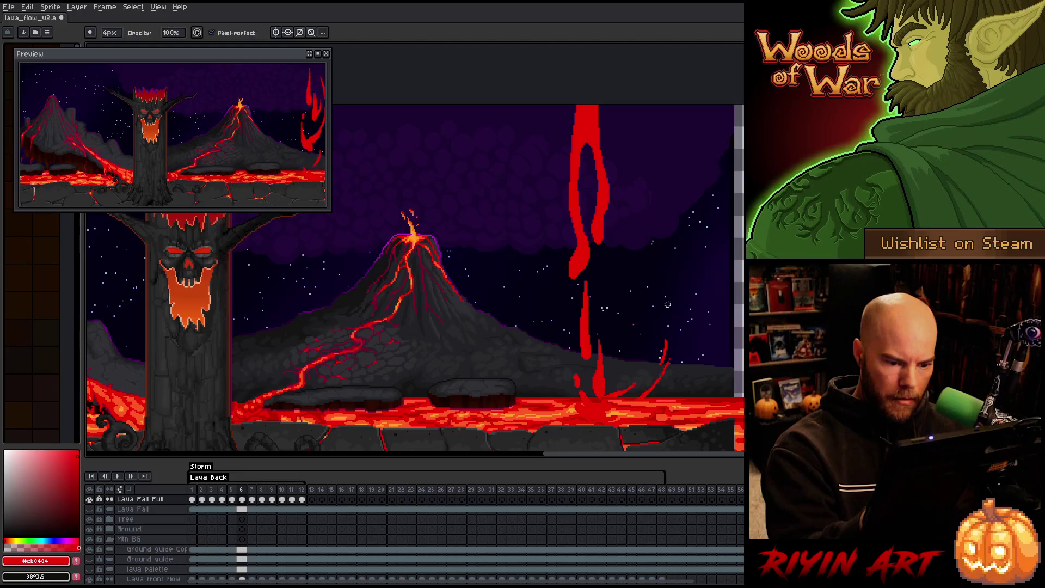
key(Right)
key(e)
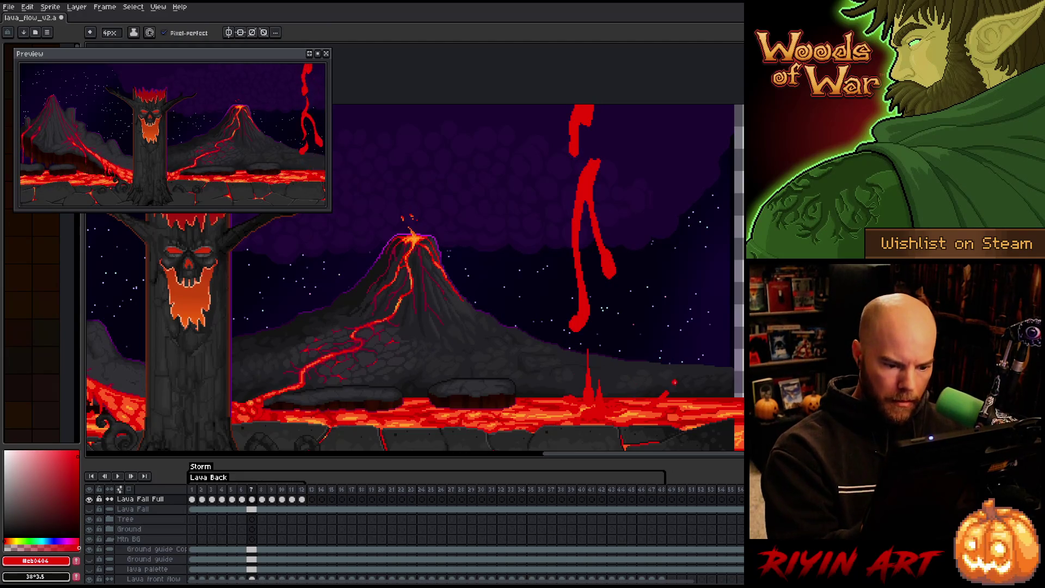
key(b)
key(Right)
Play back the lava-fall animation and save the file with Ctrl+S.
key(e)
key(b)
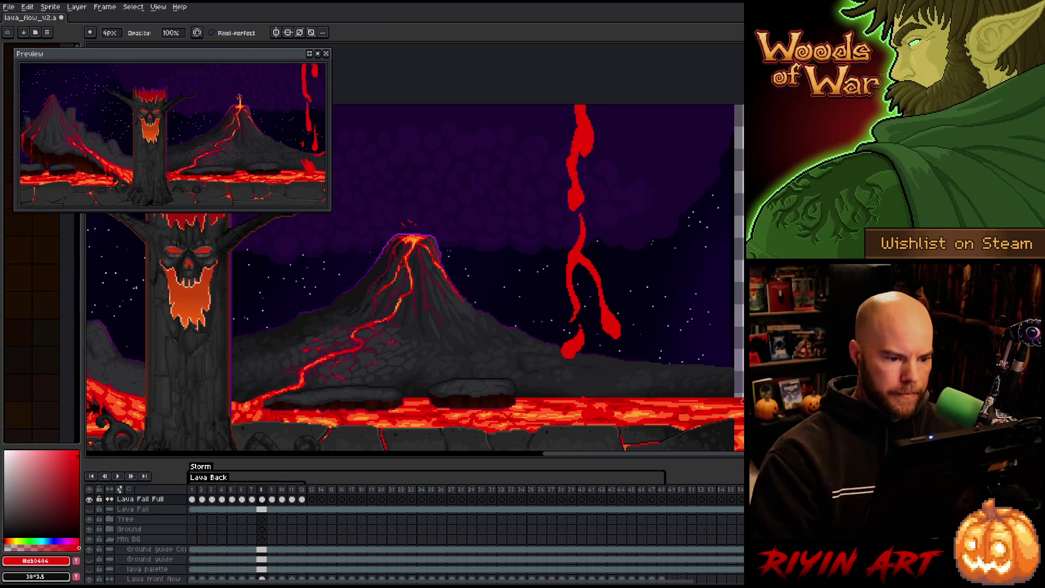
key(Return)
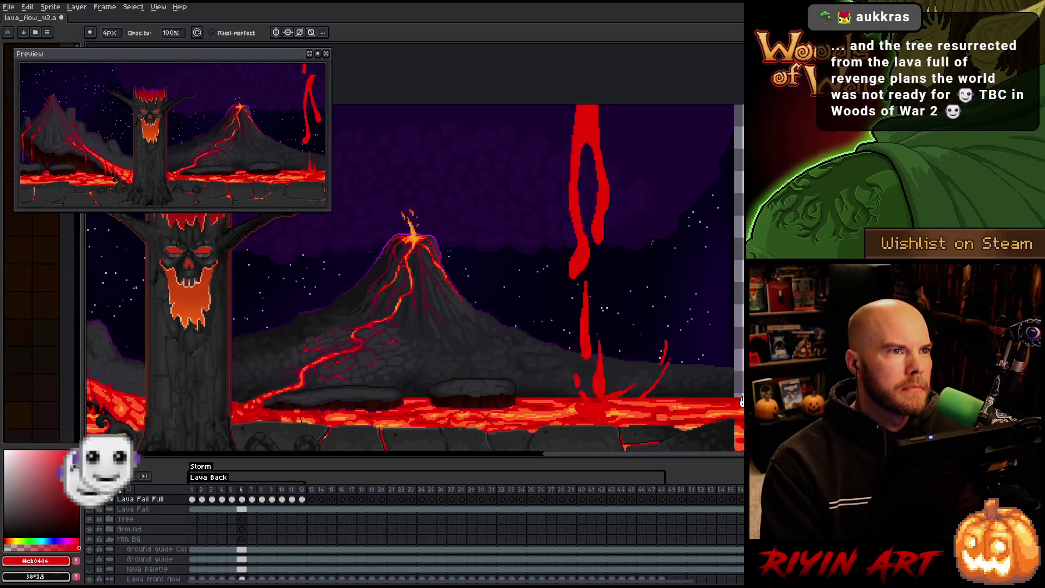
key(v)
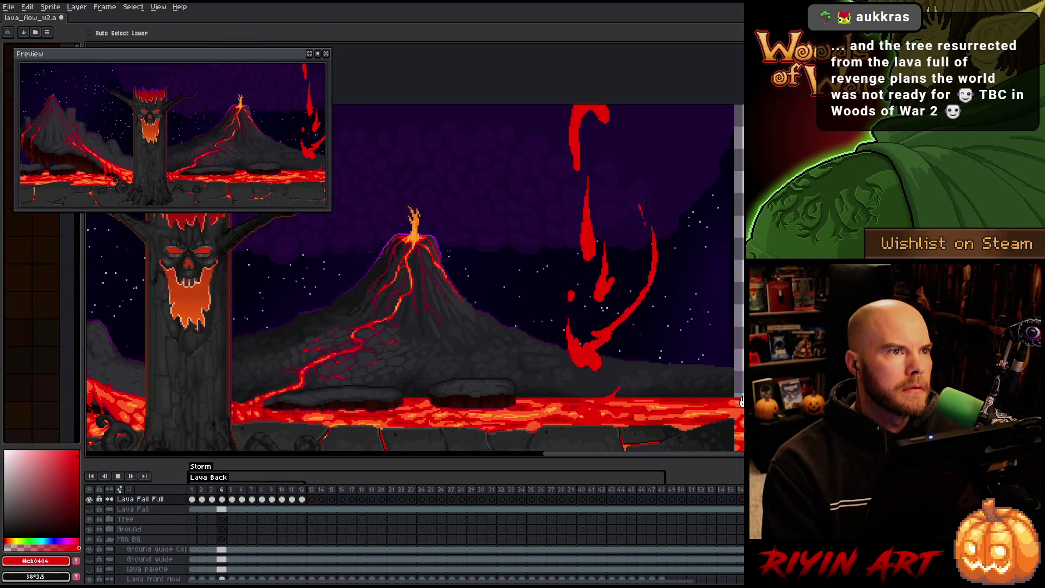
key(ctrl+s)
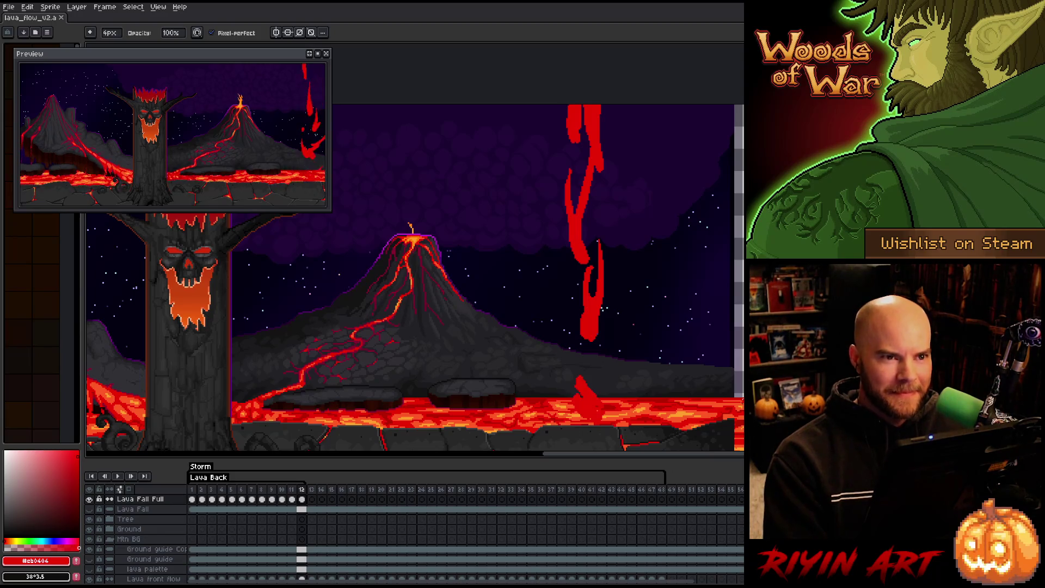
Preview the animation again, toggling between pencil and eraser.
key(Return)
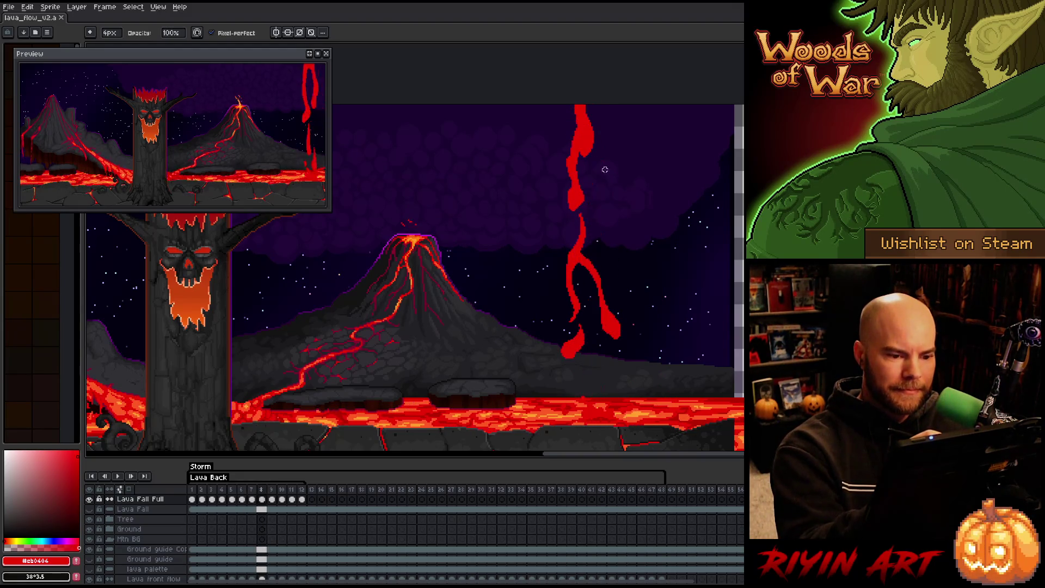
key(e)
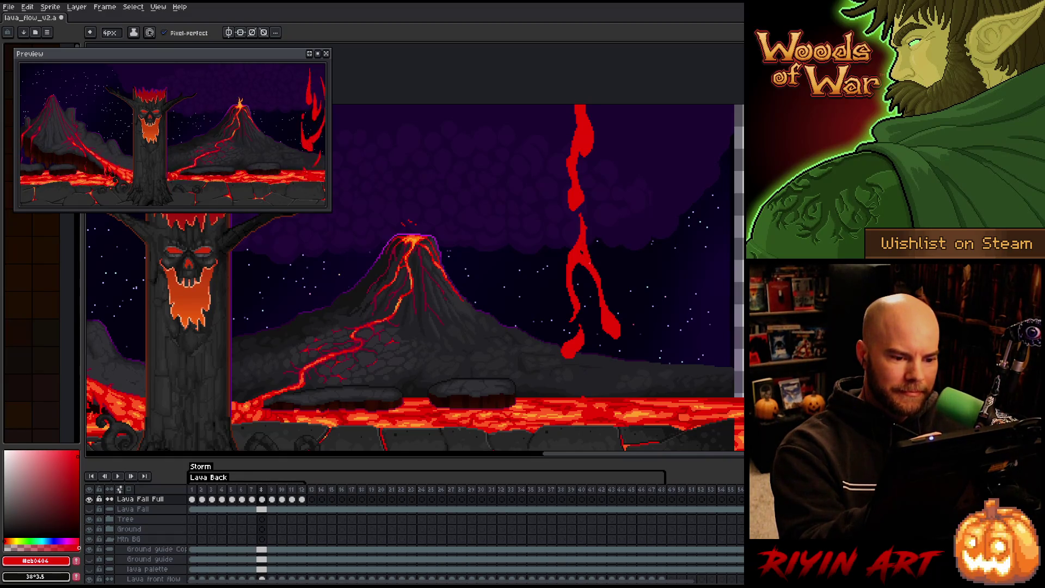
key(b)
key(e)
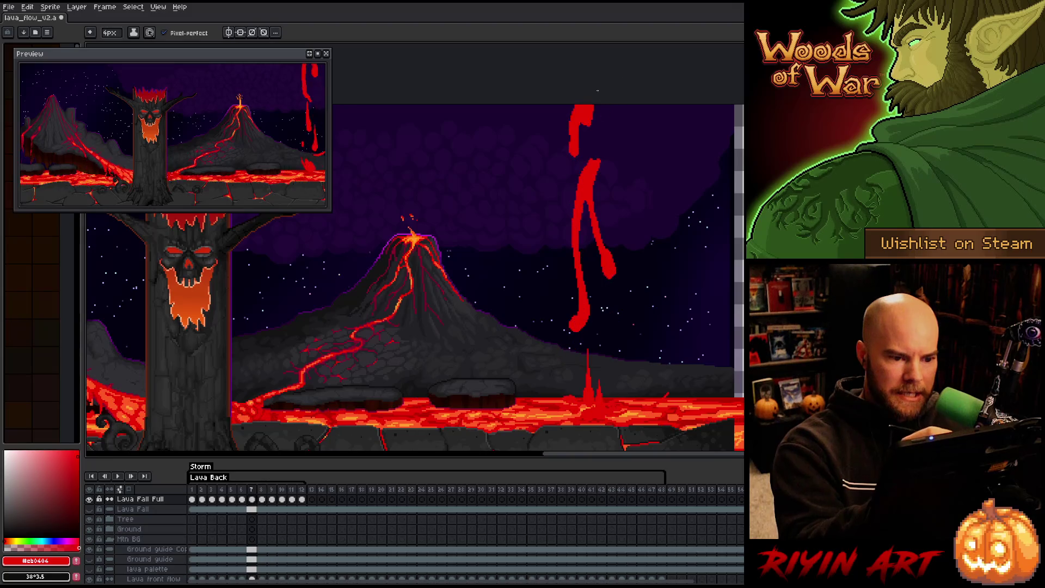
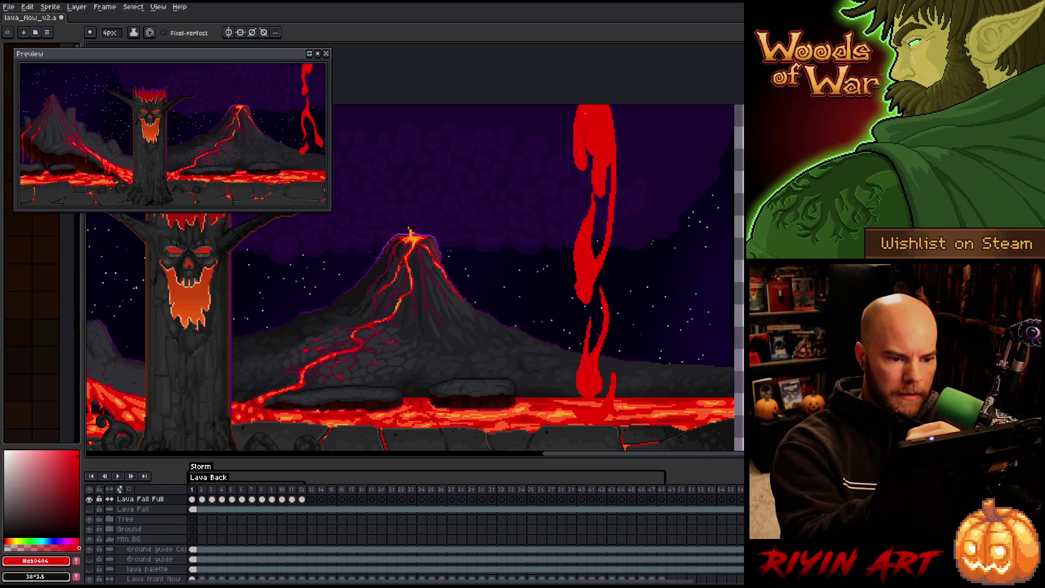
Thicken the upper lava fall on frame 2 and widen its left side on frame 3.
mouse_move(598, 149)
mouse_down()
mouse_move(596, 173)
mouse_move(584, 125)
mouse_move(579, 163)
mouse_move(577, 106)
mouse_up()
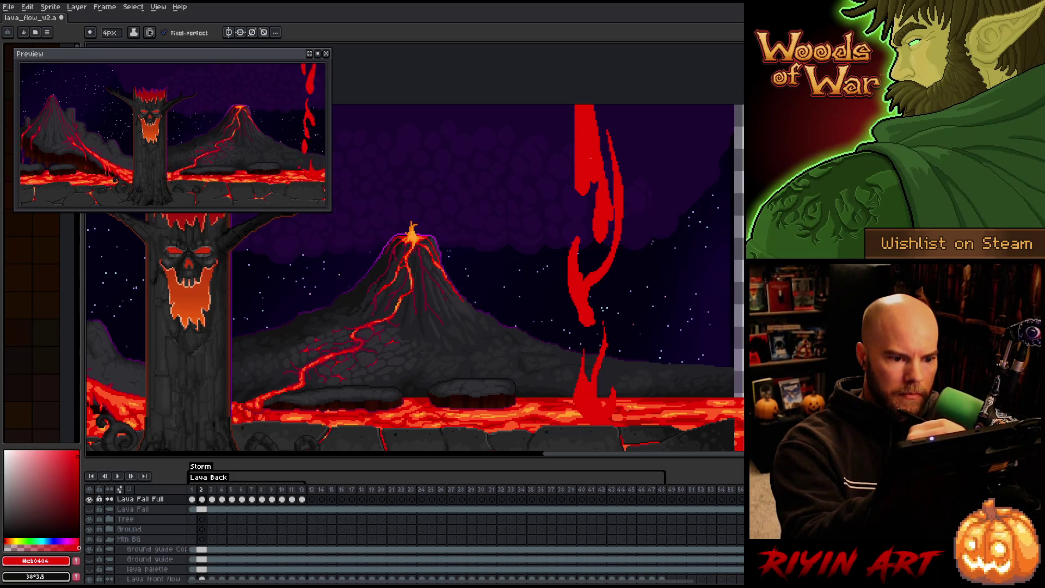
key(period)
mouse_move(592, 205)
mouse_down()
mouse_move(581, 109)
mouse_move(578, 177)
mouse_up()
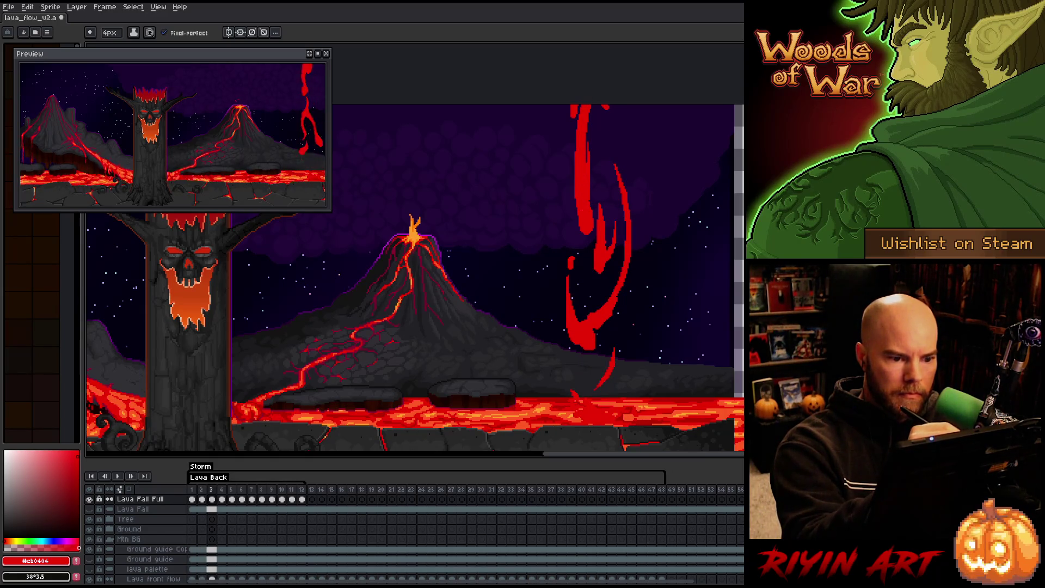
On frame 5, erase the lava fall's lower-left edge and repaint a wider left edge in red.
key(period)
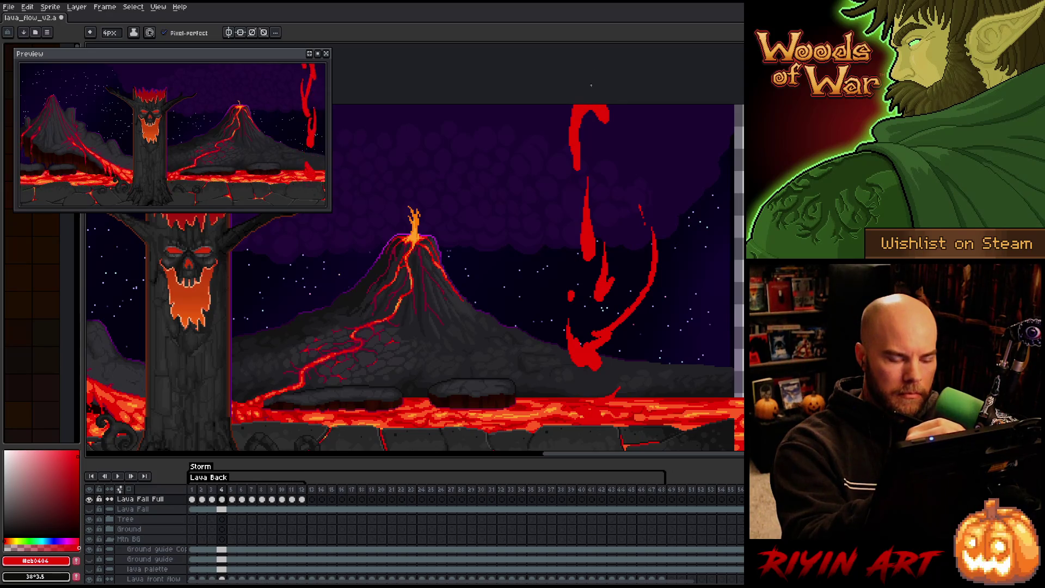
key(period)
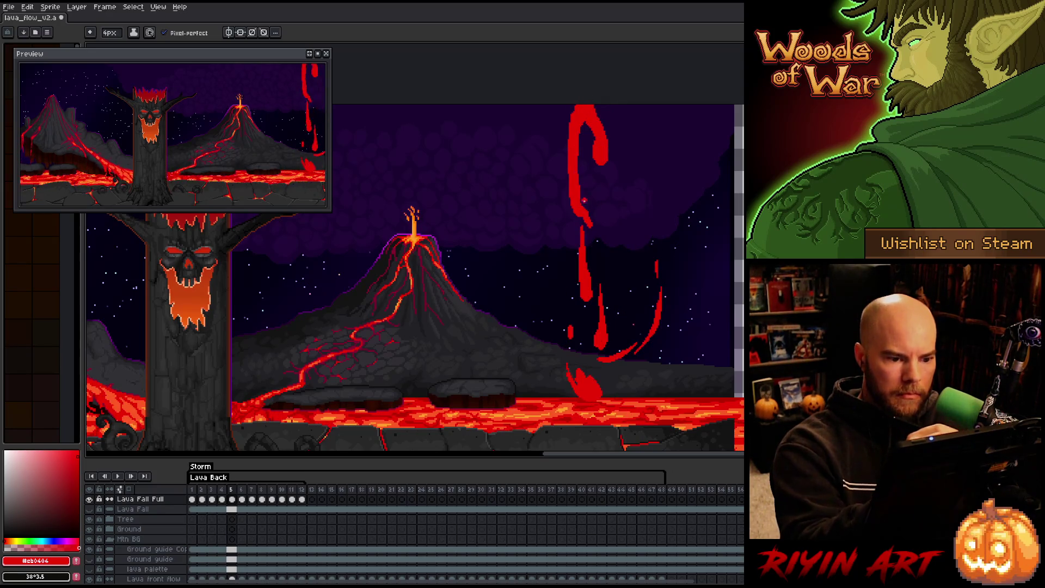
key(e)
mouse_move(572, 180)
mouse_down()
mouse_move(572, 216)
mouse_move(582, 212)
mouse_move(595, 231)
mouse_up()
key(b)
mouse_move(569, 177)
mouse_down()
mouse_move(570, 214)
mouse_move(560, 106)
mouse_up()
mouse_move(565, 185)
mouse_down()
mouse_move(560, 106)
mouse_move(558, 172)
mouse_up()
drag(570, 109, 574, 113)
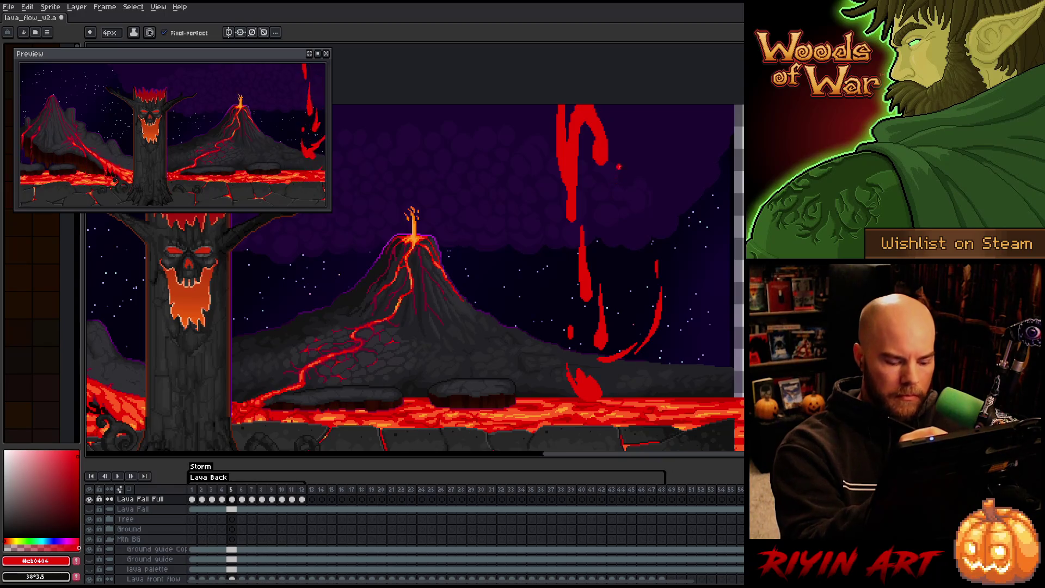
Lasso frame 6's right lava strand and shift it down and to the right.
key(Right)
key(q)
drag(598, 180, 615, 252)
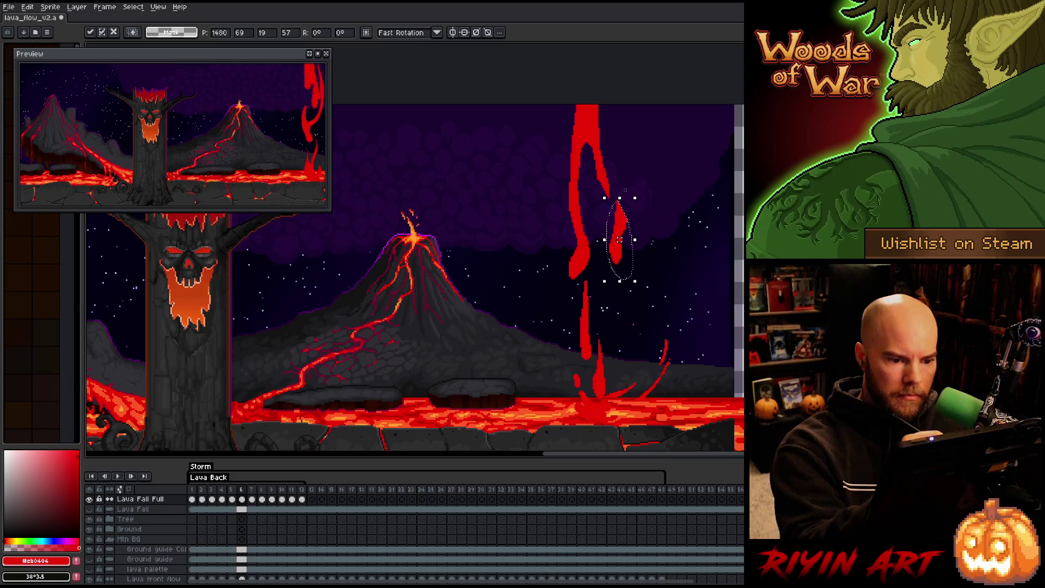
On frame 6, add red along the strand's right edge and a thin streak to its left.
key(b)
drag(600, 181, 602, 206)
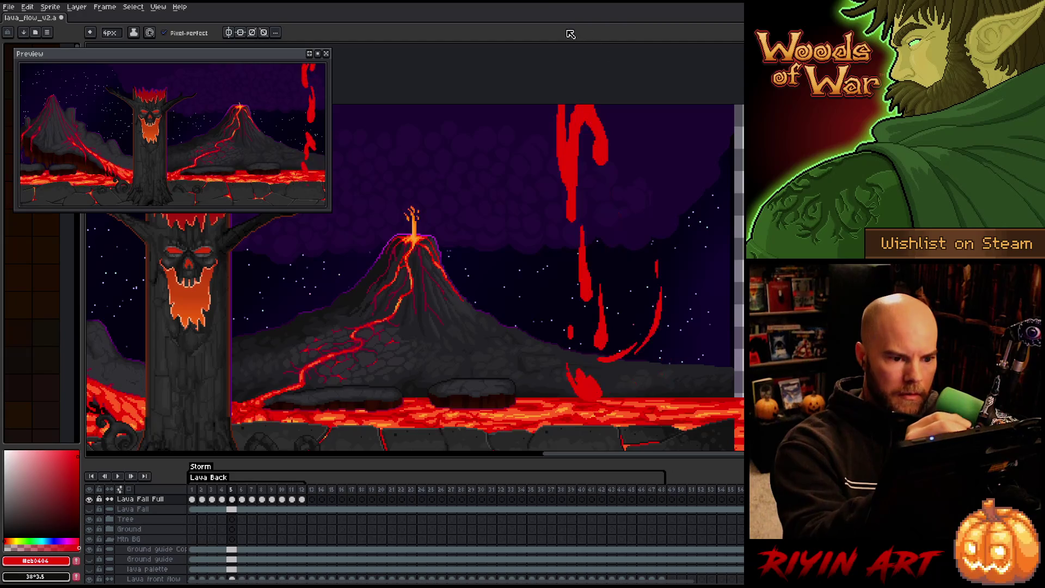
drag(572, 229, 565, 61)
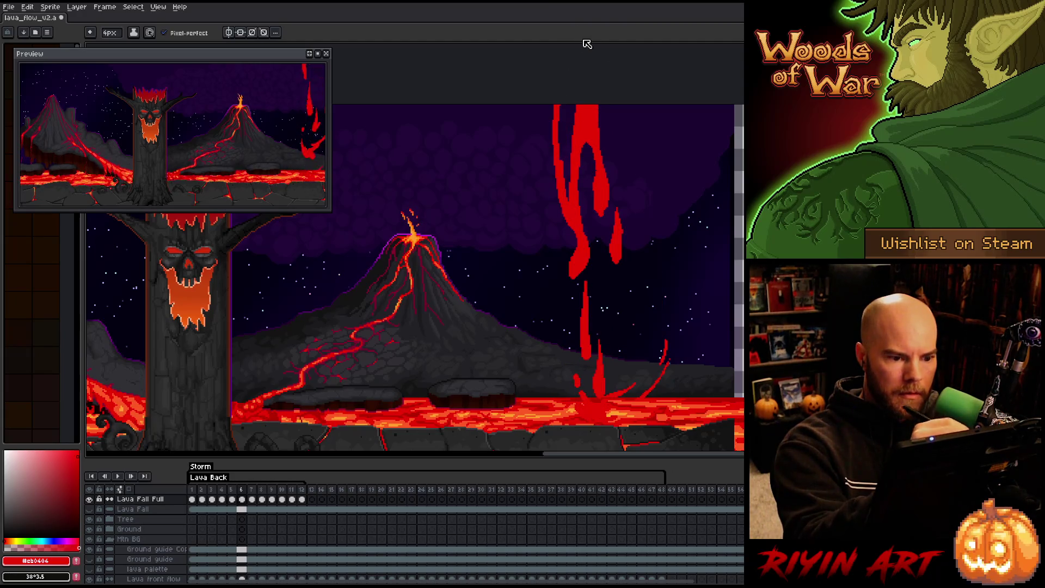
Draw and refine a continuous thin red streak beside the lava fall on frame 7.
key(Right)
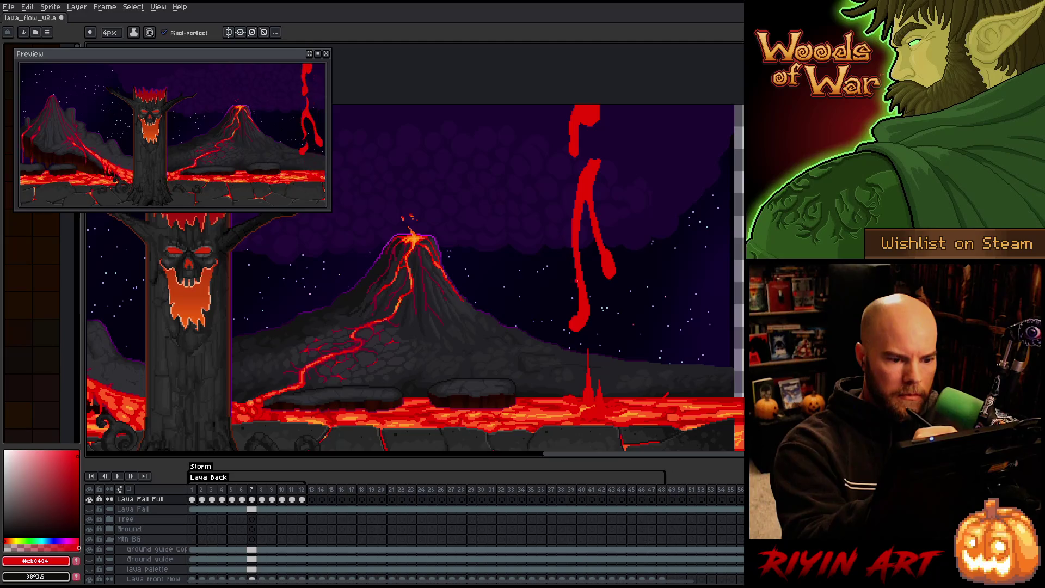
drag(578, 294, 566, 156)
drag(569, 279, 549, 183)
key(b)
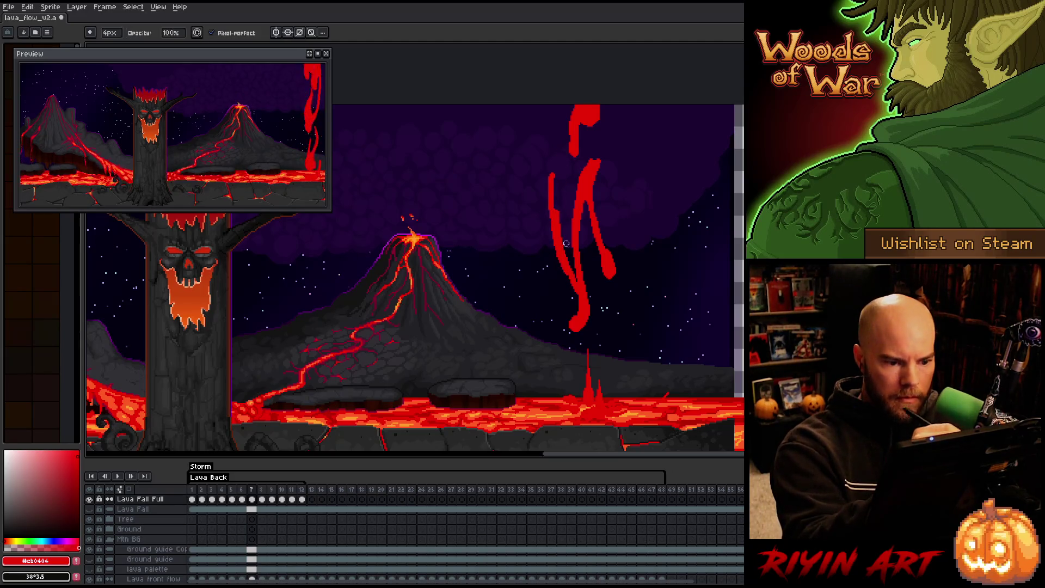
drag(570, 274, 556, 155)
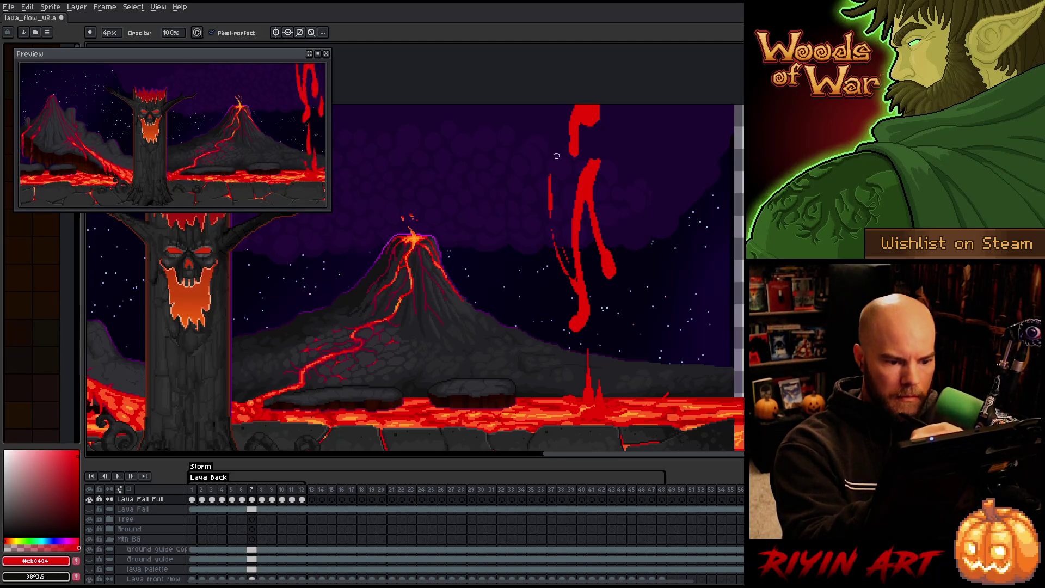
key(b)
drag(570, 281, 549, 188)
key(e)
drag(555, 239, 550, 174)
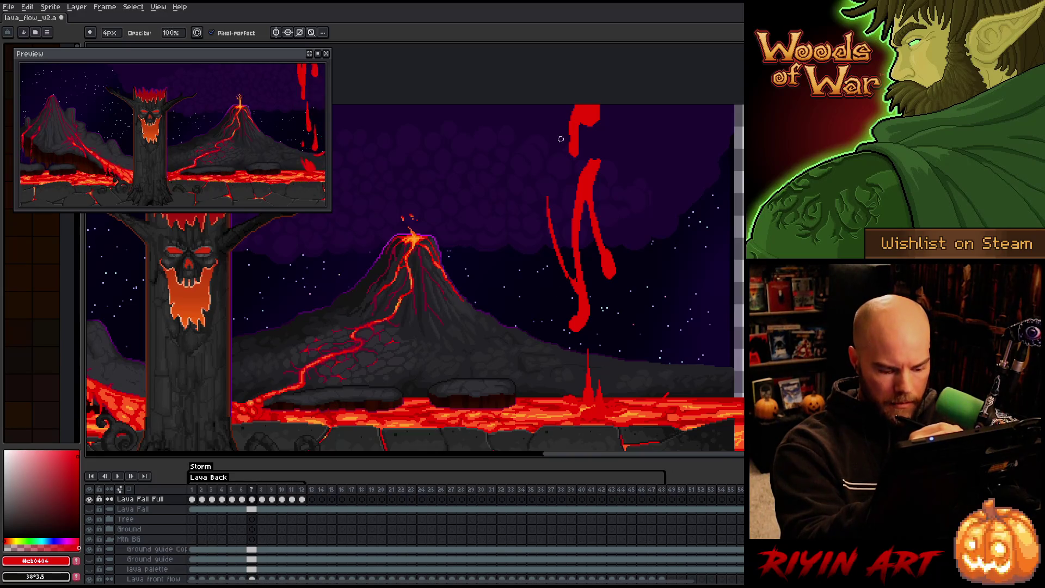
key(comma)
key(period)
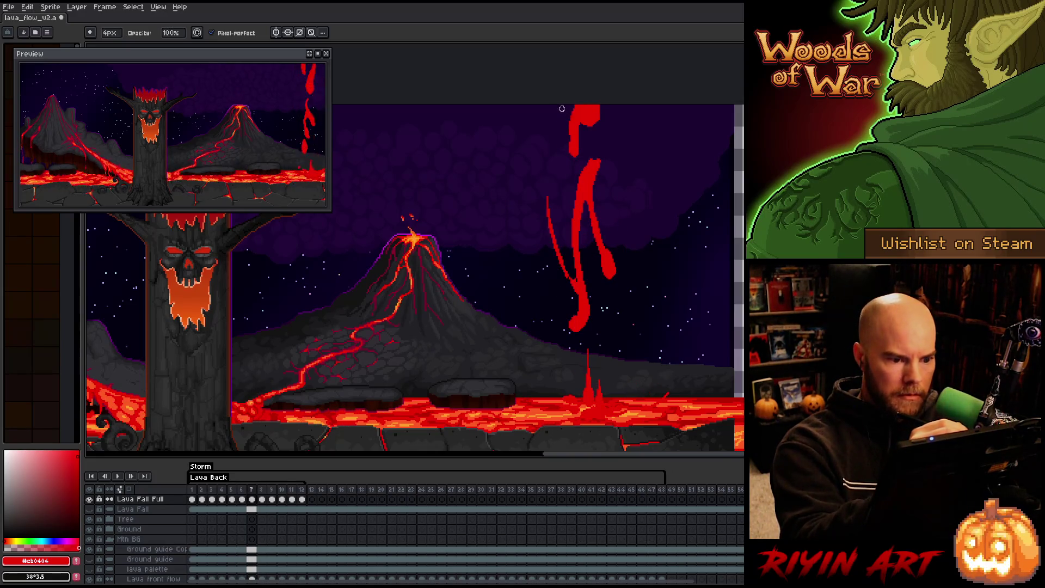
mouse_move(546, 106)
mouse_down()
mouse_move(560, 239)
mouse_move(552, 106)
mouse_up()
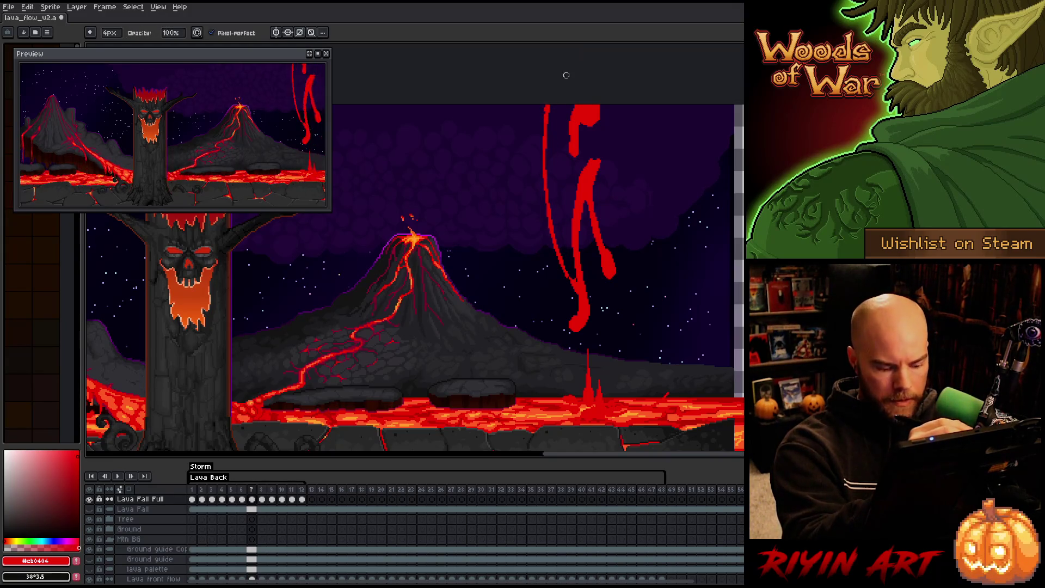
key(e)
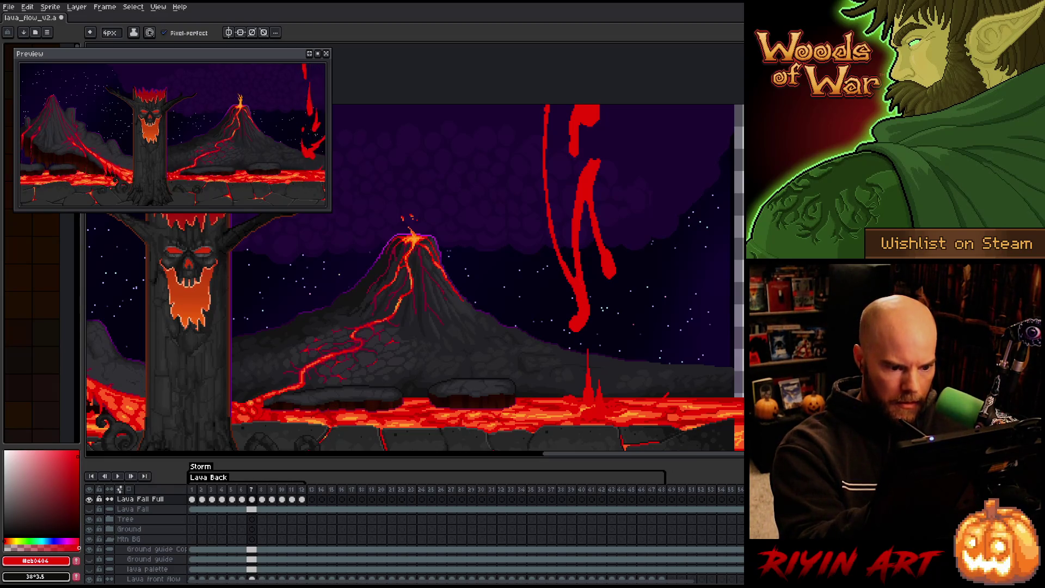
Draw a higher-reaching thin red streak on frame 8, thinning its bottom and extending it down.
key(Right)
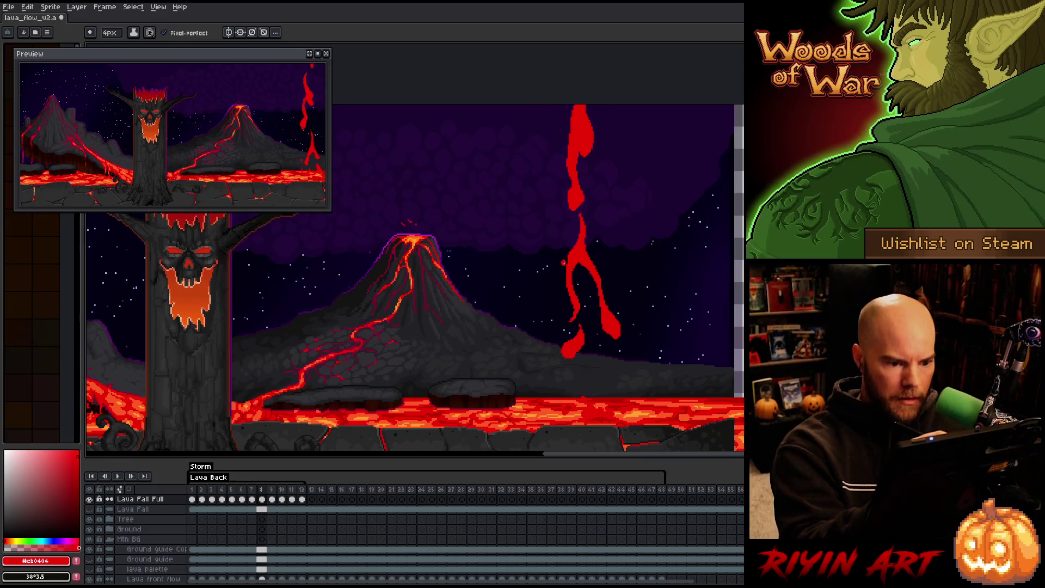
drag(559, 252, 537, 154)
key(ctrl+z)
drag(557, 253, 538, 114)
key(b)
drag(560, 255, 538, 132)
key(b)
drag(555, 250, 561, 260)
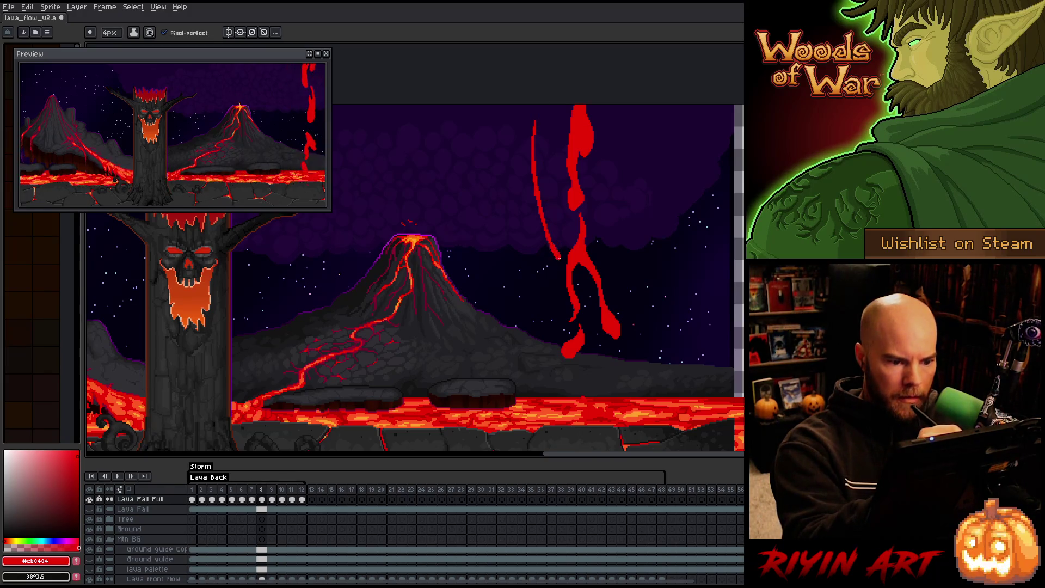
key(e)
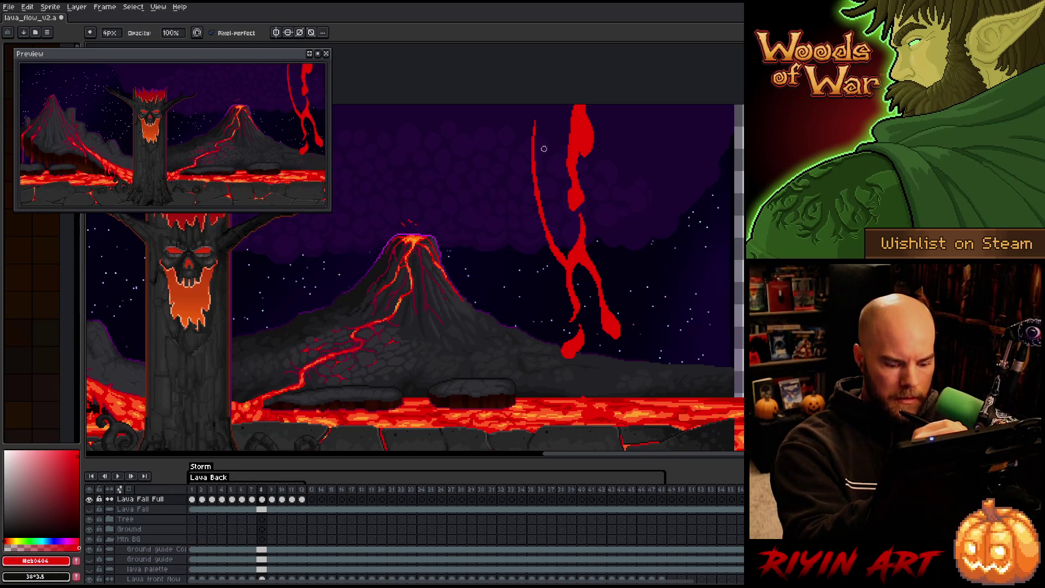
Add a thin red streak on frame 9 and a short lower streak on frame 10.
key(Right)
key(b)
mouse_move(537, 223)
mouse_down()
mouse_move(558, 272)
mouse_move(538, 223)
mouse_up()
key(e)
key(Right)
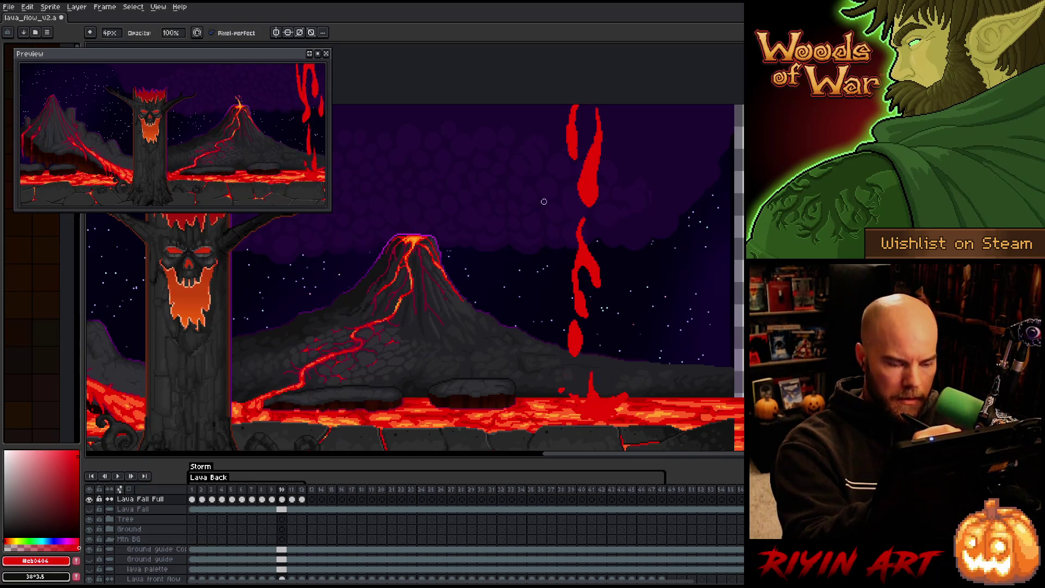
key(b)
drag(540, 302, 562, 320)
key(e)
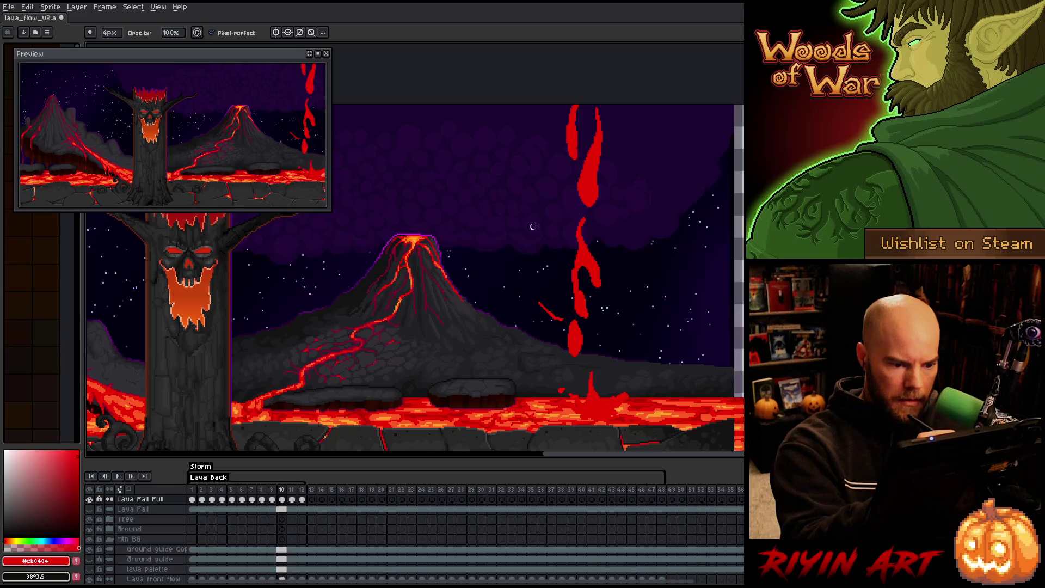
Add a short low streak on frame 11, erase stray pixels on frame 12, then loop to frame 1.
key(Right)
key(b)
drag(539, 338, 562, 359)
key(e)
key(Right)
key(b)
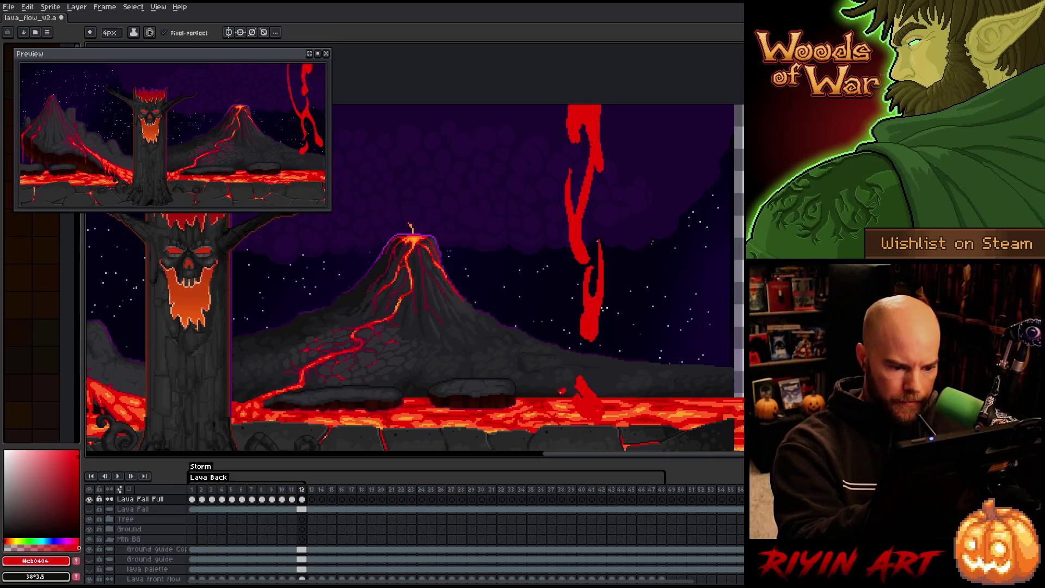
key(e)
drag(546, 388, 565, 386)
key(Right)
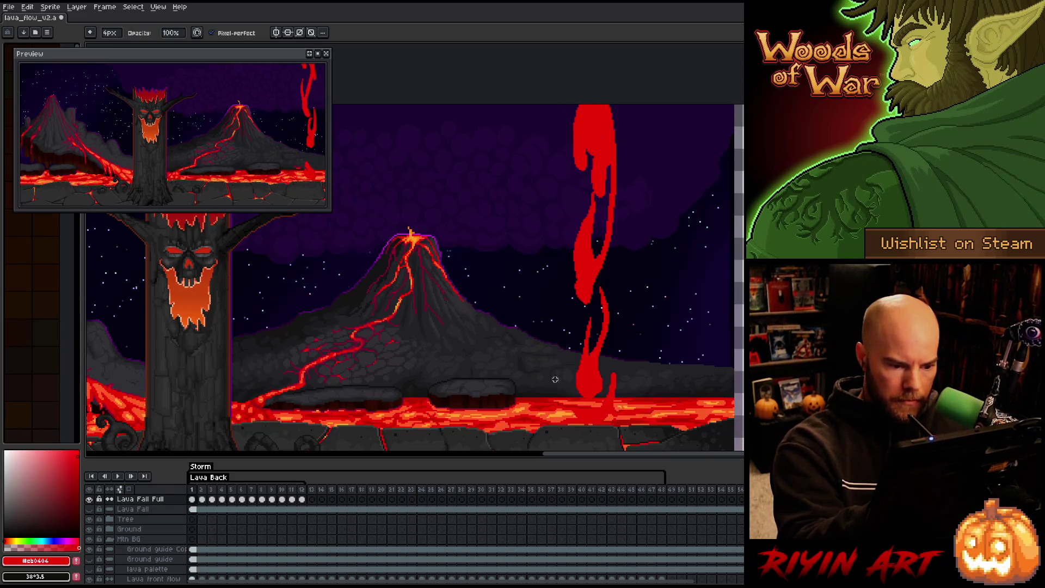
Play the lava fall animation and compare frames 11 and 12.
key(b)
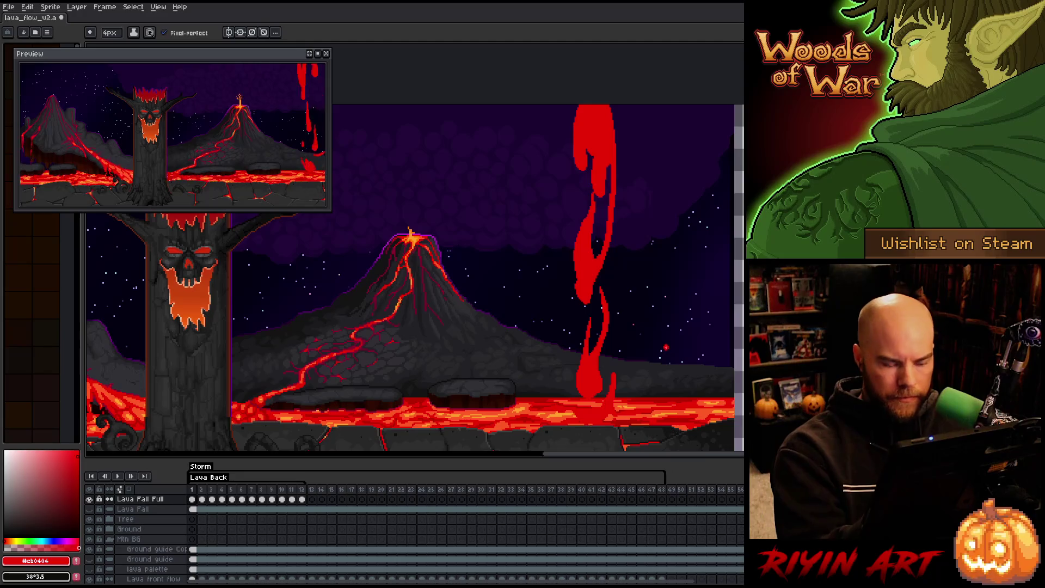
key(Return)
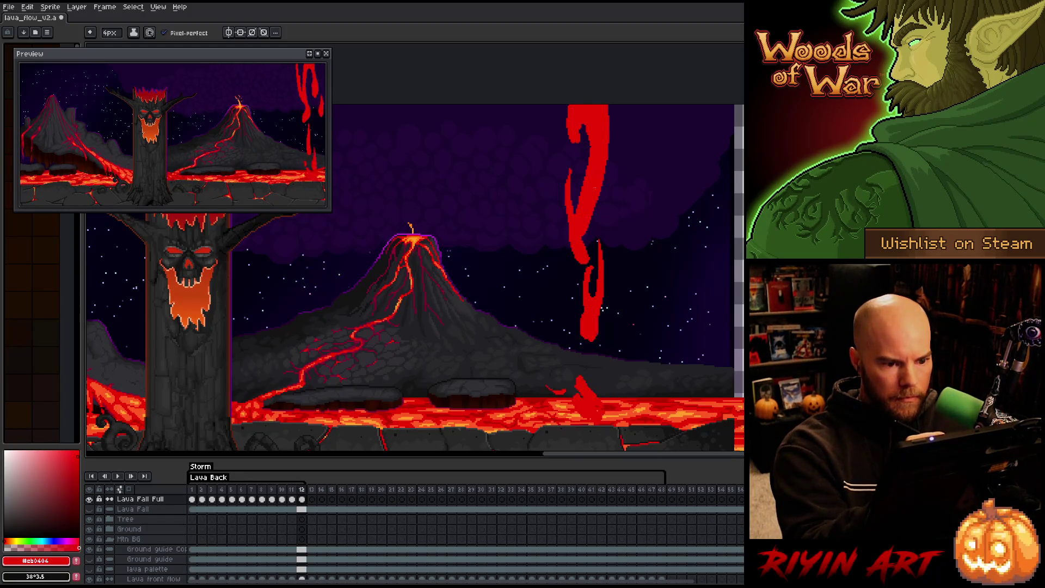
key(Left)
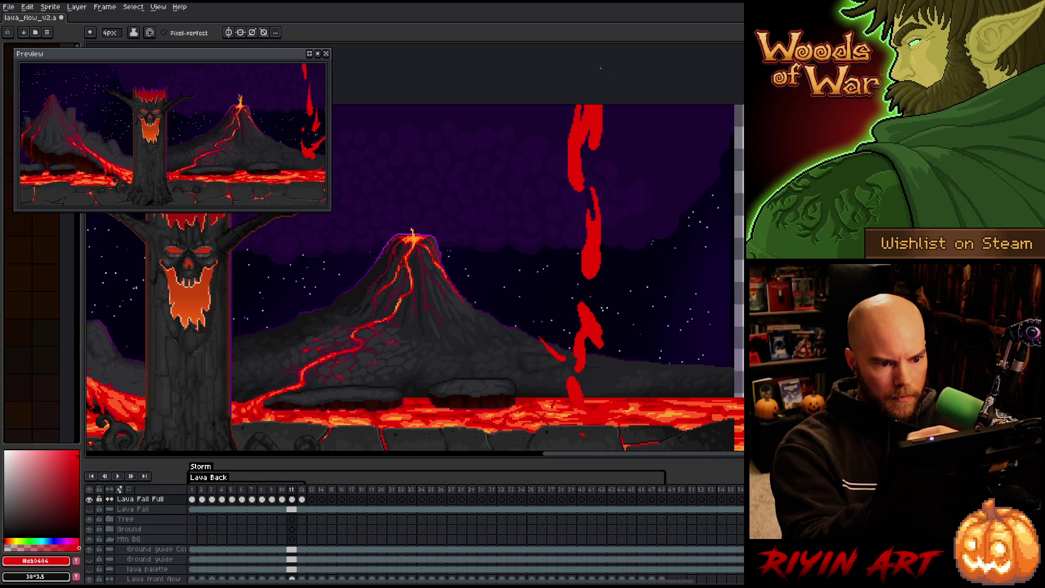
key(Right)
key(Left)
key(Left)
key(Right)
key(Right)
Lasso the upper lava fall on frame 12 and nudge it upward.
key(q)
mouse_move(628, 104)
mouse_down()
mouse_move(596, 240)
mouse_move(545, 105)
mouse_up()
drag(585, 201, 584, 181)
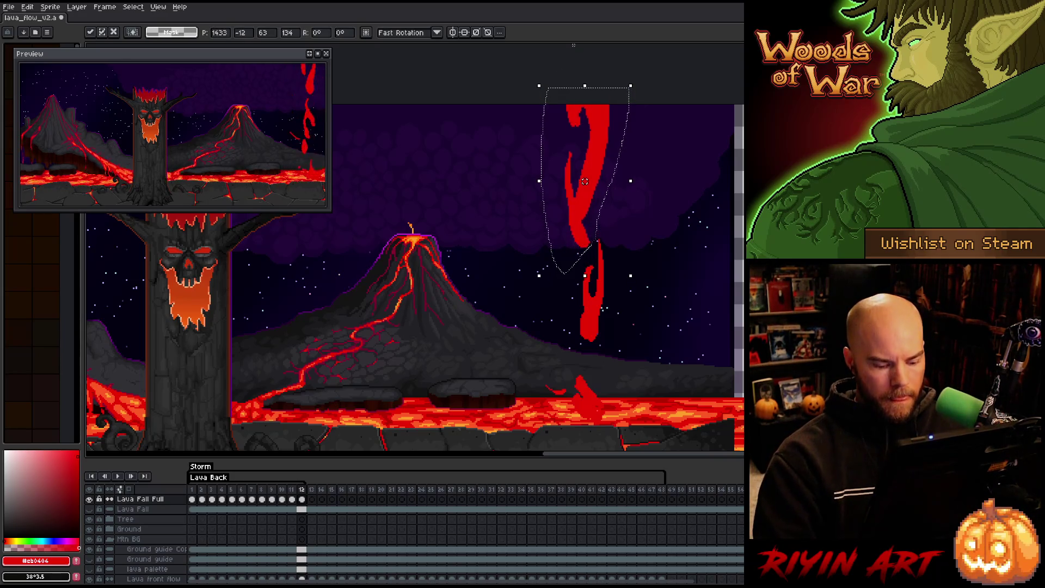
Nudge frame 12's selected upper lava fall slightly higher, comparing with frame 11, and deselect.
key(Left)
key(Right)
key(Left)
key(Right)
drag(585, 181, 585, 179)
key(Right)
key(Right)
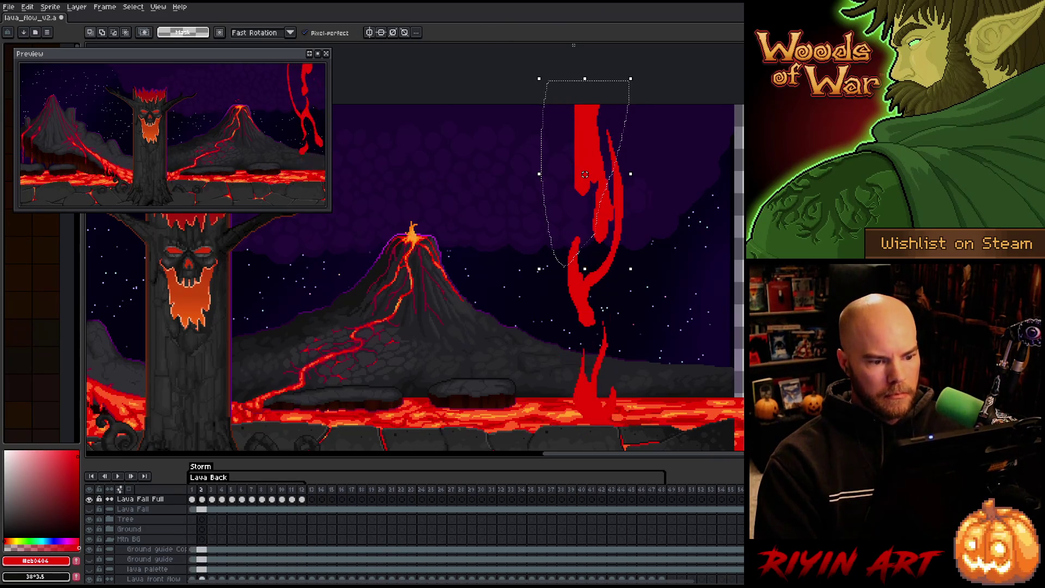
key(ctrl+d)
Outline and drop a selection of frame 2's upper lava fall, then play the loop.
mouse_move(635, 105)
mouse_down()
mouse_move(632, 210)
mouse_move(602, 311)
mouse_move(569, 341)
mouse_move(554, 109)
mouse_up()
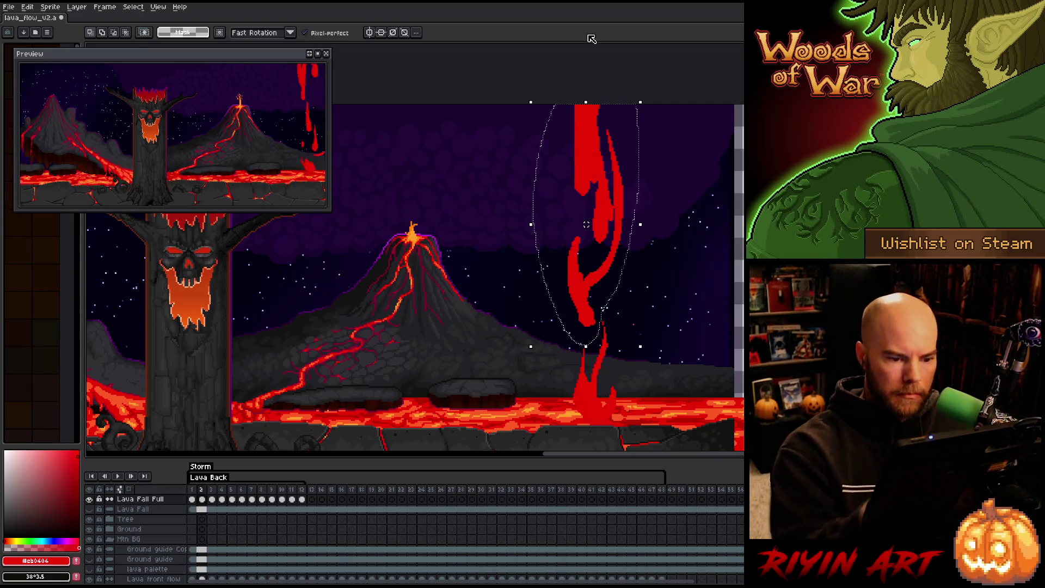
key(ctrl+d)
key(b)
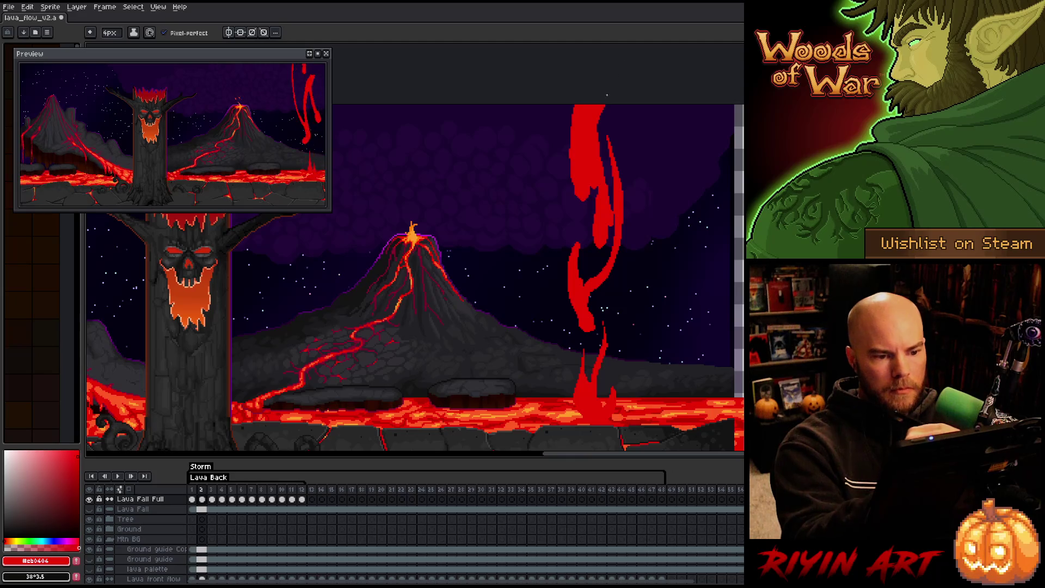
key(Right)
key(Right)
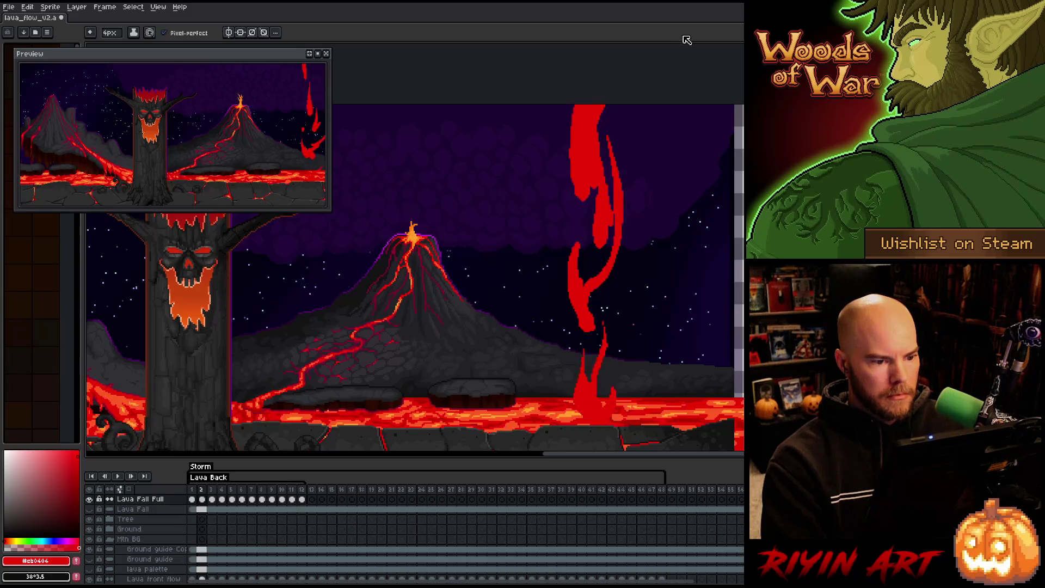
key(Return)
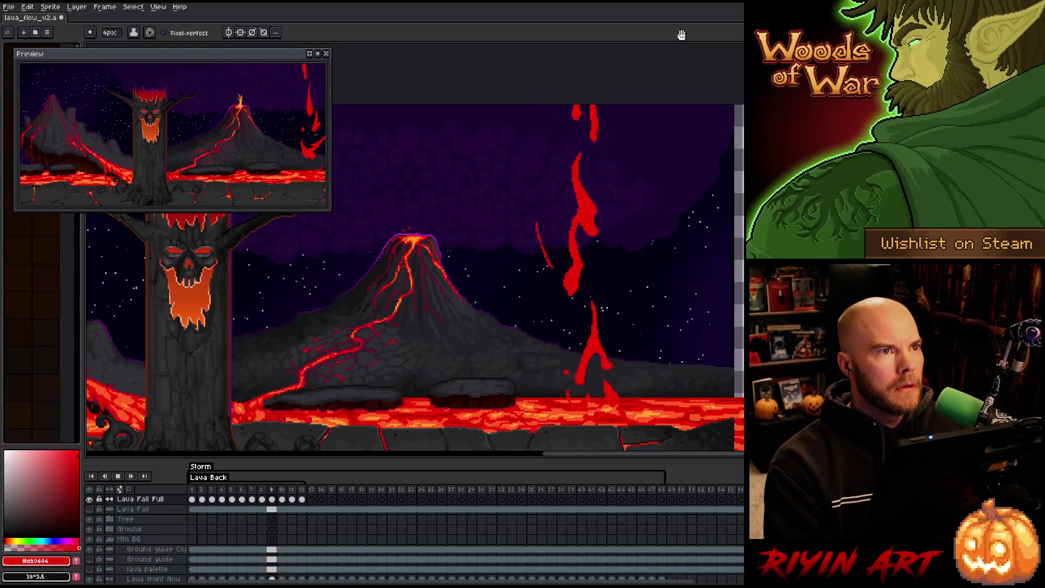
Stop playback and fill frame 7's lava fall gap, thickening its left side.
key(Return)
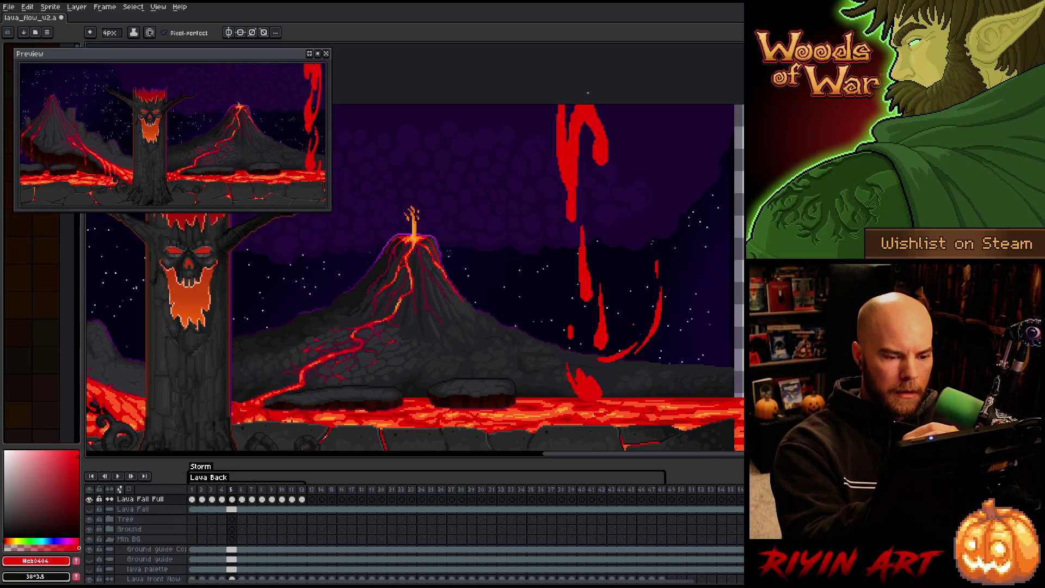
key(Right)
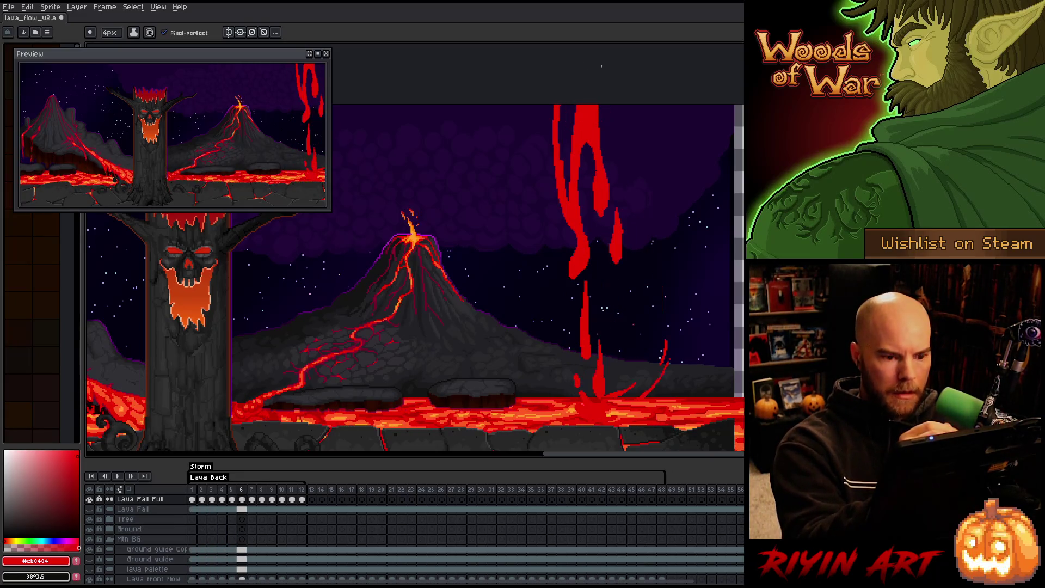
key(Right)
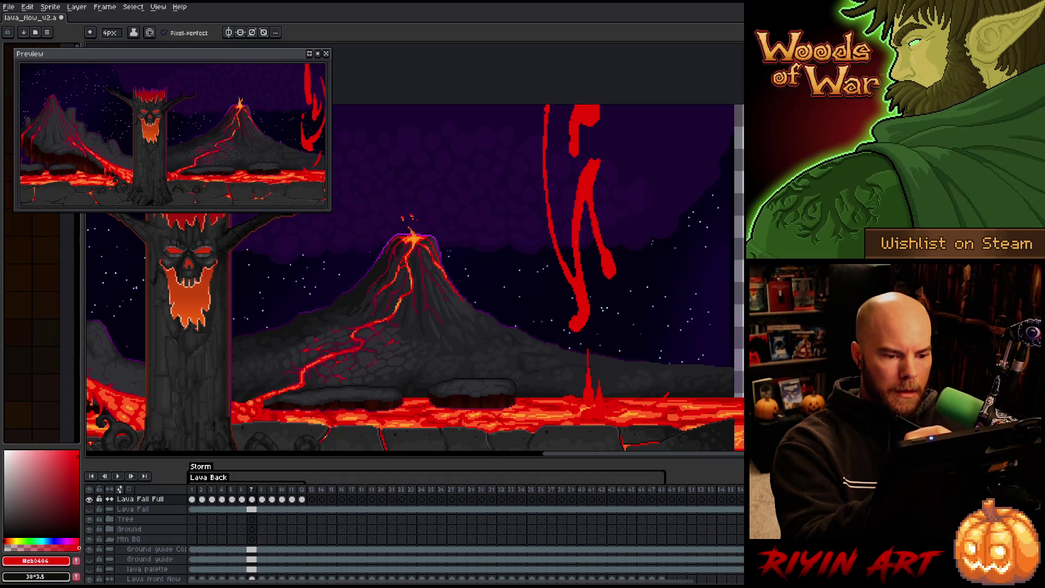
drag(573, 203, 579, 128)
drag(570, 237, 568, 106)
drag(569, 155, 570, 208)
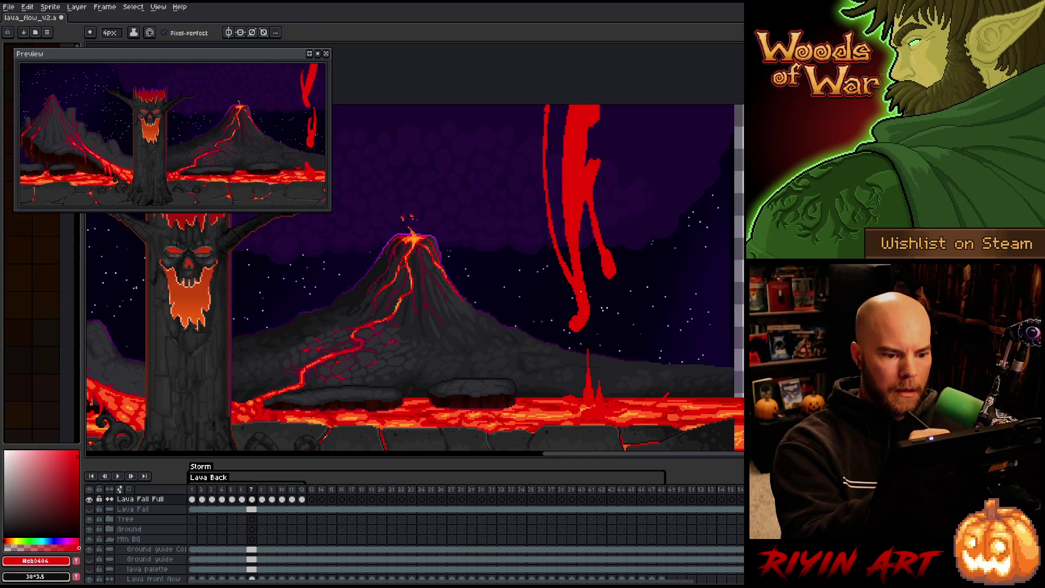
Paint more red into frame 8's lava fall, comparing against neighbouring frames.
key(Right)
key(Left)
key(Right)
key(Left)
key(Right)
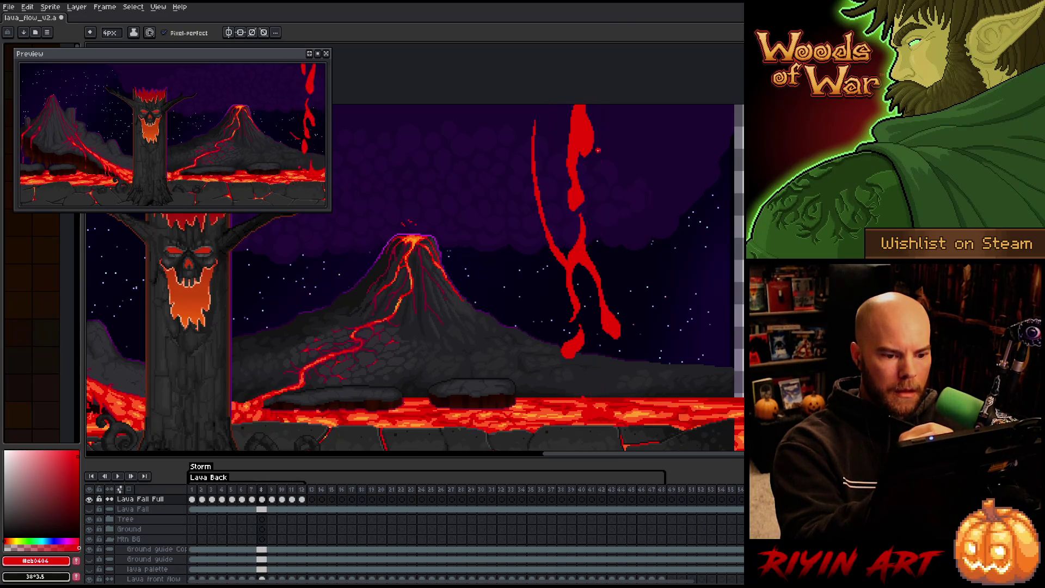
drag(565, 170, 568, 247)
drag(560, 133, 564, 254)
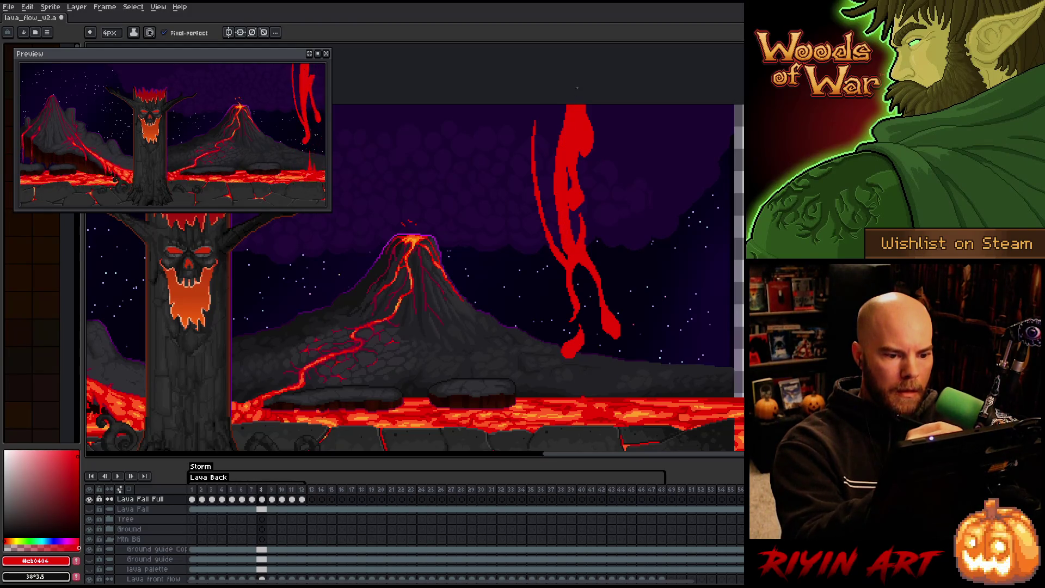
key(Left)
key(Right)
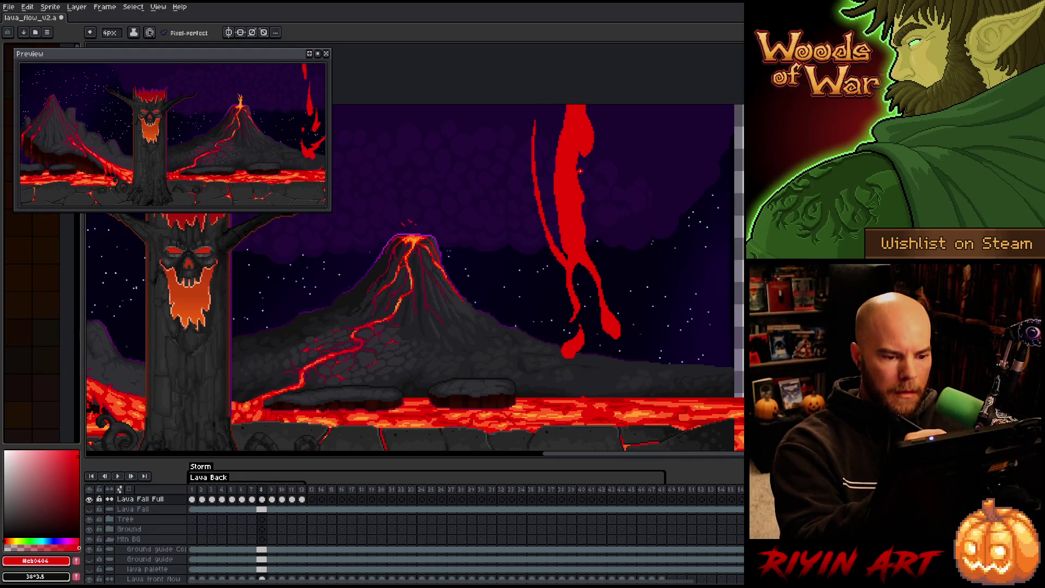
key(Left)
key(Right)
key(Left)
Draw a red outline streak over frame 9's lava fall.
key(Right)
key(Right)
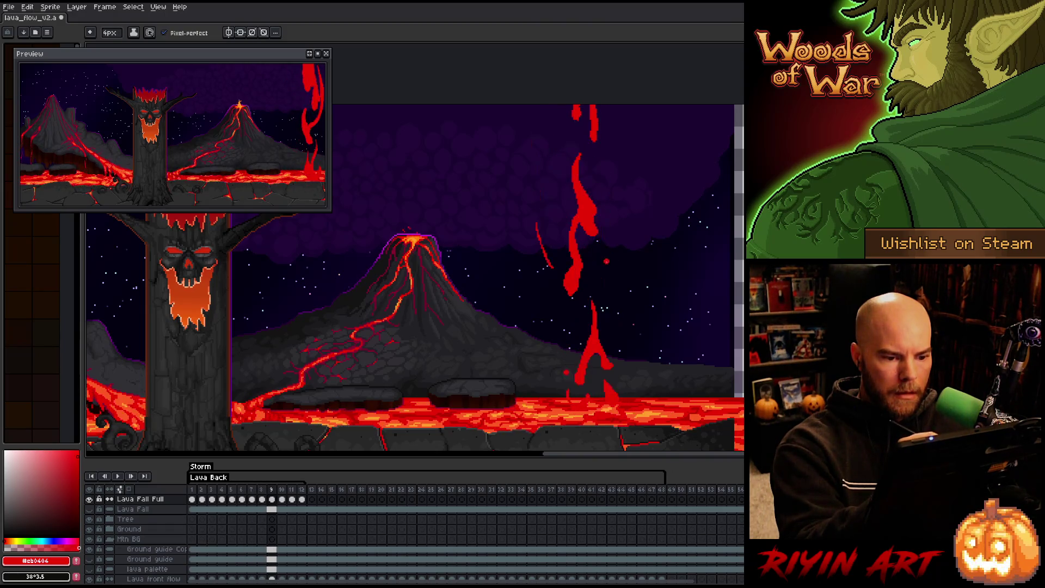
key(Left)
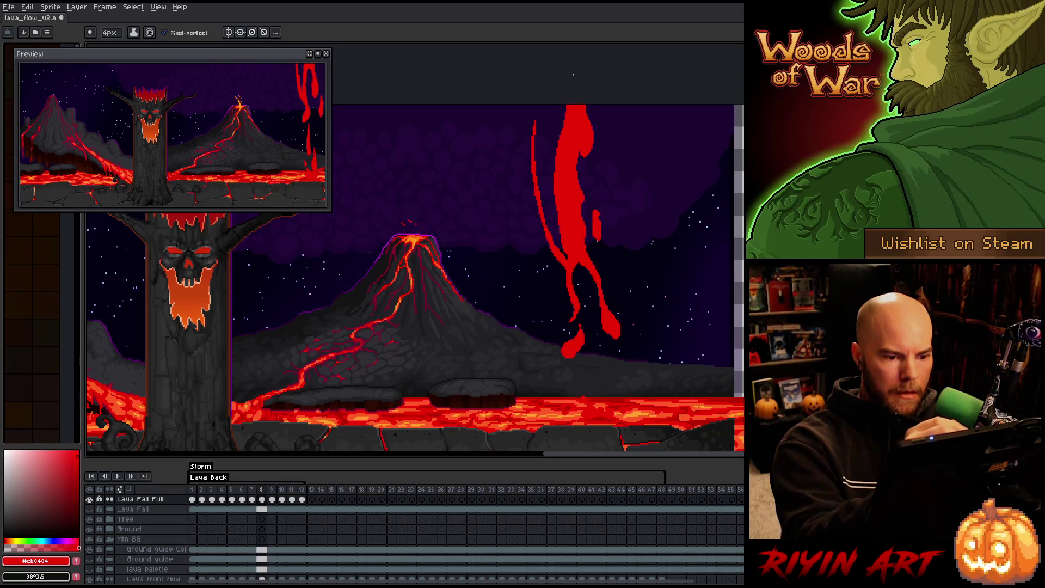
key(Right)
mouse_move(591, 181)
mouse_down()
mouse_move(568, 163)
mouse_move(586, 109)
mouse_up()
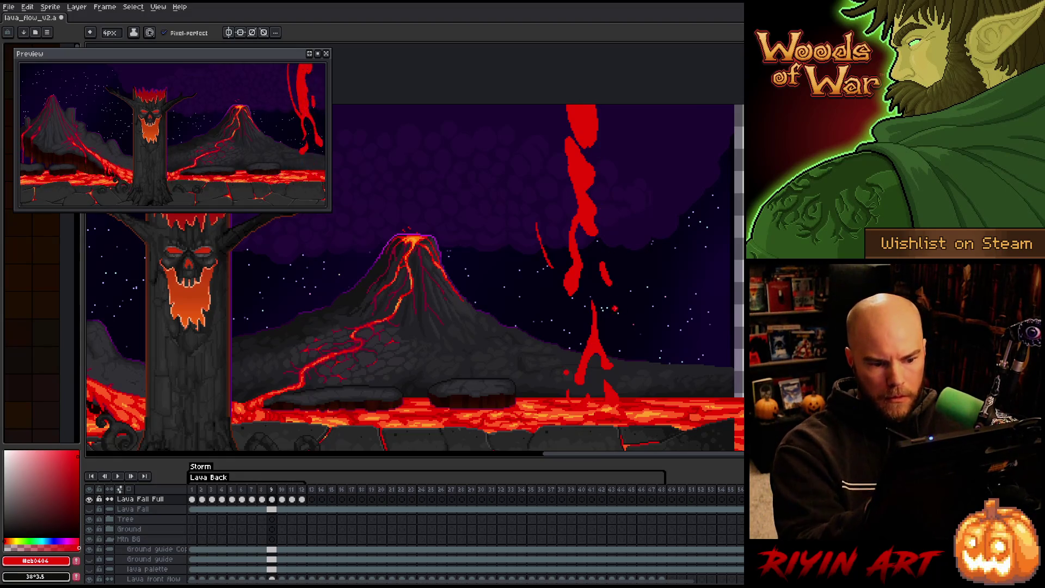
Connect the top of frame 10's lava fall and fill red into its middle.
key(Right)
key(Right)
key(Left)
drag(590, 152, 583, 112)
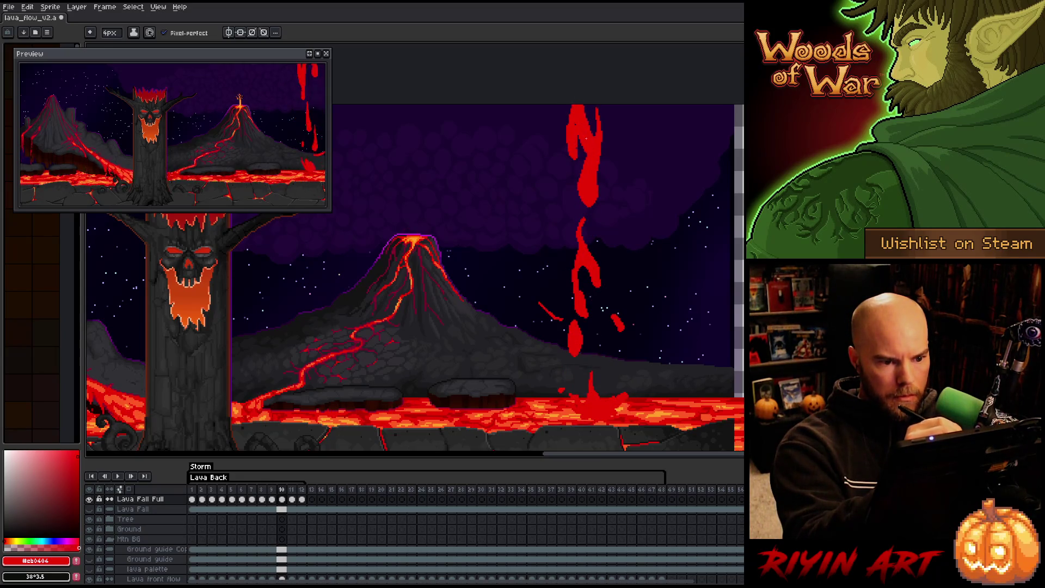
key(Right)
key(Left)
key(Right)
key(Left)
drag(588, 278, 586, 271)
drag(571, 306, 572, 290)
key(e)
key(b)
key(Right)
key(Left)
Step through frames 11 and 12 and replay the lava fall loop.
key(Right)
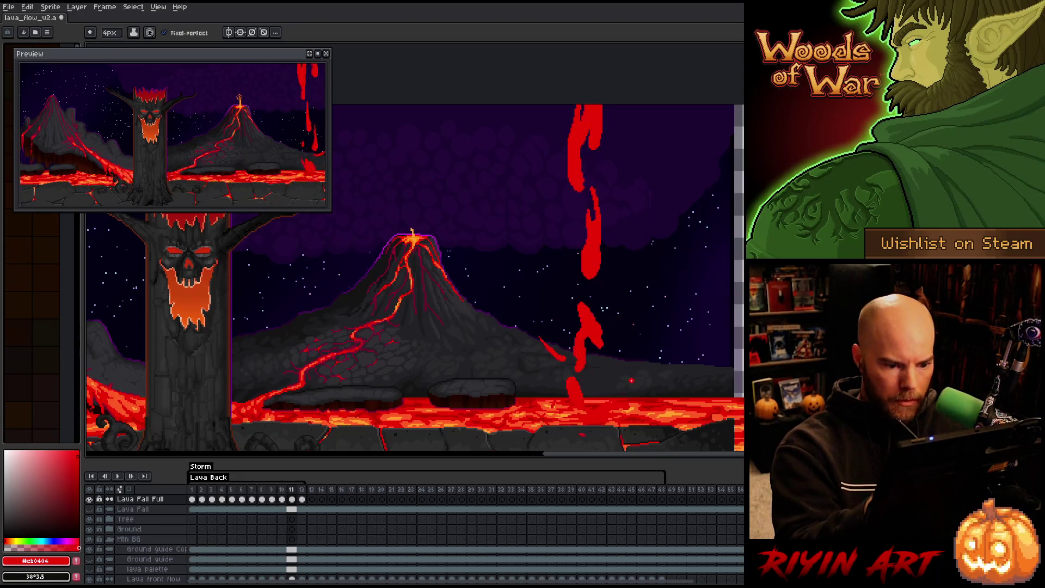
key(Left)
key(Right)
key(Right)
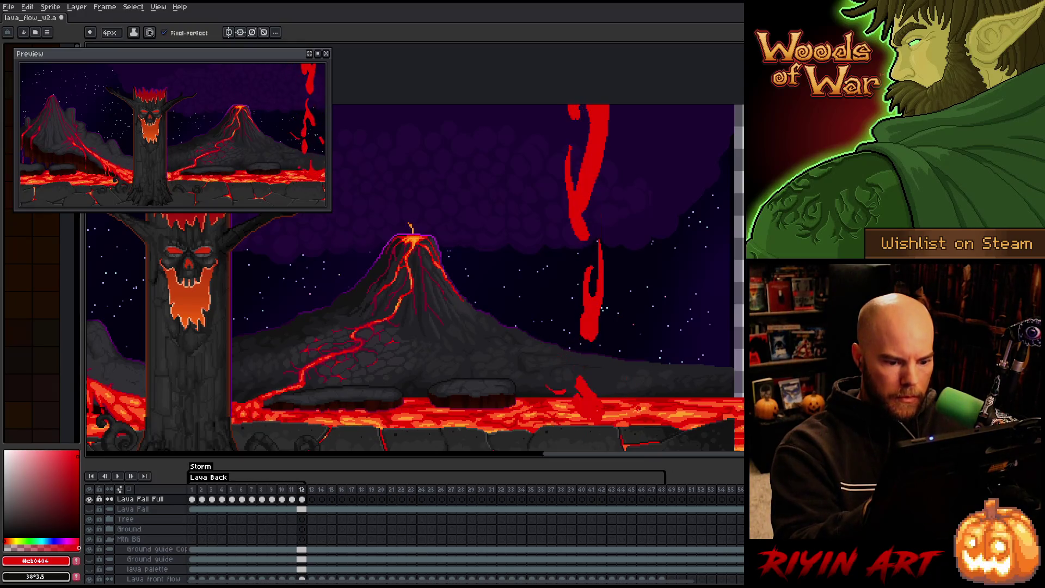
key(Left)
key(Right)
key(Right)
key(Right)
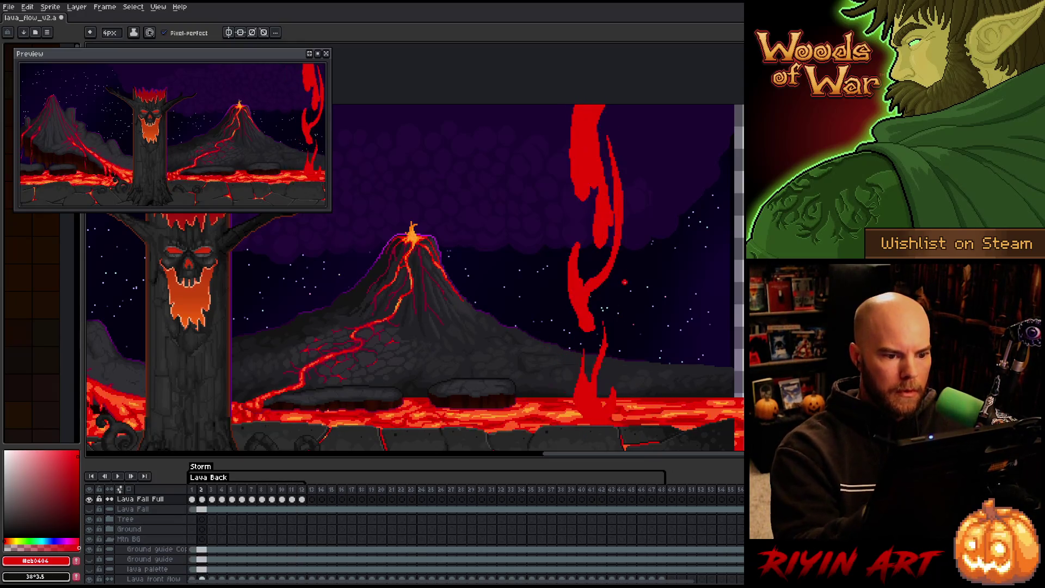
key(Right)
key(Right)
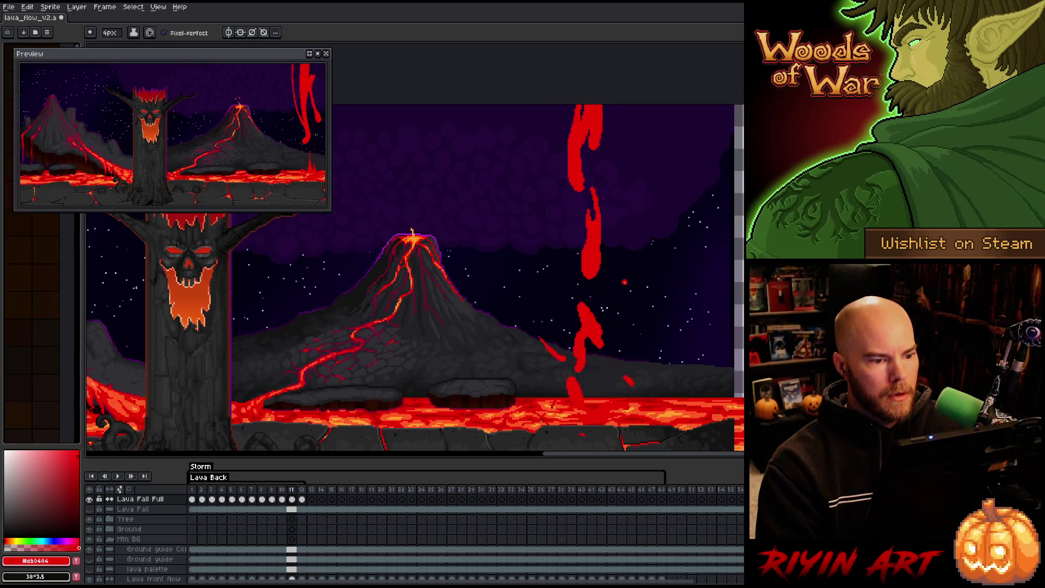
key(Return)
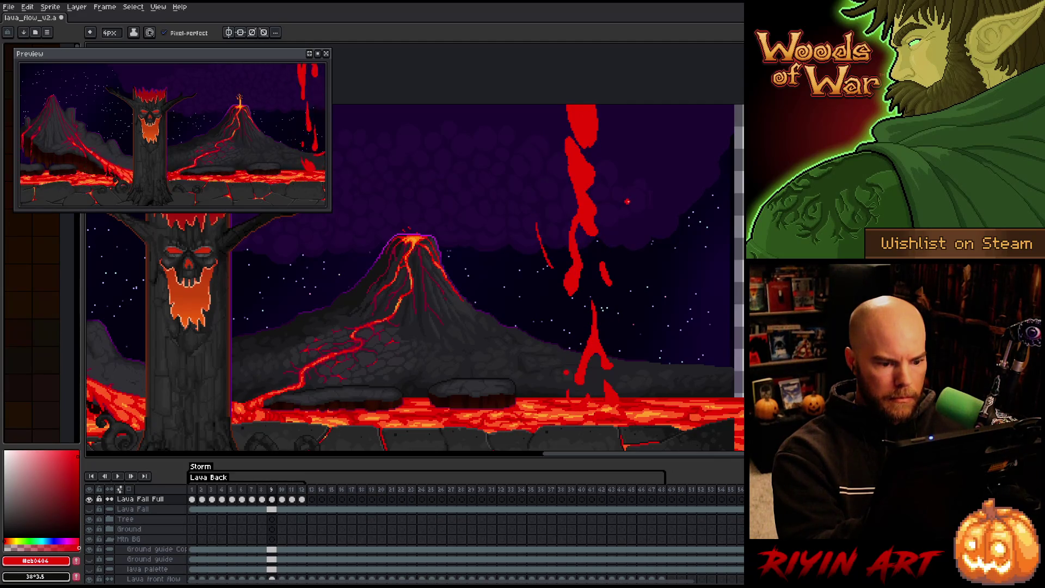
Lasso frame 8's lava fall, stretch it slightly taller and move it about 30 px down.
key(q)
mouse_move(618, 194)
mouse_down()
mouse_move(650, 340)
mouse_move(598, 158)
mouse_move(539, 106)
mouse_move(550, 398)
mouse_move(648, 340)
mouse_up()
scroll(580, 414, down, 3)
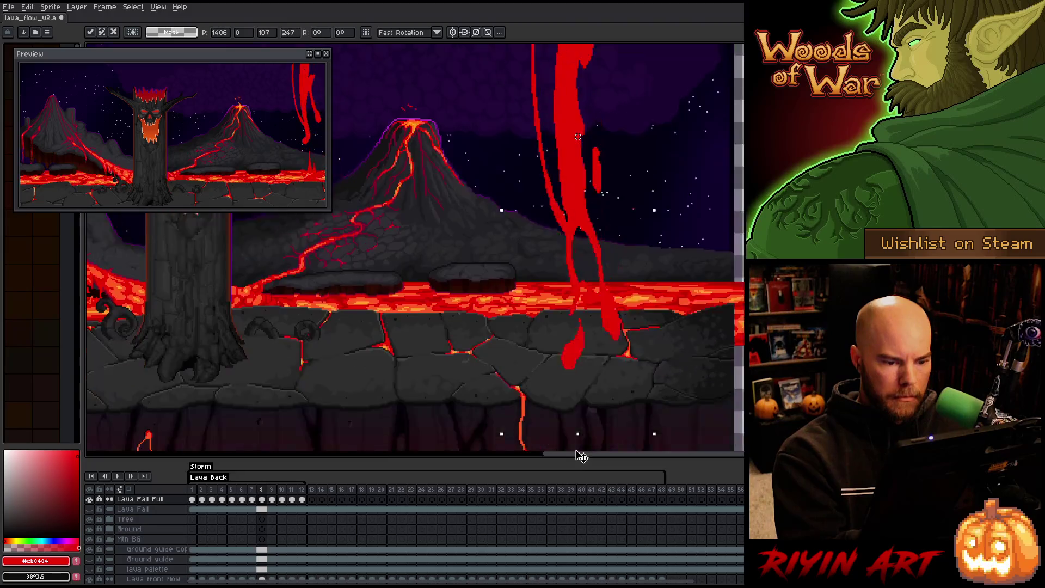
drag(587, 245, 586, 259)
scroll(586, 259, up, 3)
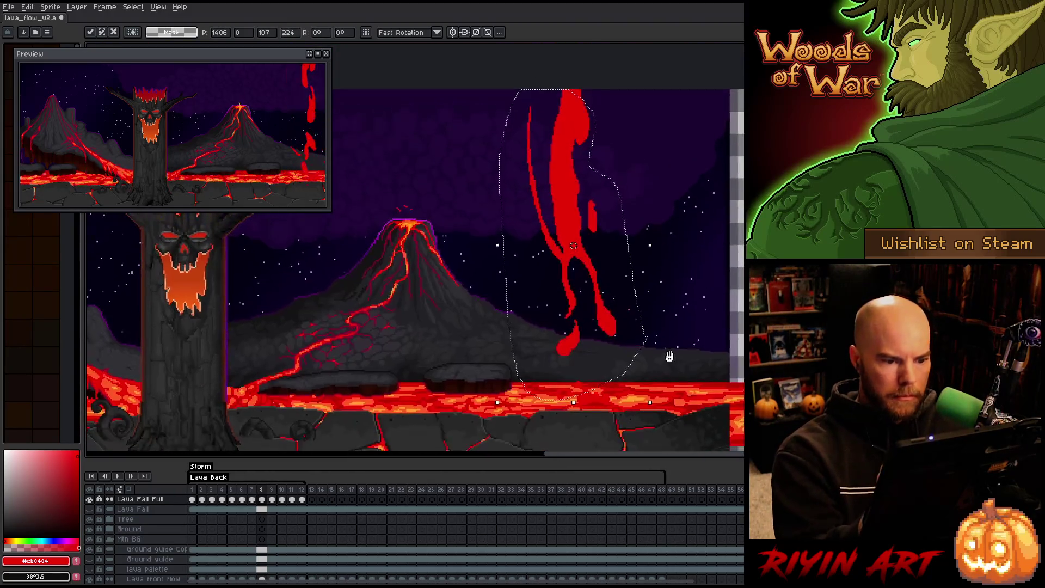
drag(566, 178, 567, 198)
key(Return)
key(b)
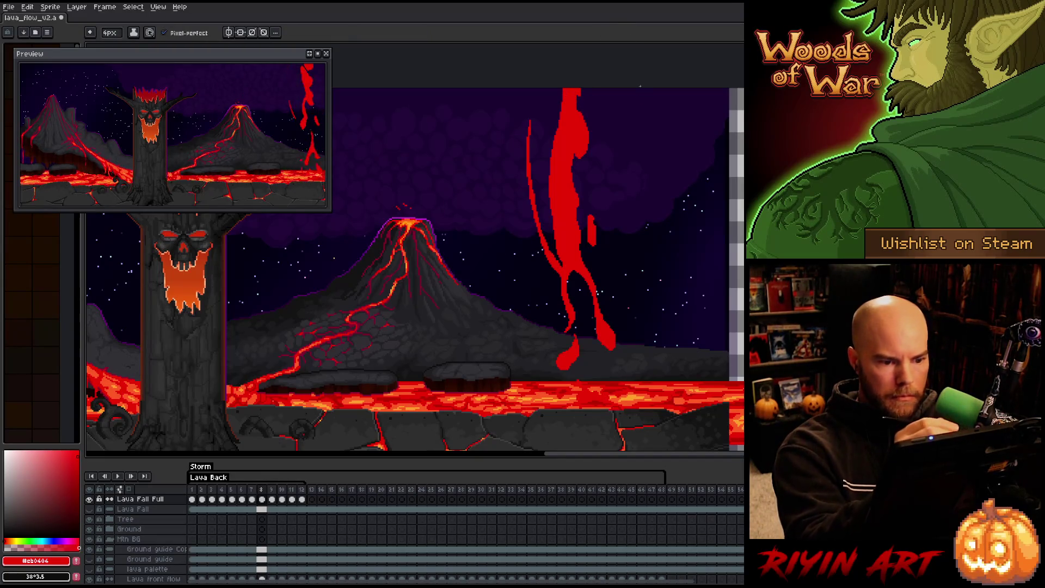
key(period)
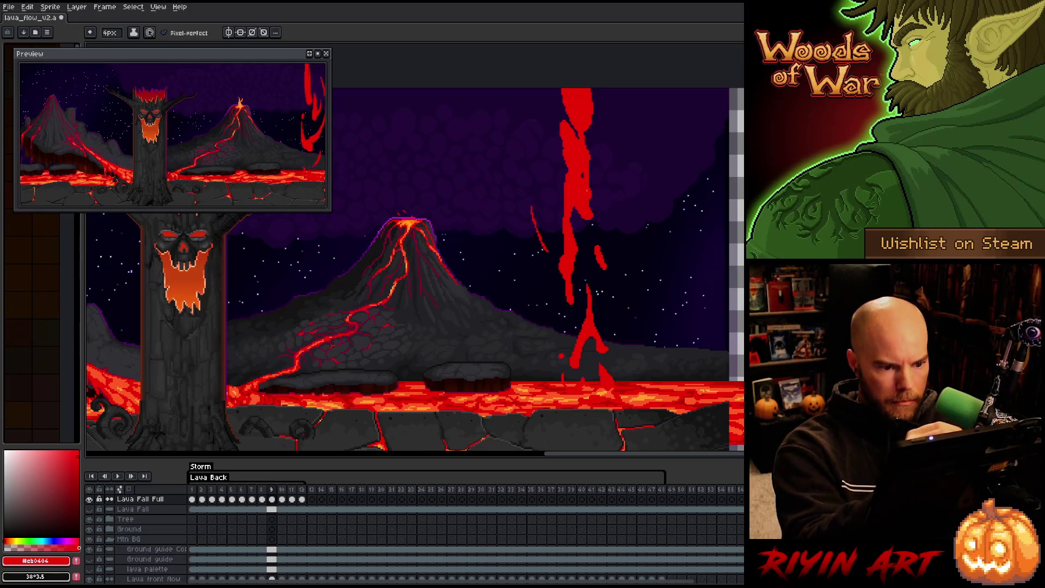
Restreak frame 10's red lava column, carving dark gaps and reworking its upper left and right edges.
drag(588, 126, 587, 264)
drag(583, 220, 564, 328)
key(e)
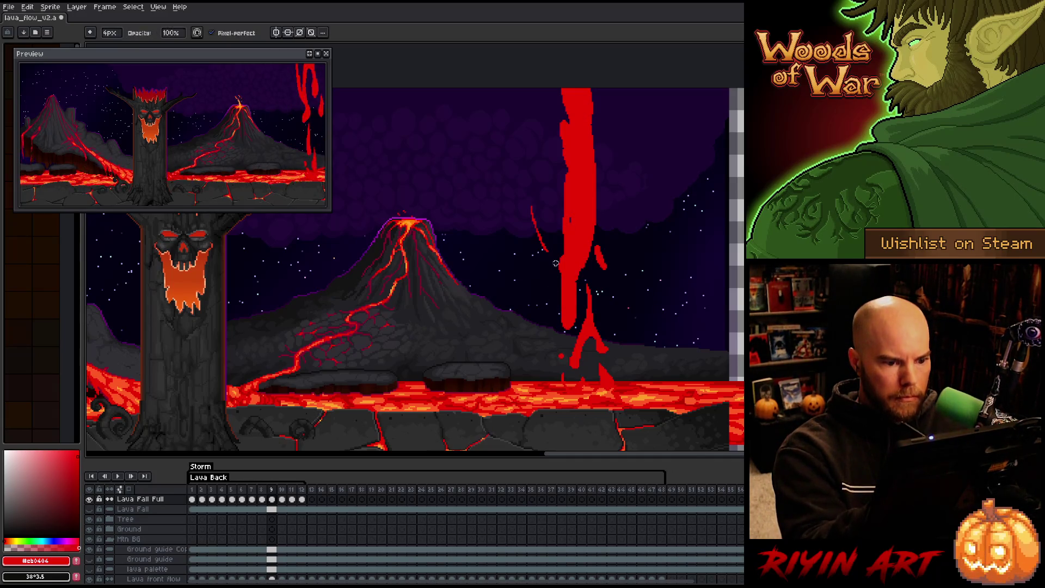
drag(576, 218, 569, 259)
mouse_move(575, 193)
mouse_down()
mouse_move(570, 229)
mouse_move(562, 180)
mouse_move(566, 257)
mouse_up()
key(b)
key(e)
key(b)
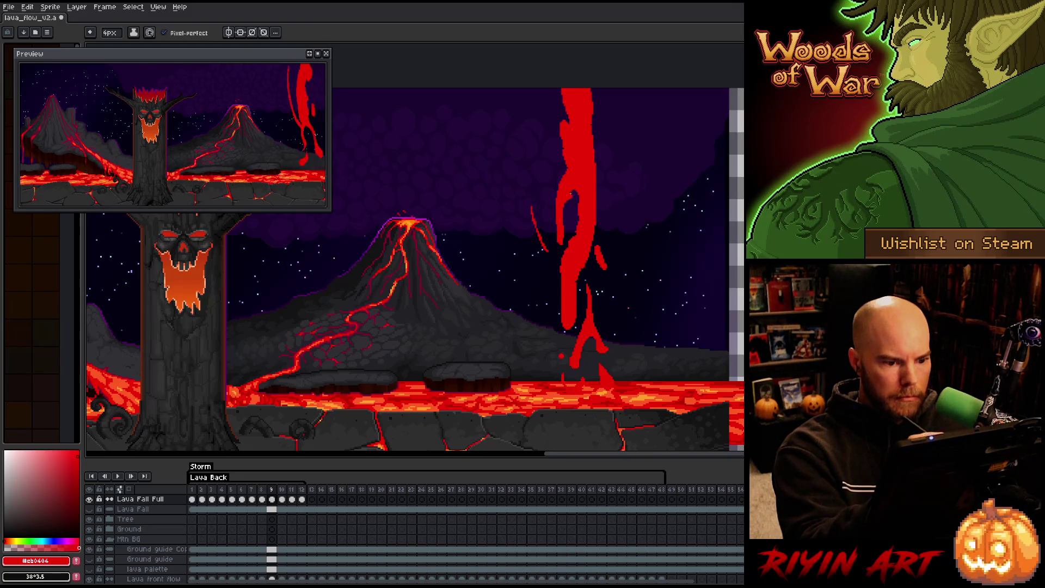
key(e)
drag(556, 185, 565, 99)
key(b)
drag(597, 190, 599, 90)
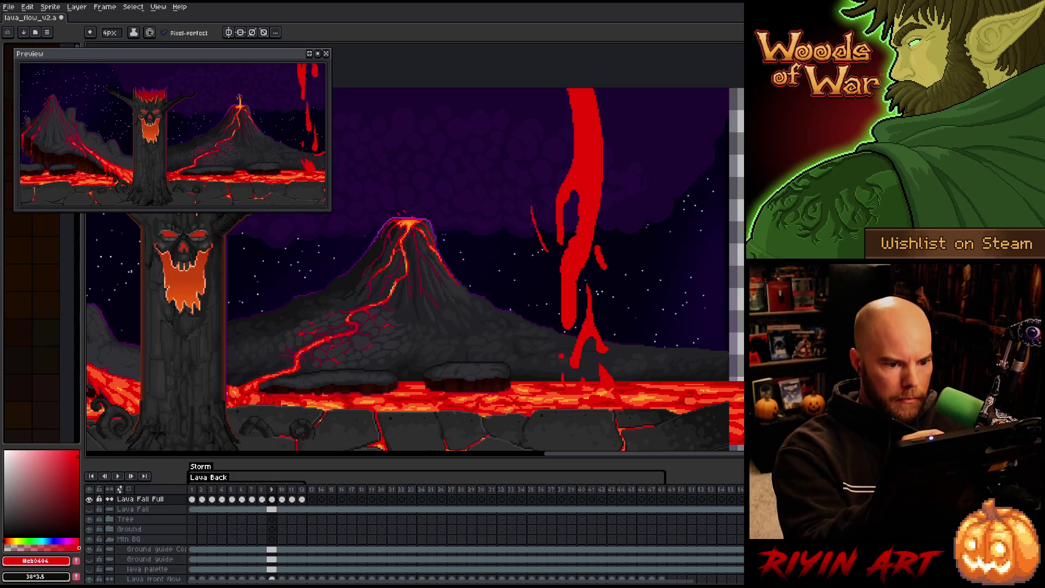
Erase parts of the lower column and reshape its left edge, comparing against neighbouring frames.
key(e)
drag(576, 199, 563, 345)
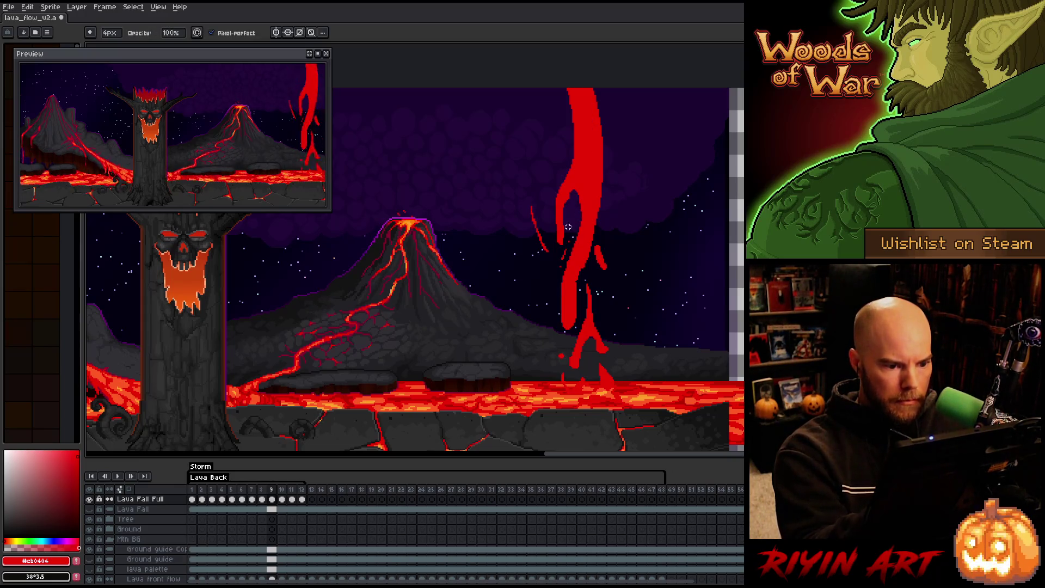
drag(563, 207, 563, 244)
key(ctrl+z)
drag(568, 191, 563, 235)
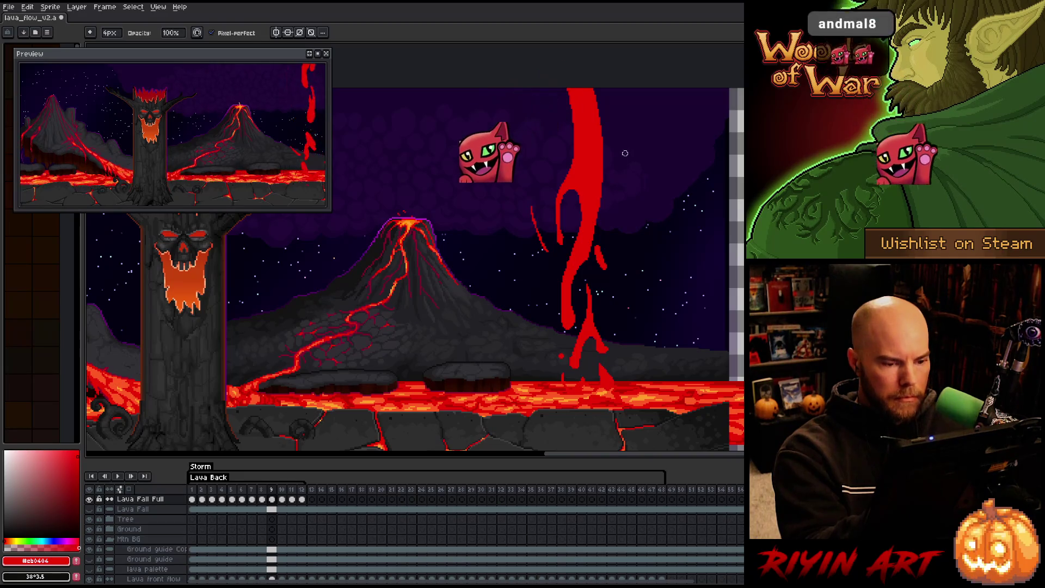
key(Left)
key(Right)
key(Left)
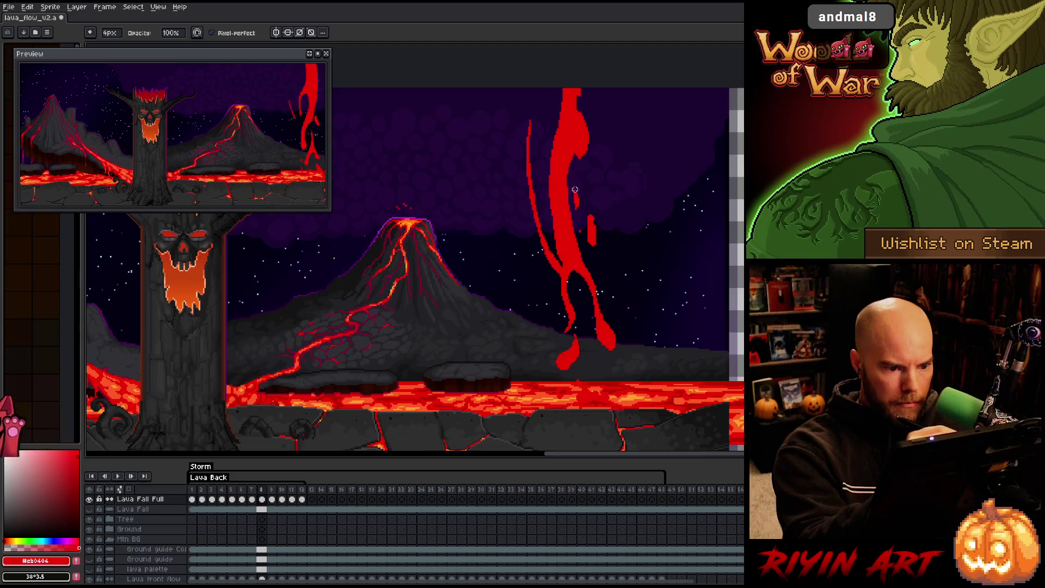
key(Right)
key(Right)
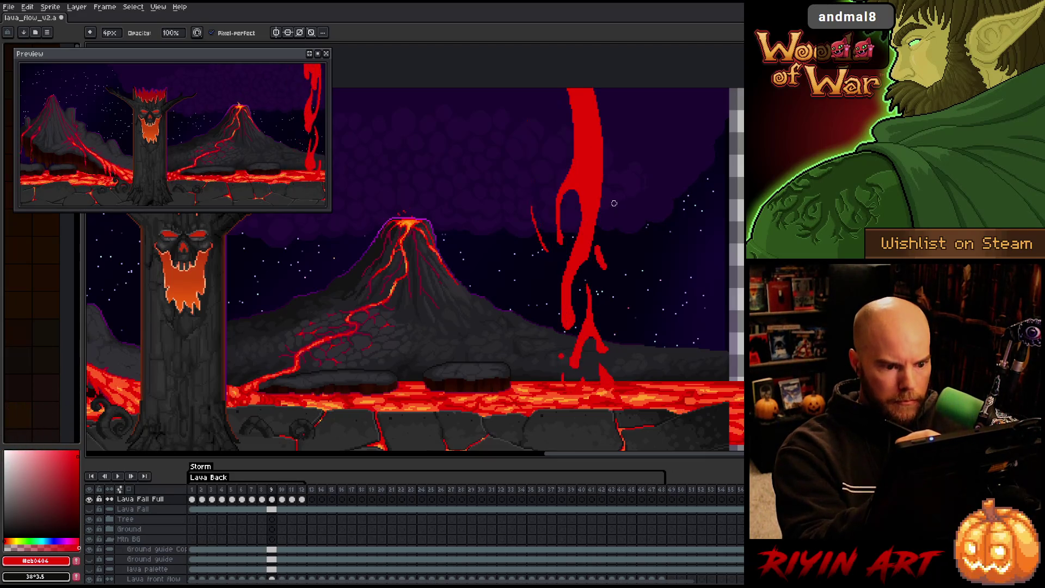
key(Right)
key(Left)
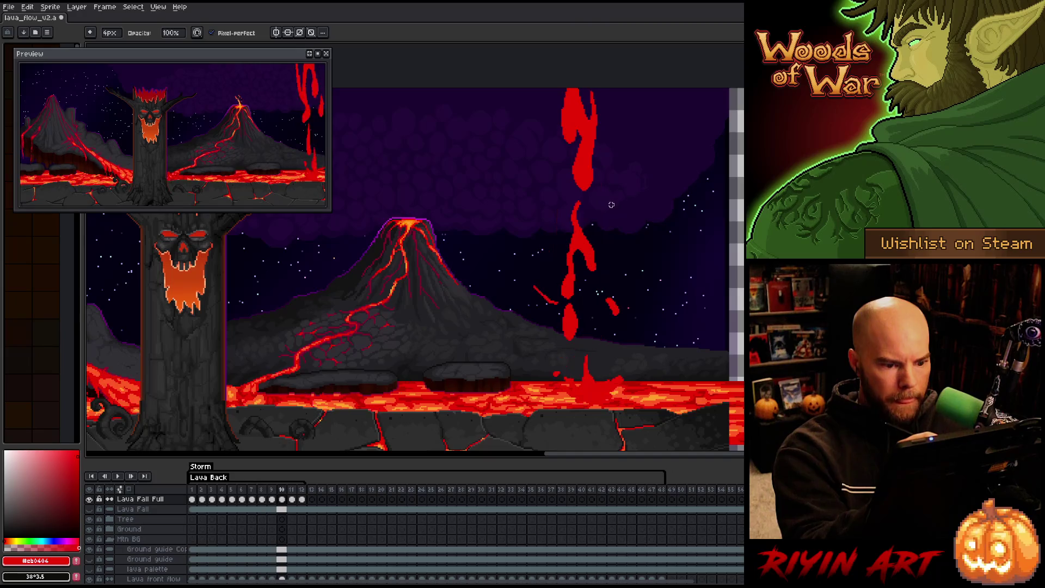
Redraw the column's left edge with thin red strokes and clean up its top.
key(e)
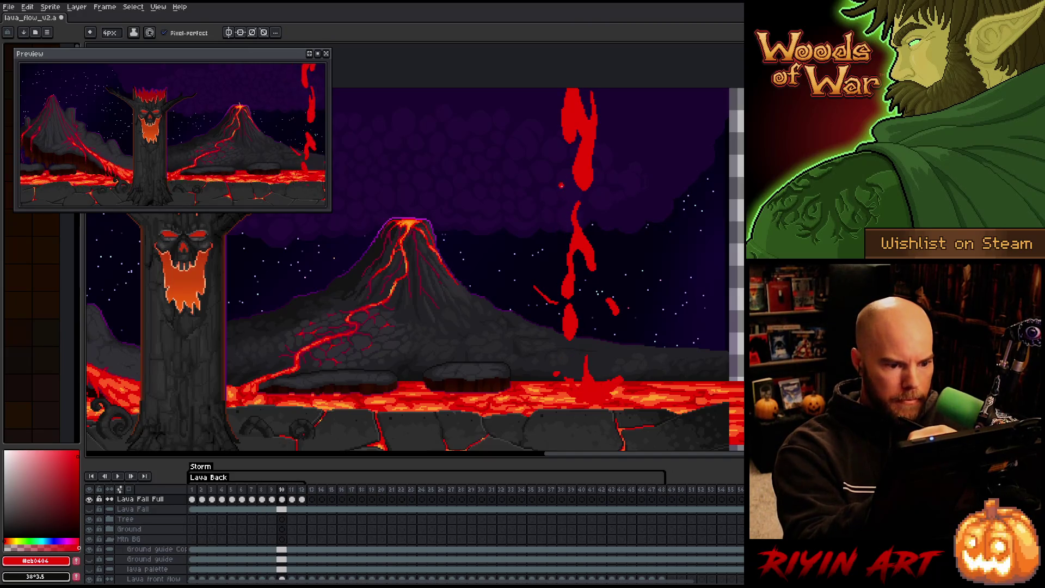
drag(555, 184, 564, 262)
drag(556, 182, 566, 253)
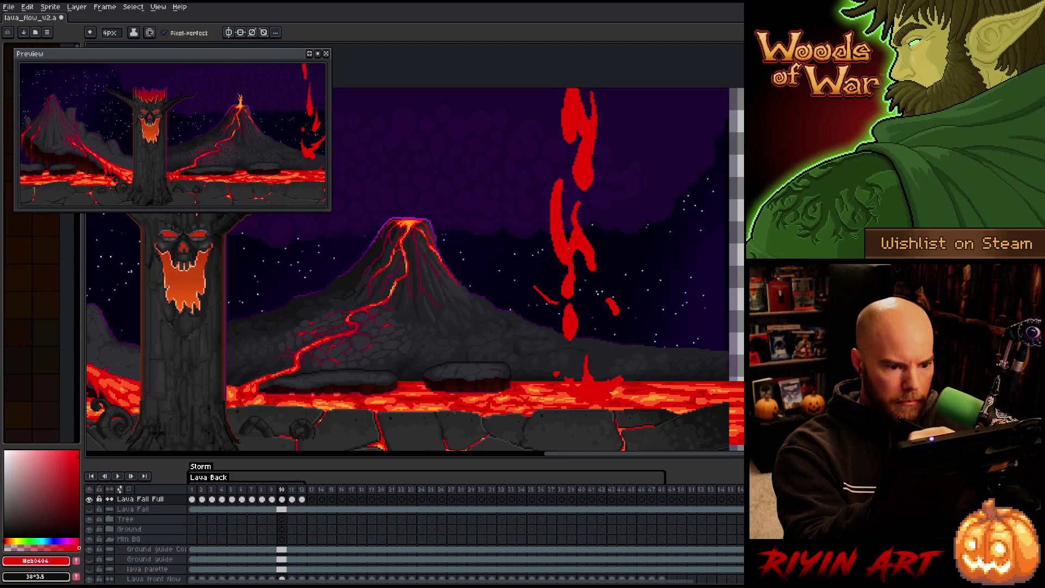
drag(564, 207, 565, 240)
key(b)
drag(566, 180, 566, 199)
key(e)
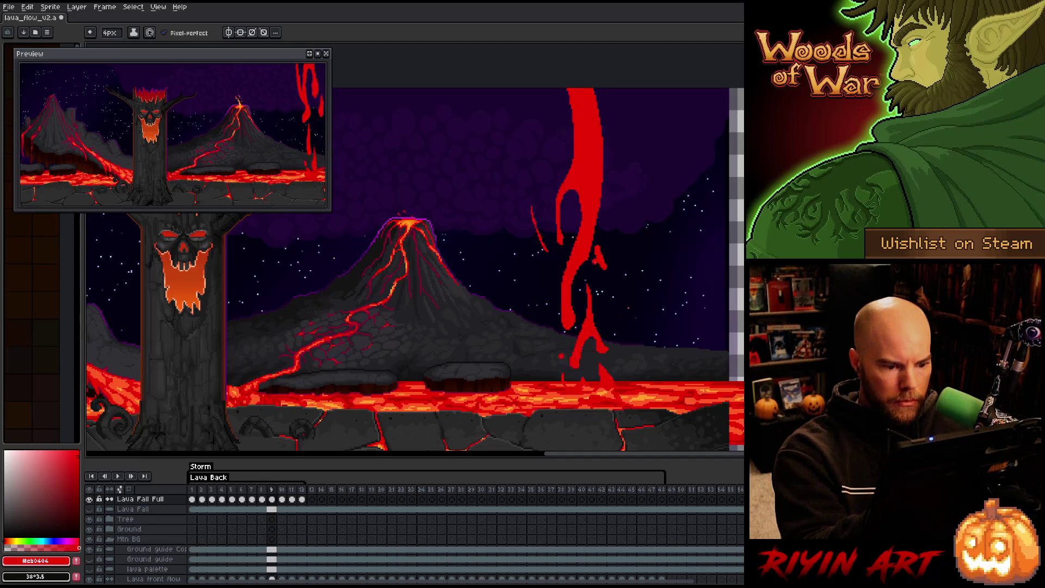
Lasso the column's lower section and drop it about 25 px lower, nearer the lava lake.
key(m)
mouse_move(602, 357)
mouse_down()
mouse_move(593, 245)
mouse_move(576, 195)
mouse_move(512, 228)
mouse_move(578, 373)
mouse_up()
mouse_move(519, 337)
mouse_down()
mouse_move(531, 272)
mouse_move(565, 297)
mouse_up()
drag(514, 360, 515, 360)
drag(576, 294, 574, 307)
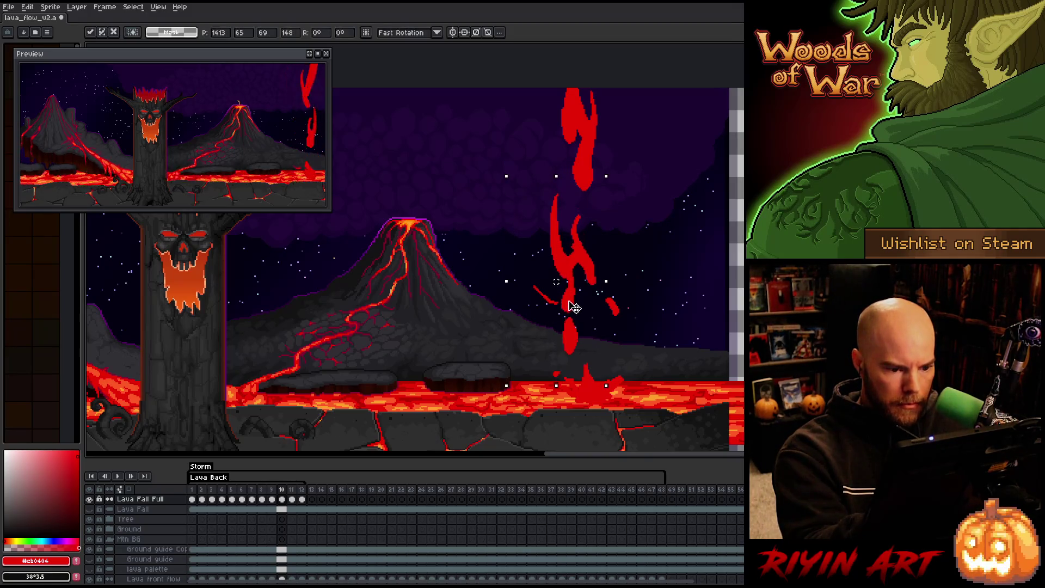
key(Return)
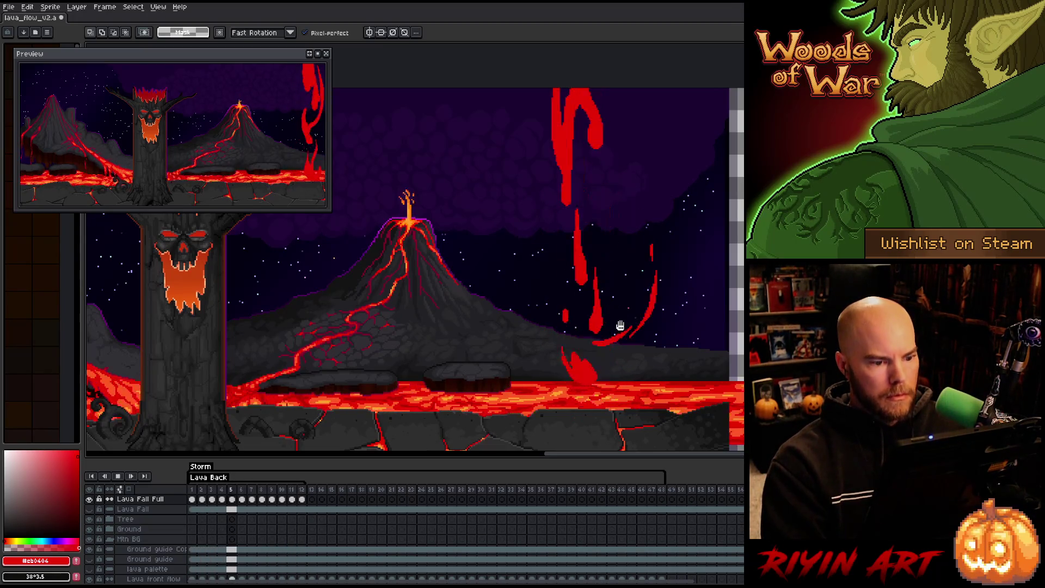
Save the lava flow file with Ctrl+S and play the 12-frame animation through once.
key(ctrl+s)
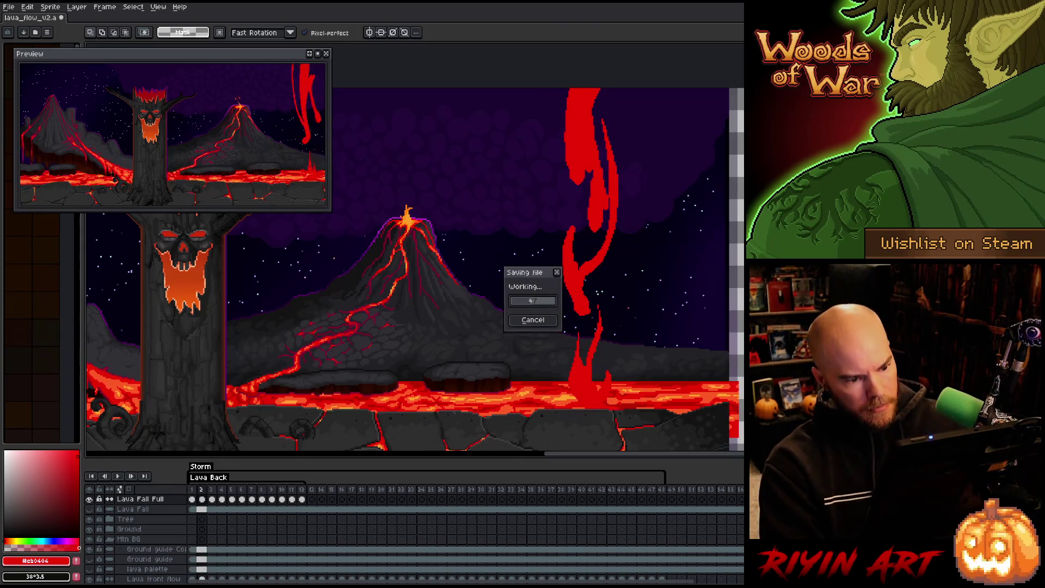
key(Return)
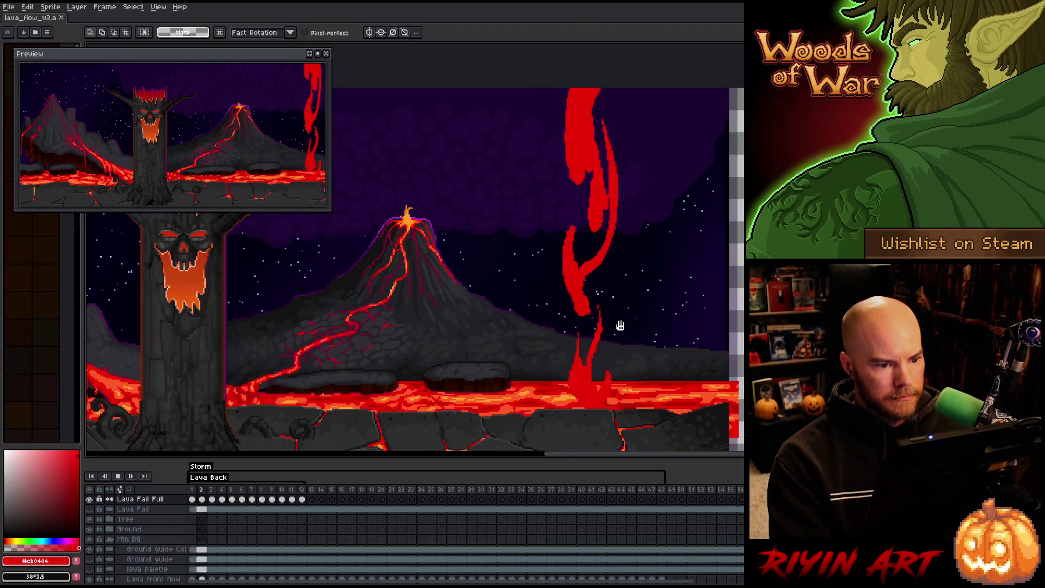
key(Return)
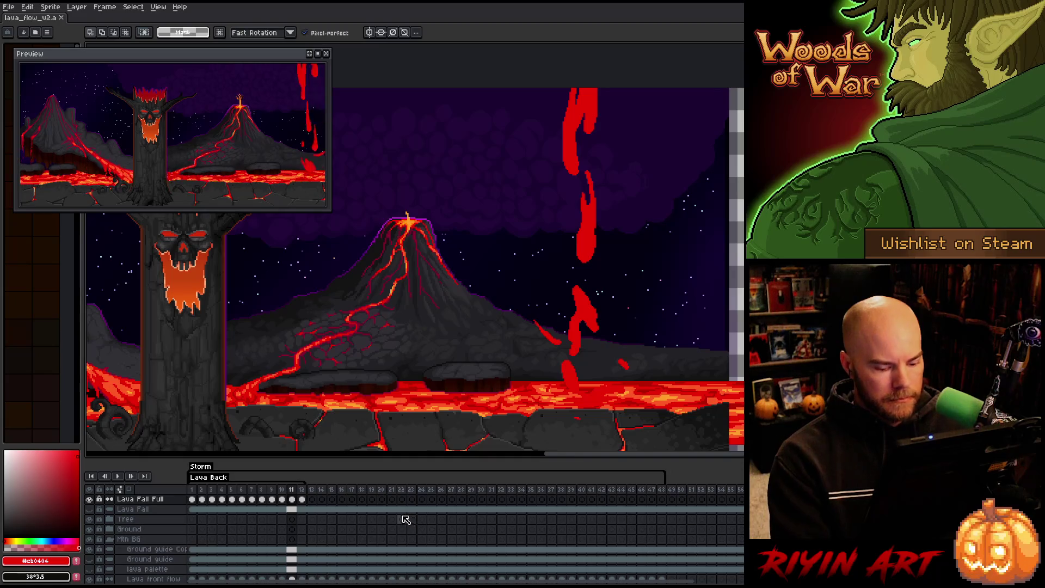
On frame 10, remove the fall's thin left red strip and erase its curling right branch.
key(Left)
key(Left)
key(Right)
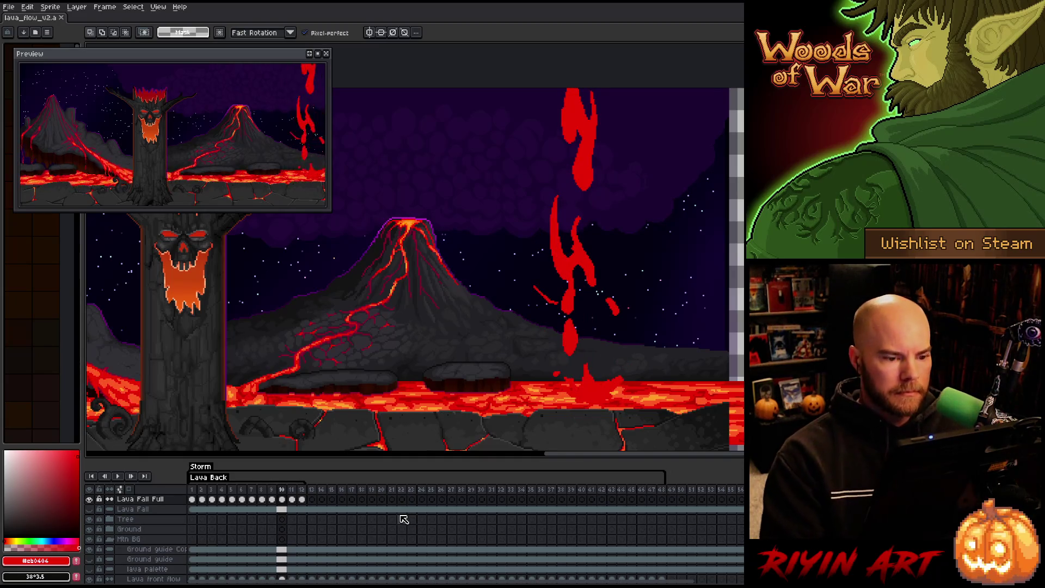
key(b)
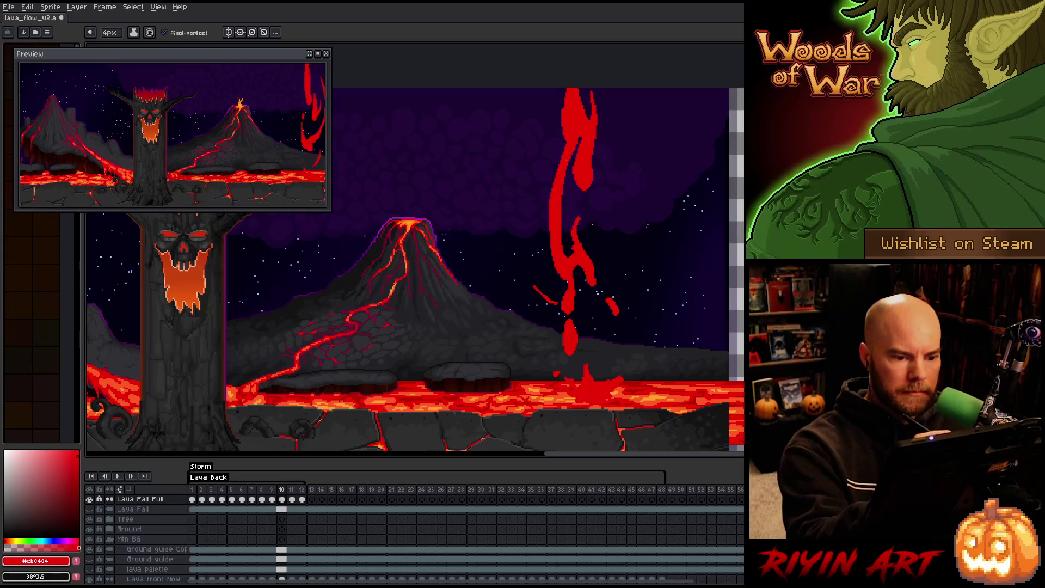
key(Left)
key(Right)
key(Left)
key(Right)
key(Left)
key(Right)
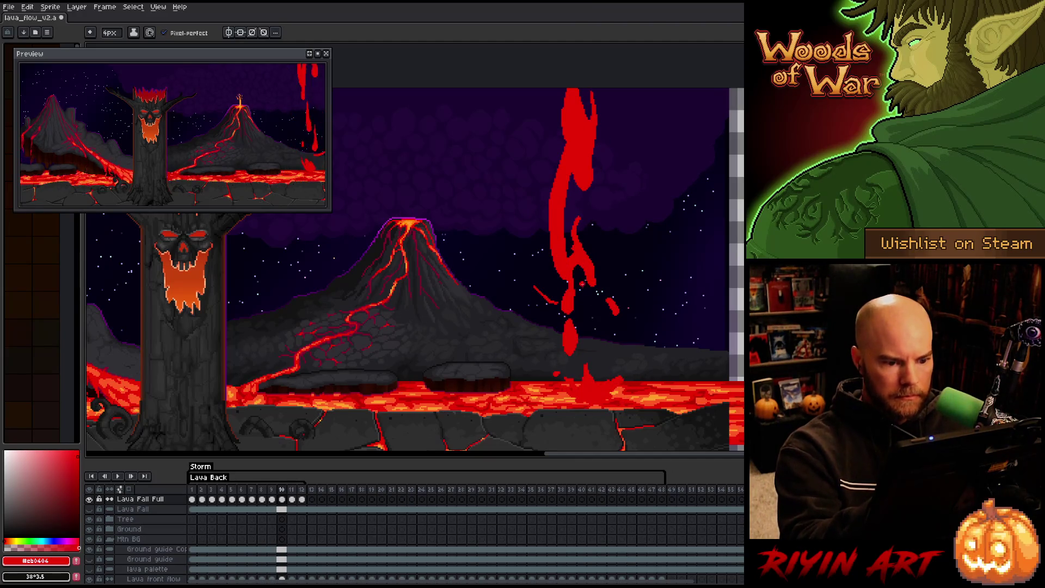
key(b)
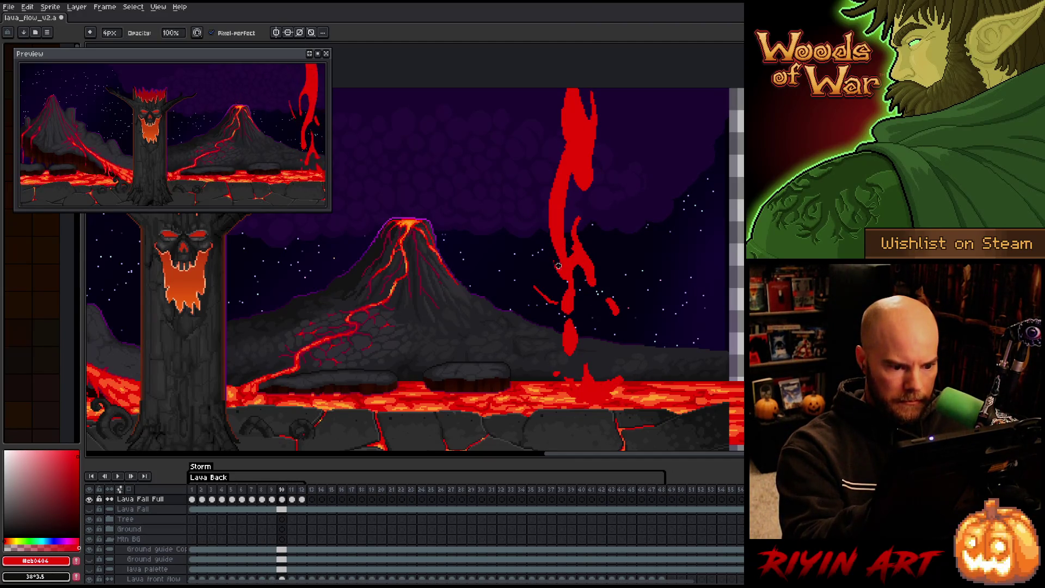
key(ctrl+z)
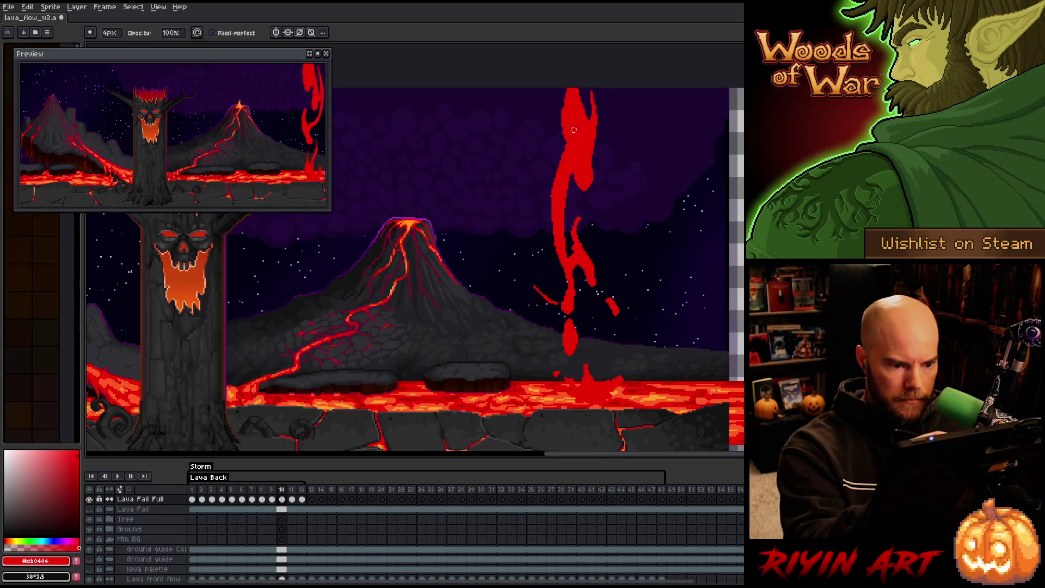
drag(569, 235, 586, 255)
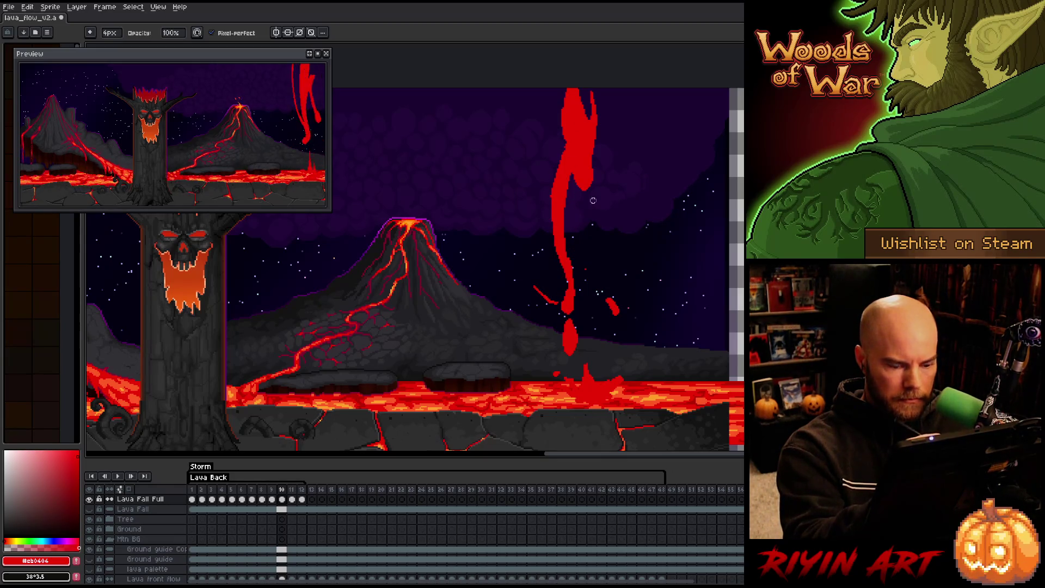
key(e)
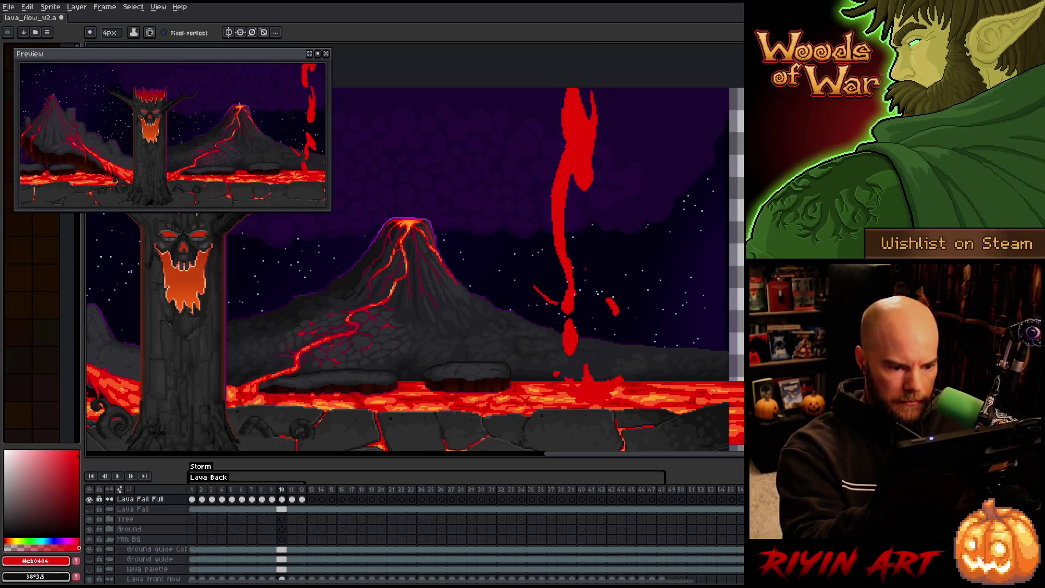
Outline frame 10's lava fall with a freehand lasso selection.
key(Right)
key(Left)
key(Left)
key(Right)
key(q)
mouse_move(619, 205)
mouse_down()
mouse_move(618, 143)
mouse_move(514, 196)
mouse_move(548, 279)
mouse_up()
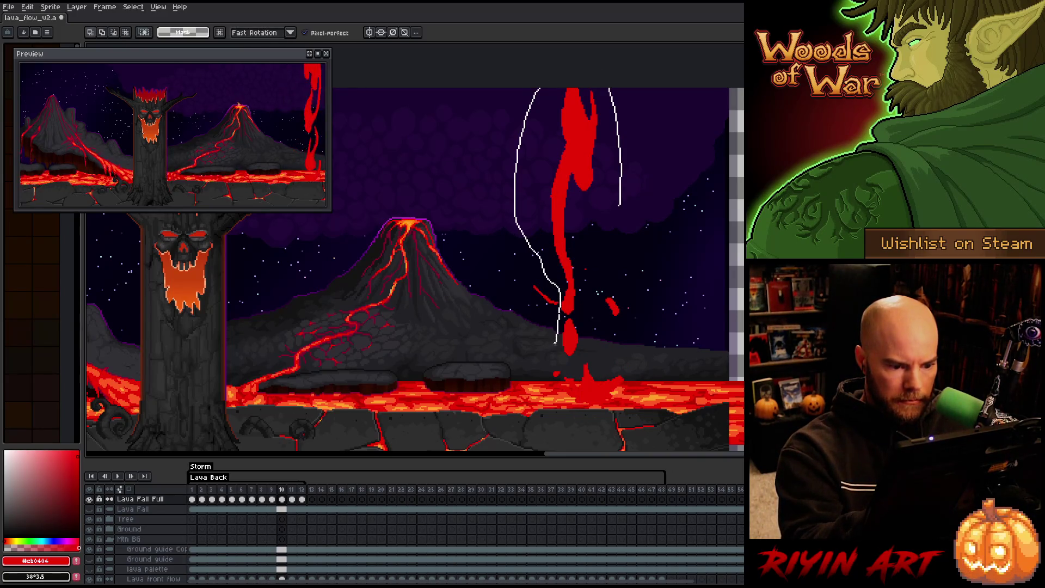
drag(572, 368, 601, 208)
Move the selected lava fall about 60 px down and deselect it.
key(Left)
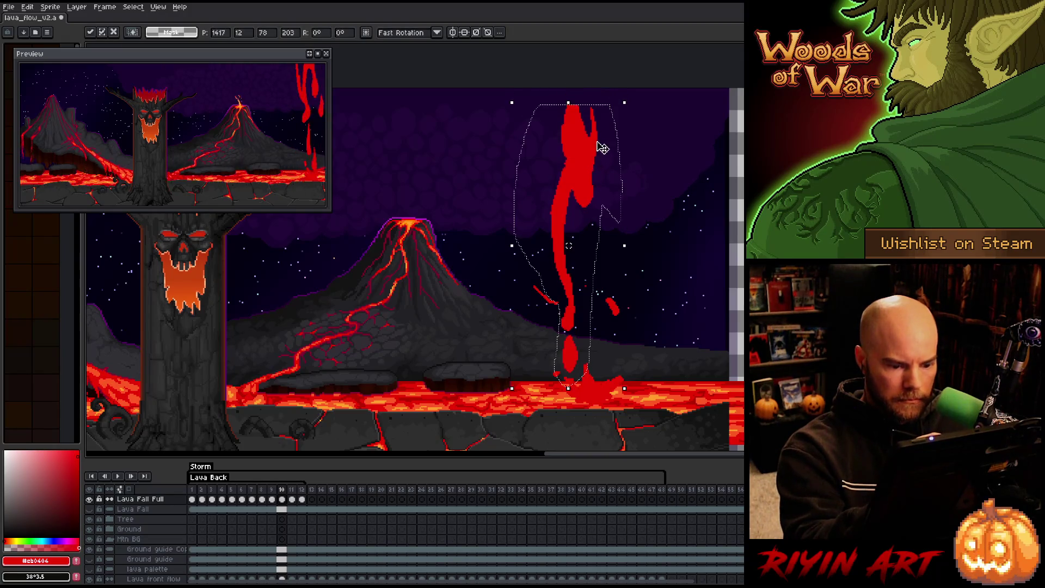
key(Right)
key(Right)
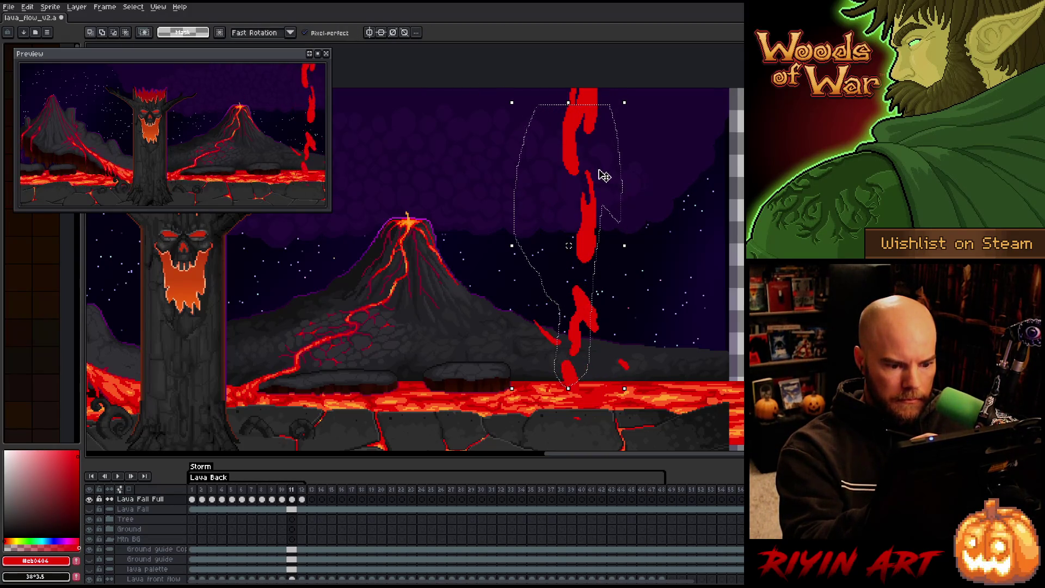
key(Left)
key(Right)
key(Left)
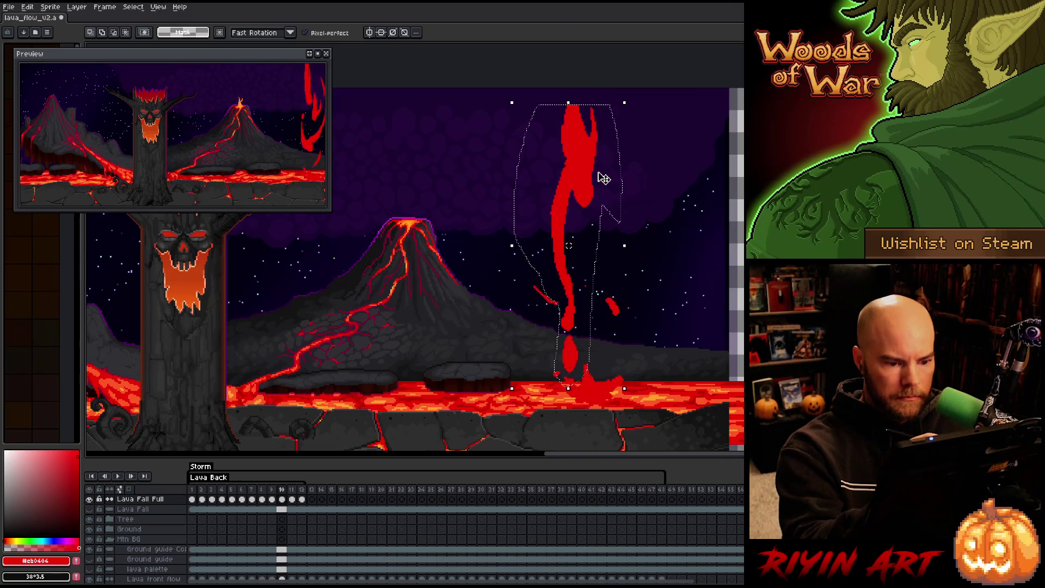
click(640, 223)
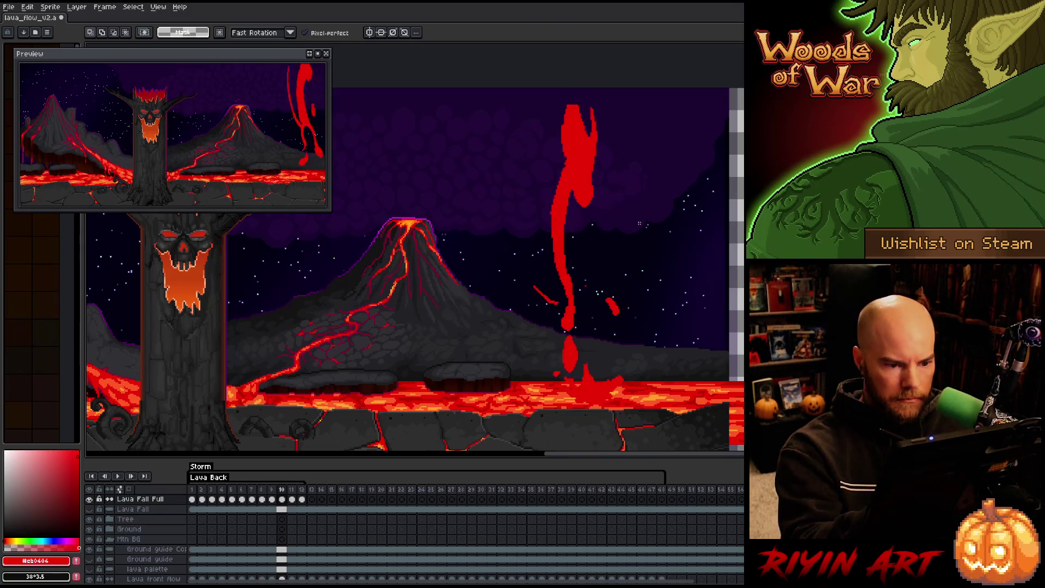
drag(589, 160, 592, 189)
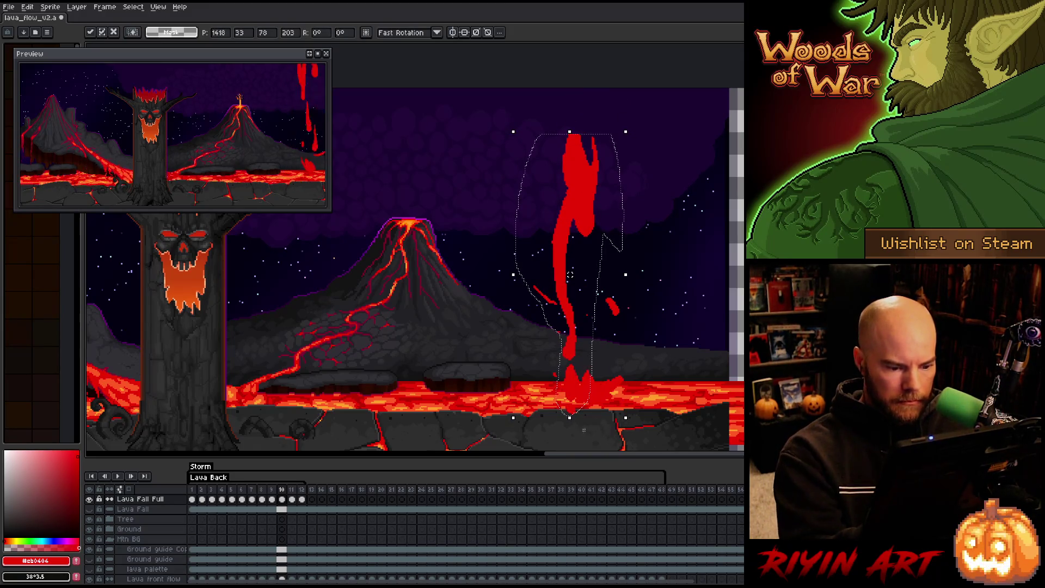
key(b)
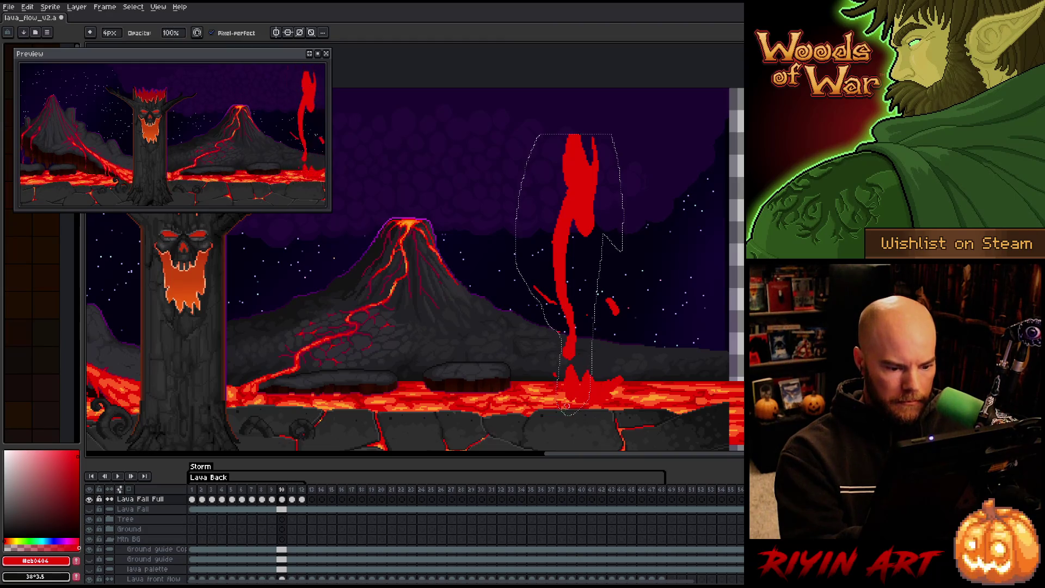
key(ctrl+d)
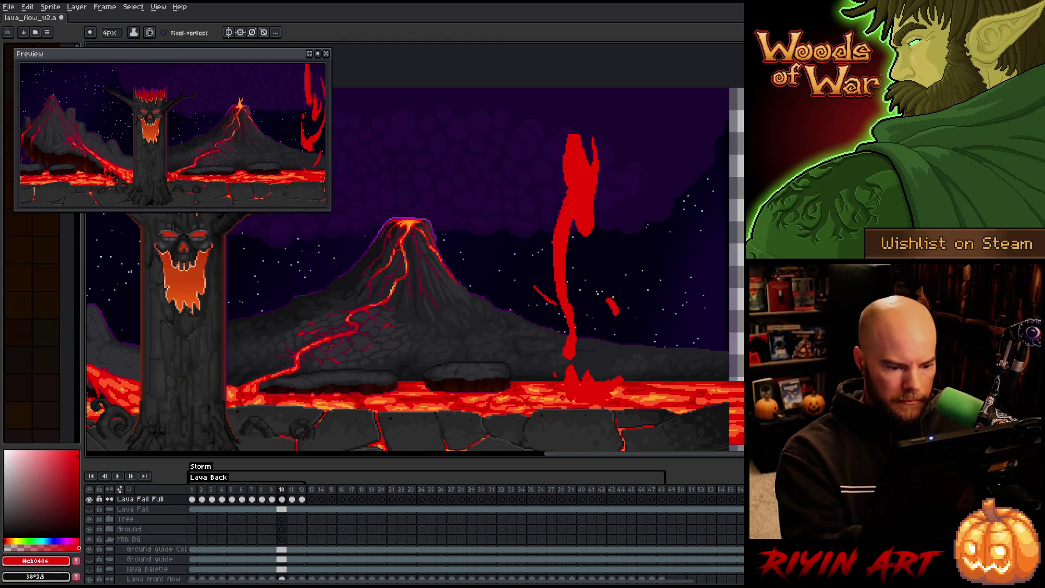
key(Right)
Extend frame 10's lava stream up to the canvas top, checking it against frame 9.
key(Left)
mouse_move(566, 152)
mouse_down()
mouse_move(569, 98)
mouse_move(577, 134)
mouse_move(585, 109)
mouse_up()
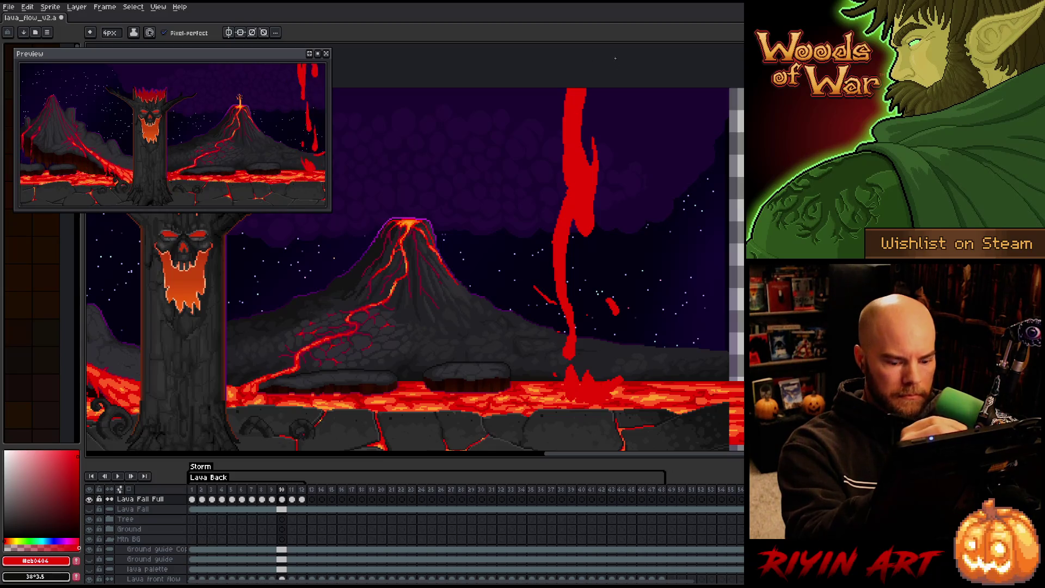
key(Left)
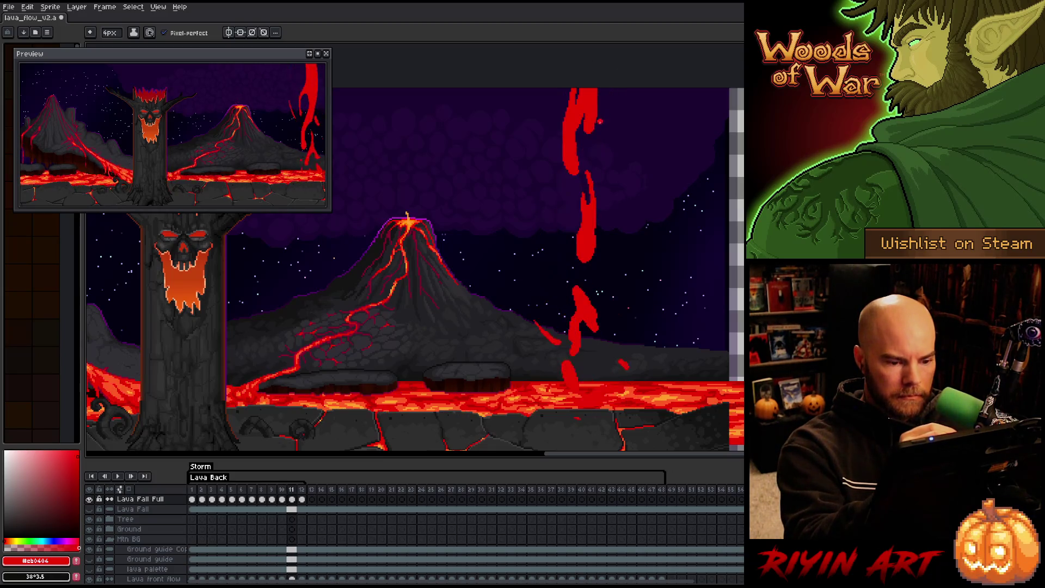
key(Right)
key(Left)
key(Right)
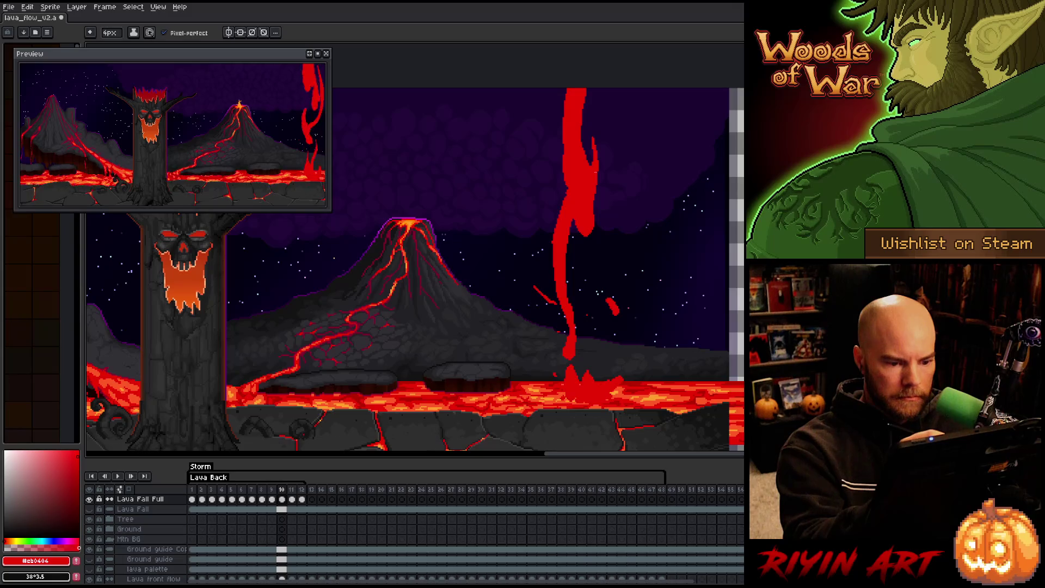
key(Left)
key(Right)
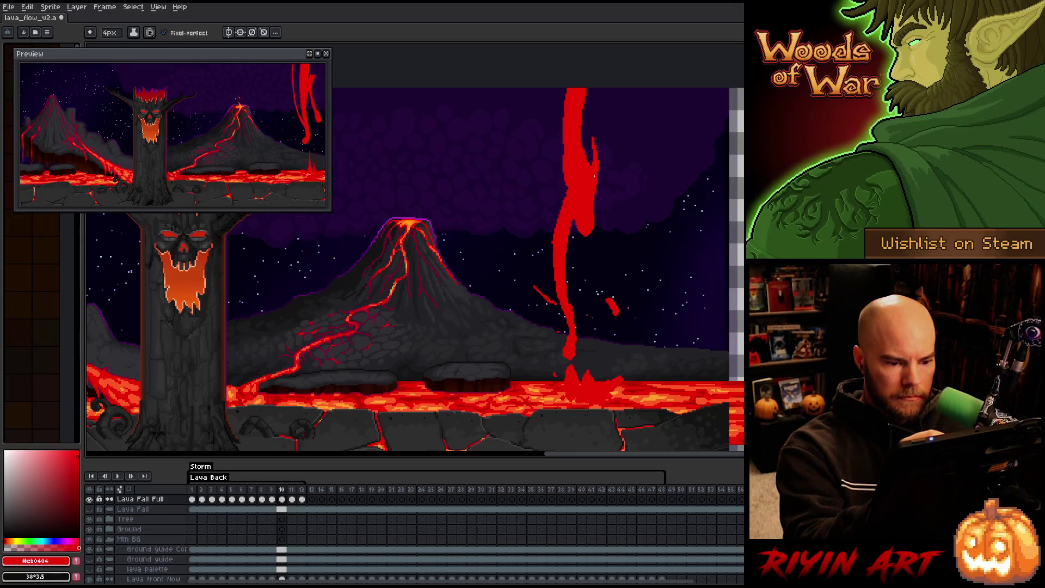
key(Left)
key(Right)
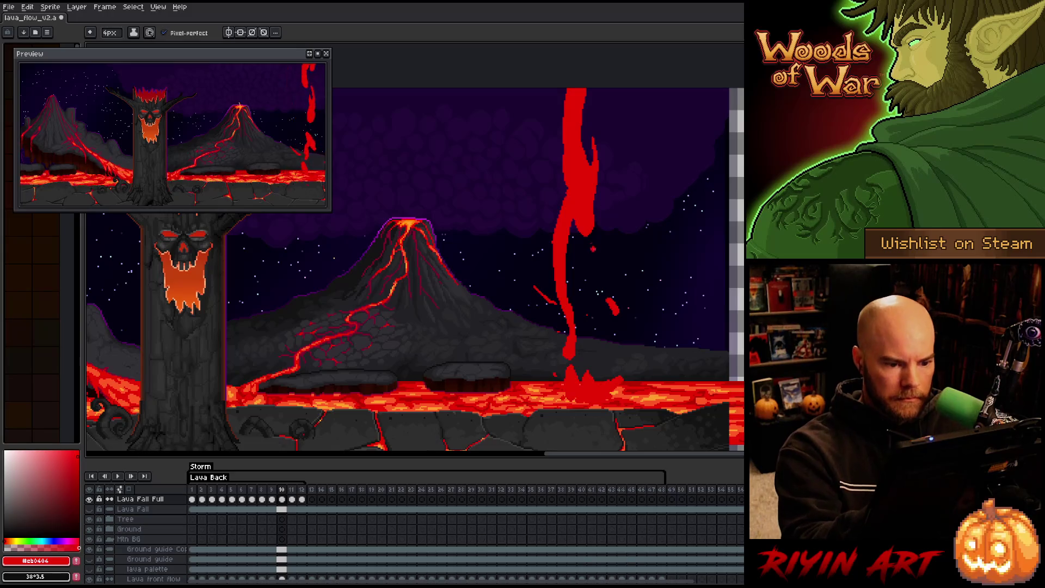
Thin the middle and lower stream, then extend it down toward the lava lake.
key(e)
drag(570, 226, 572, 311)
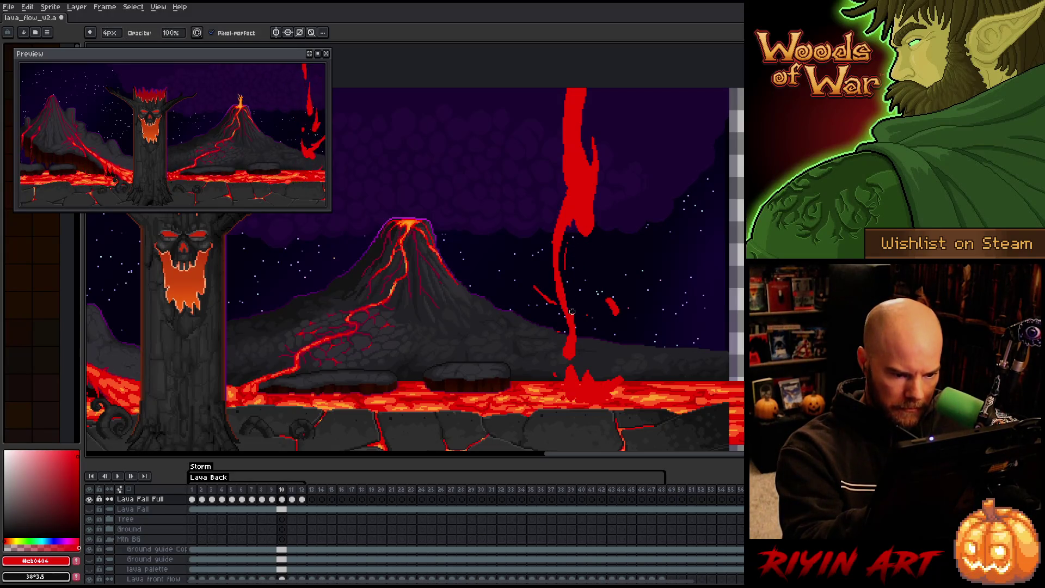
key(Left)
key(Right)
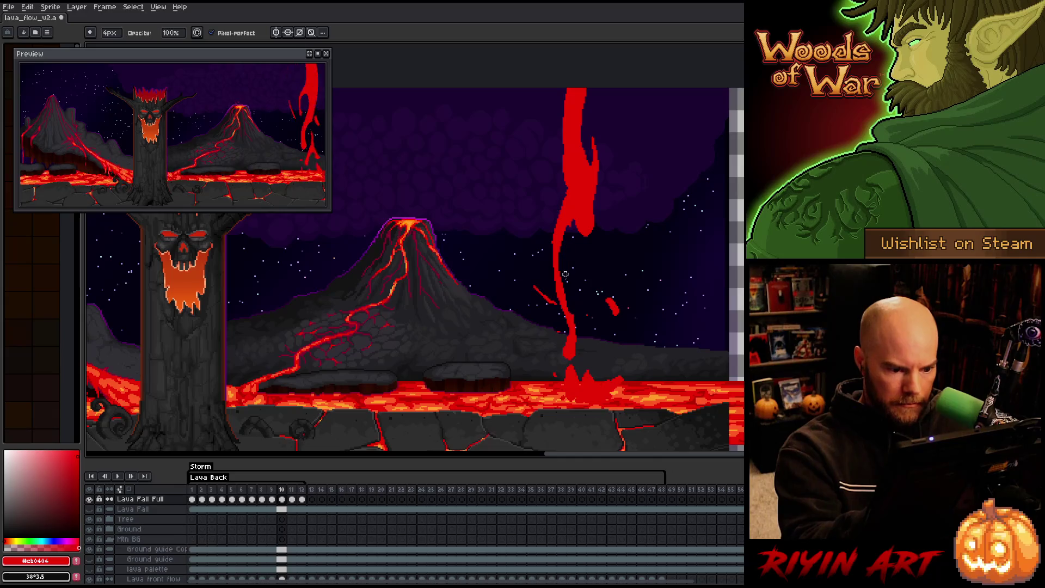
drag(568, 304, 571, 316)
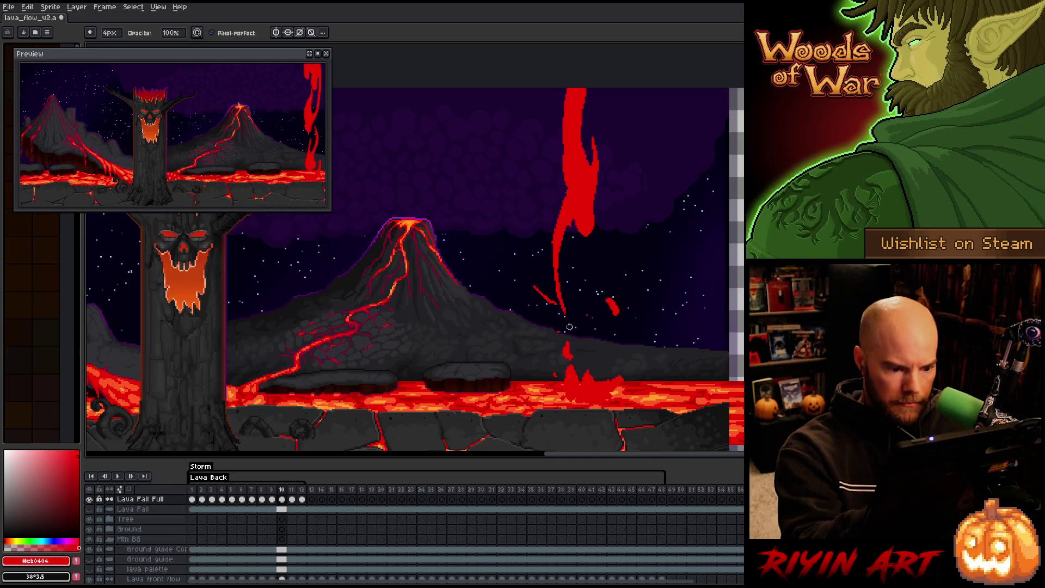
key(b)
drag(562, 302, 566, 329)
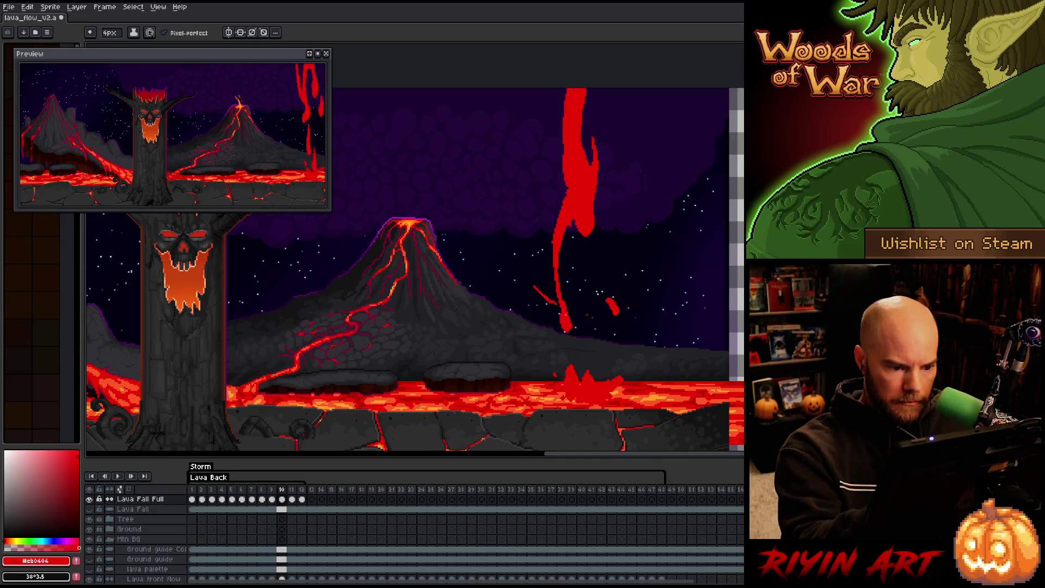
key(Left)
key(Right)
Add and thicken a thin lava branch beside the stream and fill in its left edge.
mouse_move(581, 234)
mouse_down()
mouse_move(590, 312)
mouse_move(582, 378)
mouse_up()
drag(593, 234, 597, 302)
key(e)
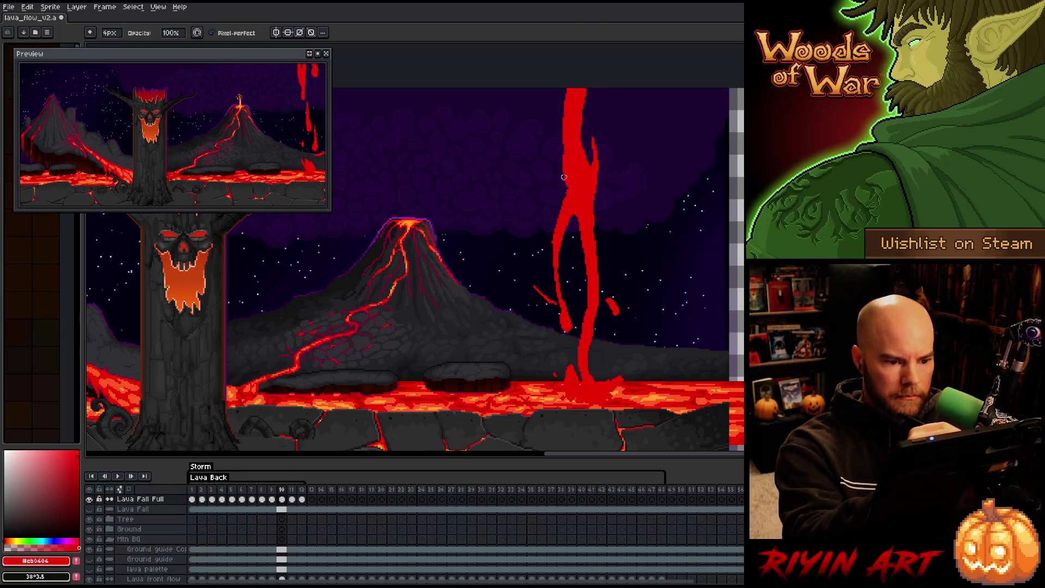
key(b)
drag(563, 170, 562, 92)
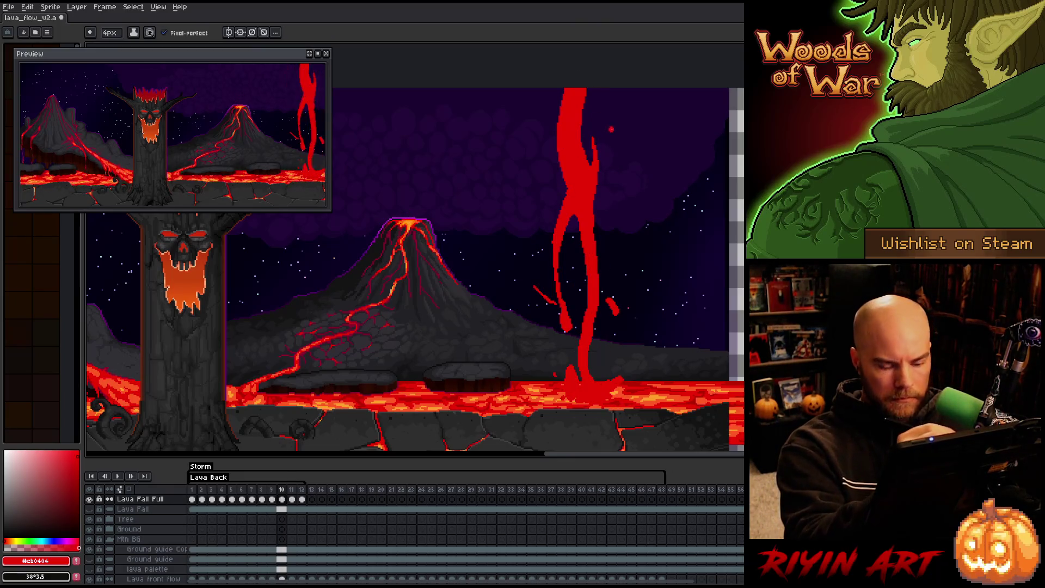
key(period)
key(period)
key(comma)
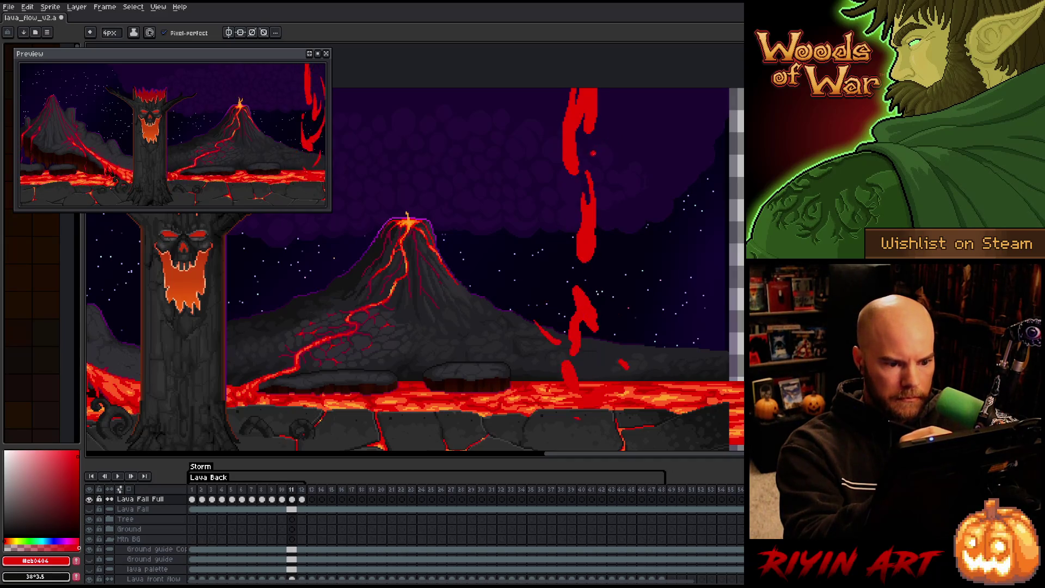
mouse_move(571, 214)
mouse_down()
mouse_move(563, 315)
mouse_move(576, 174)
mouse_up()
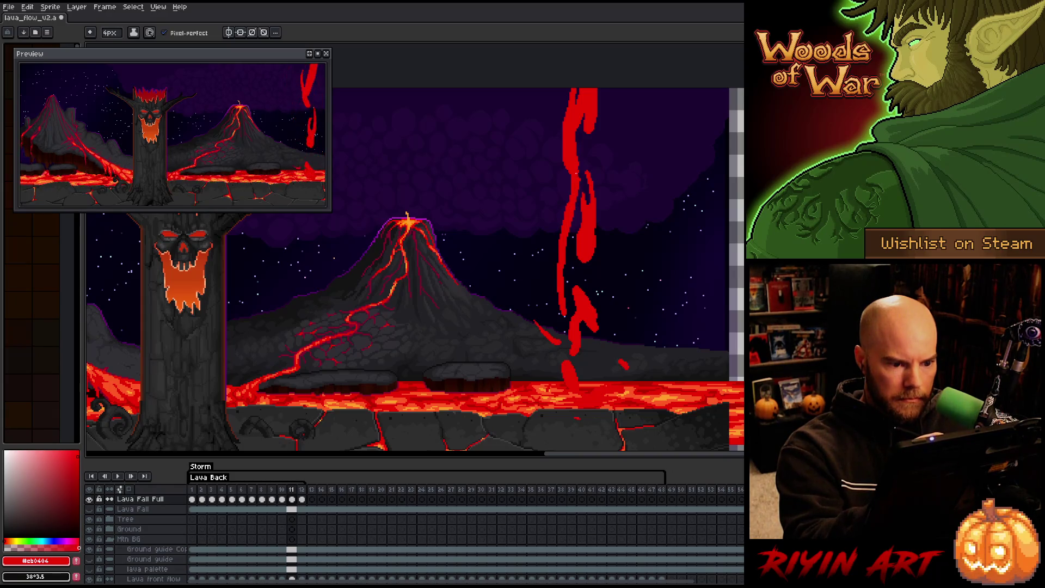
Repaint the lava fall's left edge and erase part of the fall near the lake.
key(b)
key(e)
key(b)
key(e)
key(b)
mouse_move(564, 271)
mouse_down()
mouse_move(565, 242)
mouse_move(562, 305)
mouse_up()
key(e)
key(b)
drag(561, 257, 568, 313)
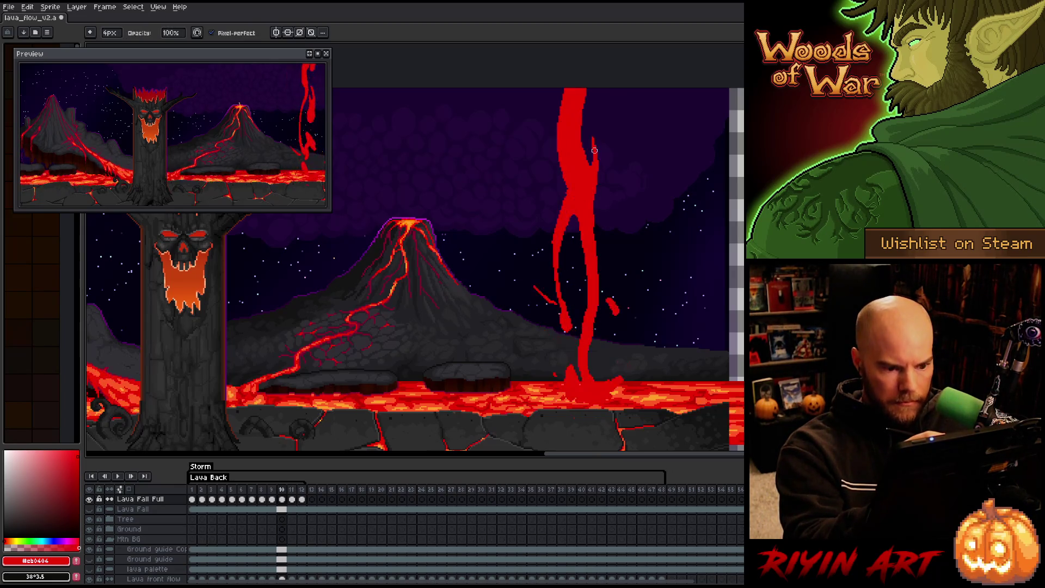
key(e)
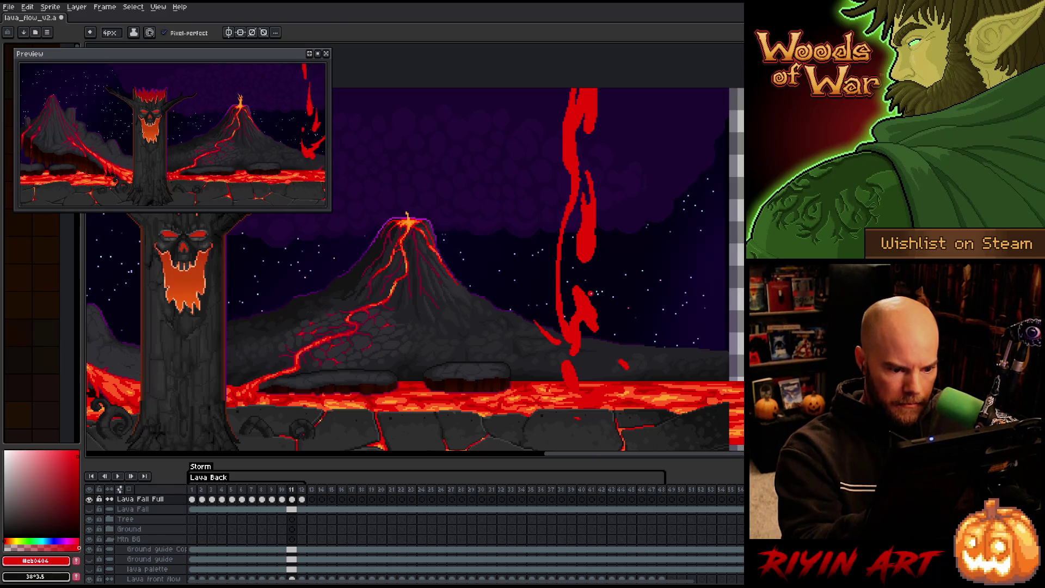
key(b)
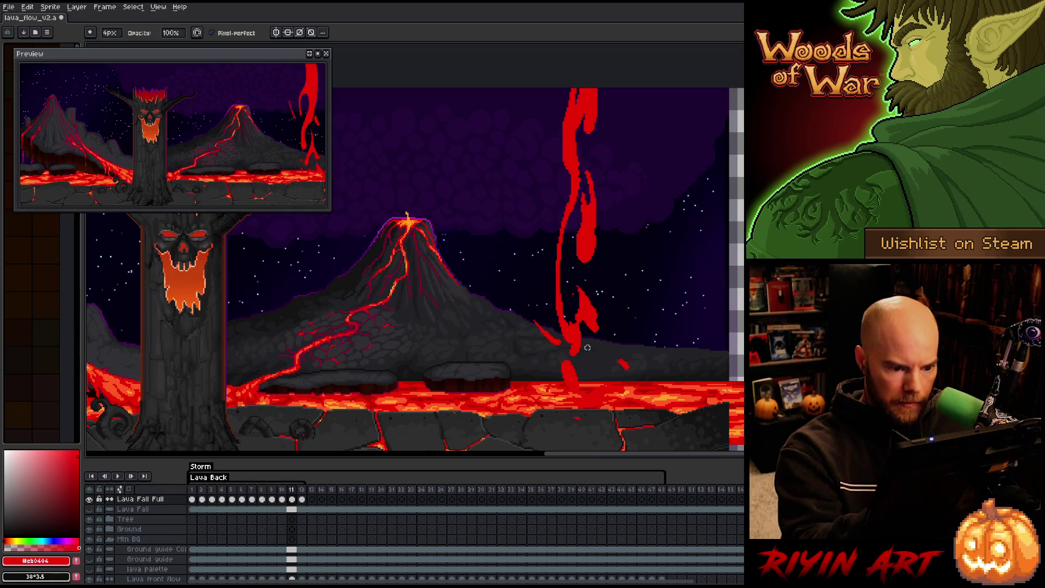
key(e)
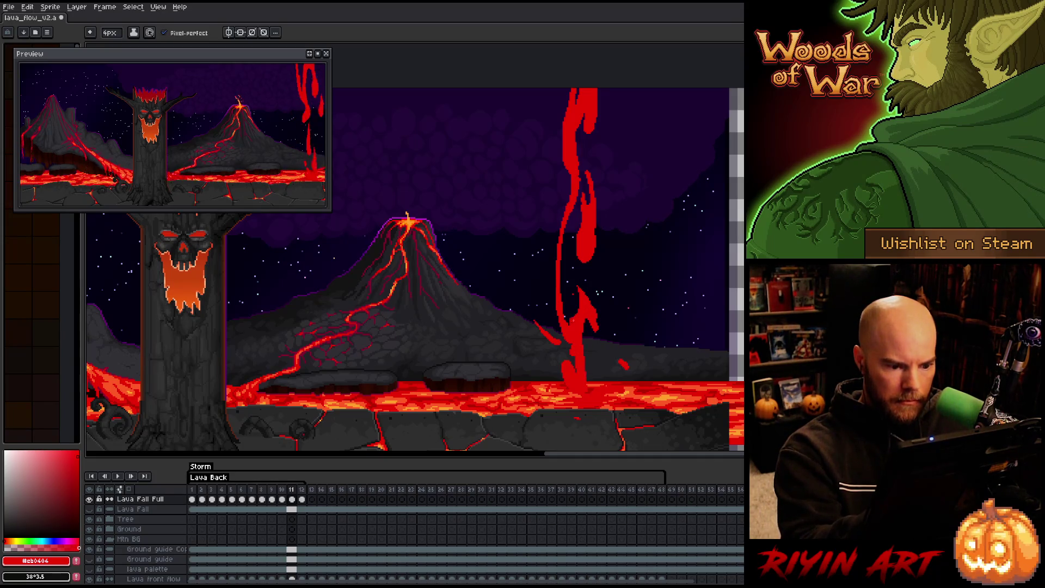
key(e)
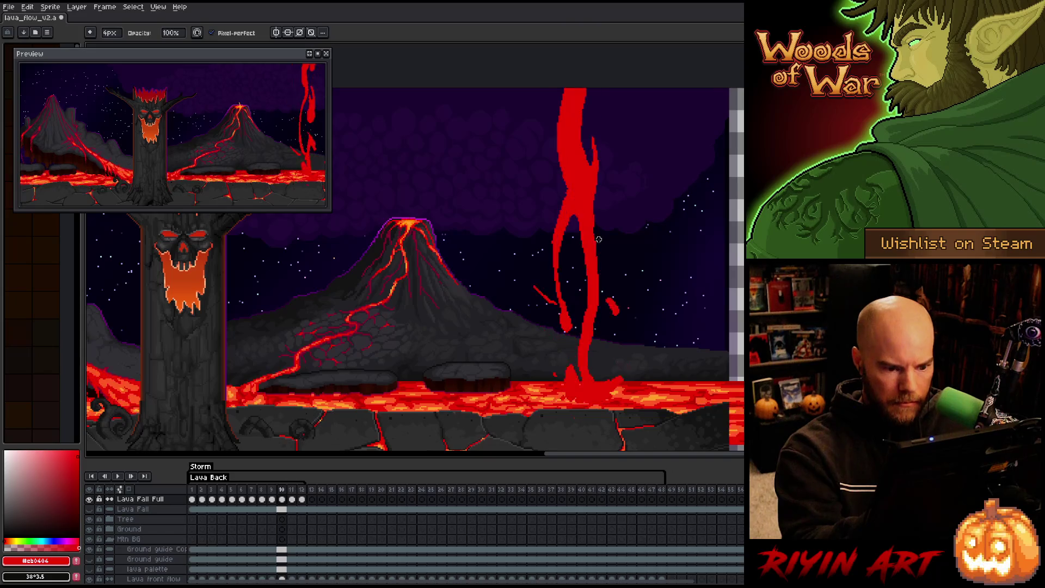
drag(571, 346, 576, 373)
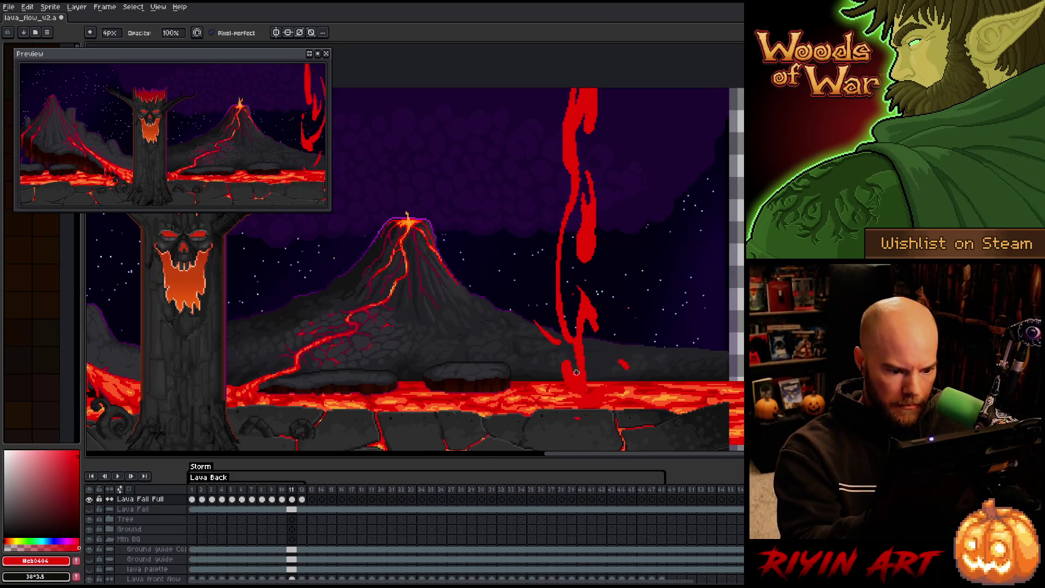
key(b)
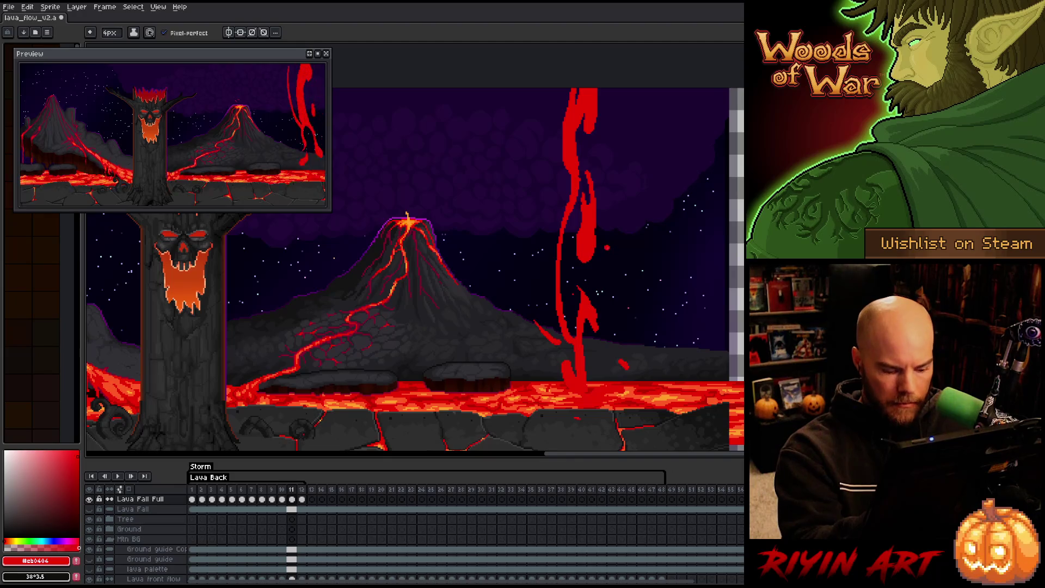
Compare frames 10–12, then draw a curving lava splash left of the fall on frame 12.
key(Left)
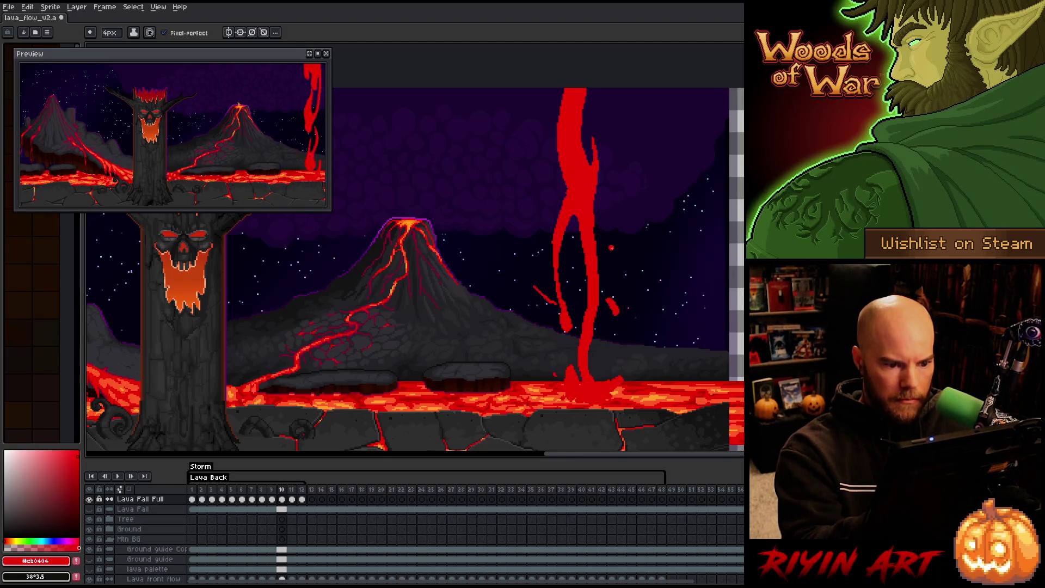
key(Right)
key(Left)
key(Right)
key(Left)
key(Right)
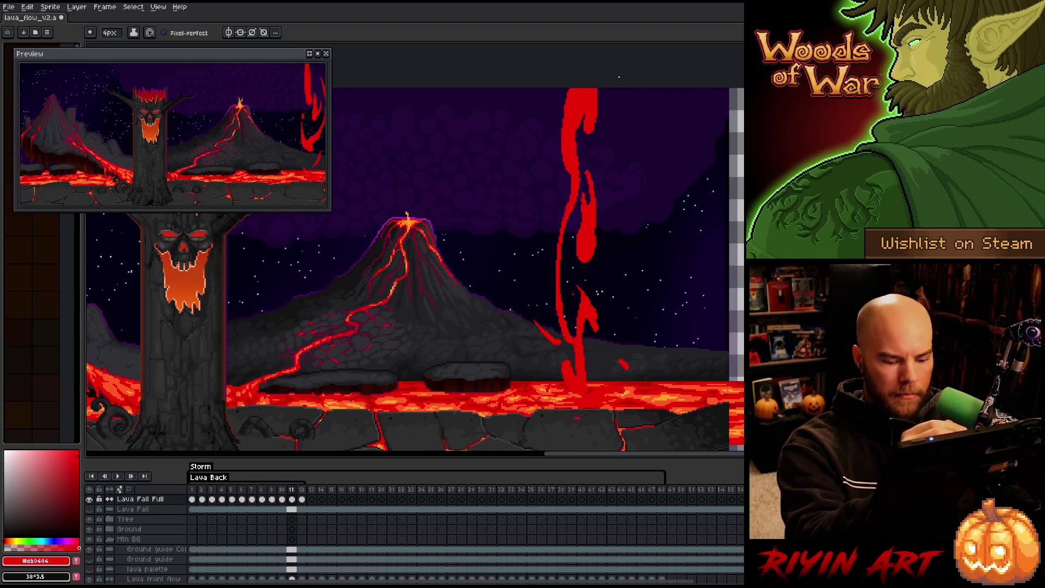
key(Left)
key(Right)
key(Right)
key(Left)
key(Right)
key(Left)
key(Right)
key(Left)
key(Right)
key(Left)
key(b)
key(Left)
key(Right)
drag(568, 210, 555, 227)
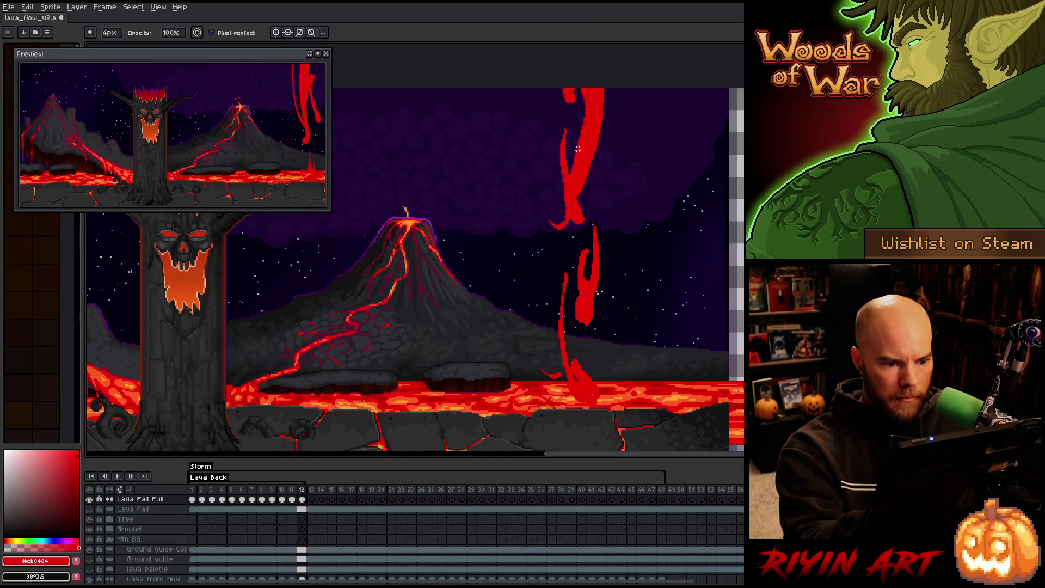
key(Right)
Pencil an extra red stroke along the left edge of frame 1's lava fall.
key(e)
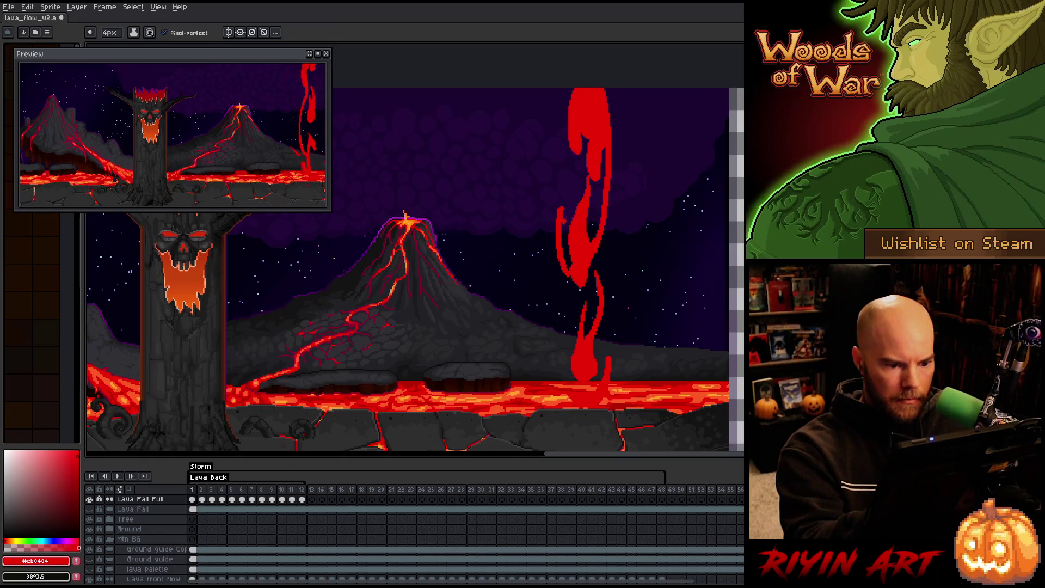
drag(560, 220, 566, 274)
key(b)
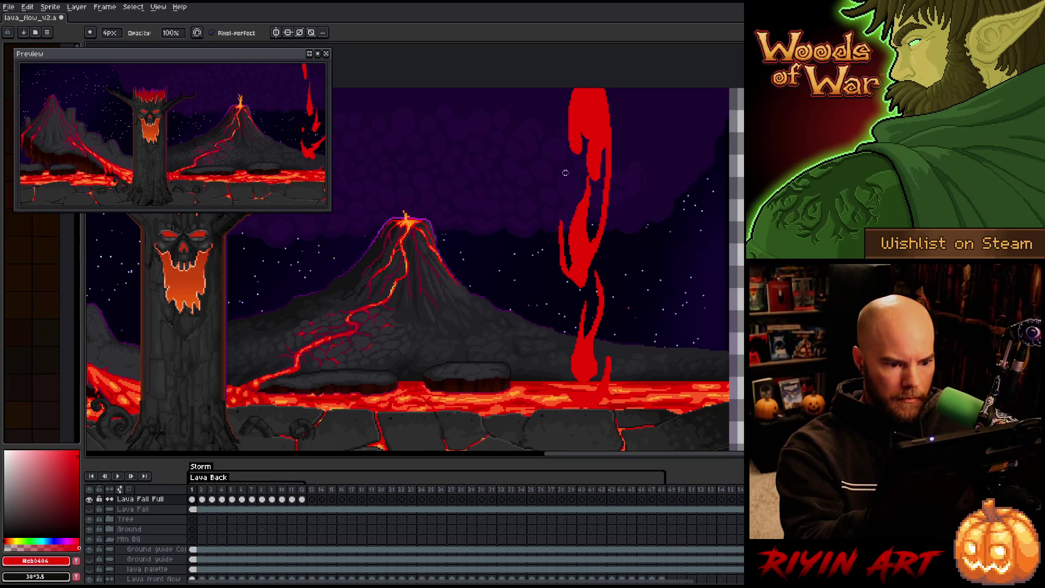
Step through to frame 7, then play and stop the lava fall animation.
key(Right)
key(e)
key(b)
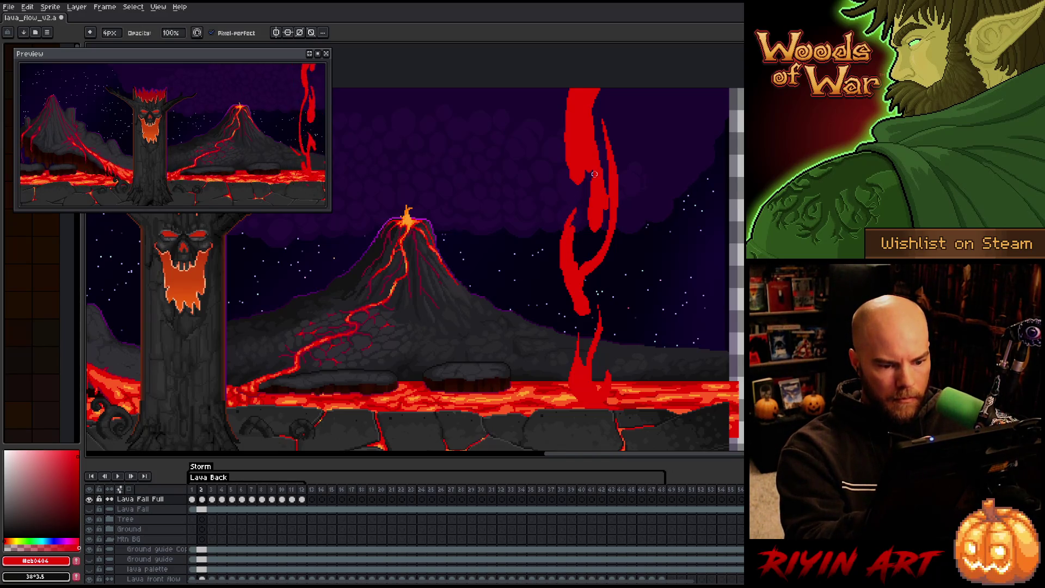
key(Right)
key(Right)
key(Right)
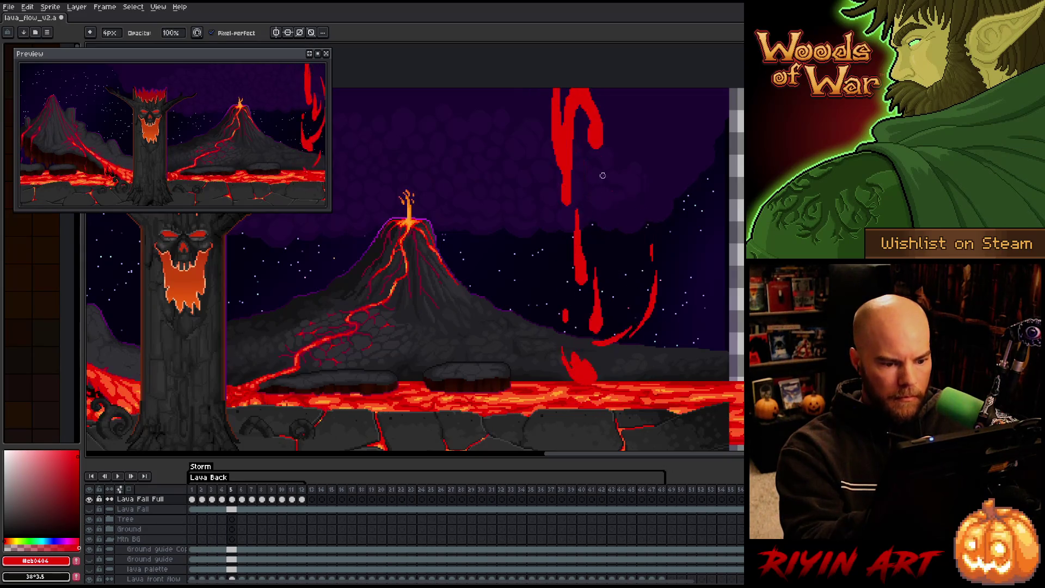
key(Return)
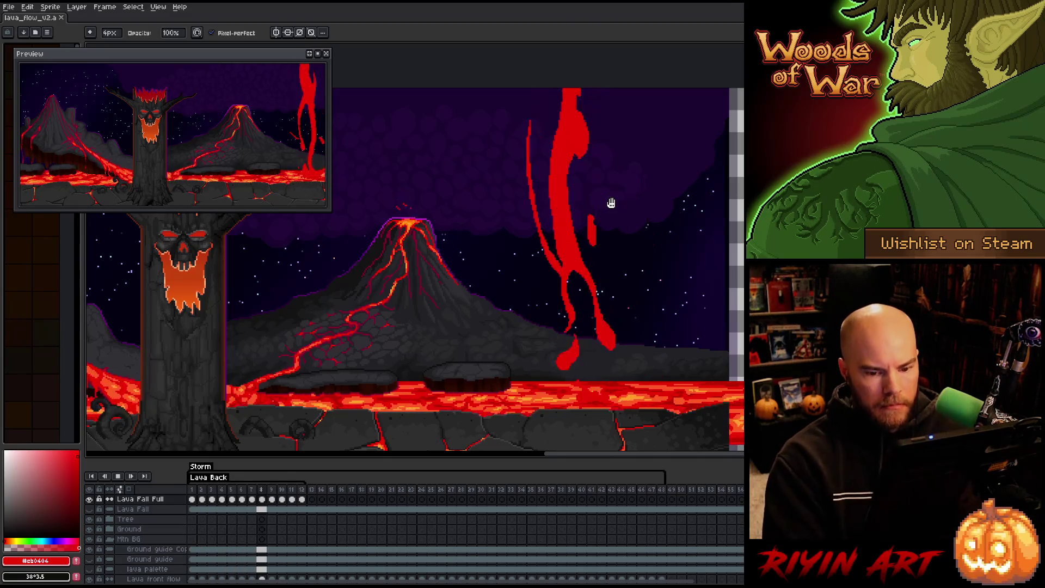
key(Return)
Move to frame 10 and lasso-select the upper lava fall freehand.
key(Right)
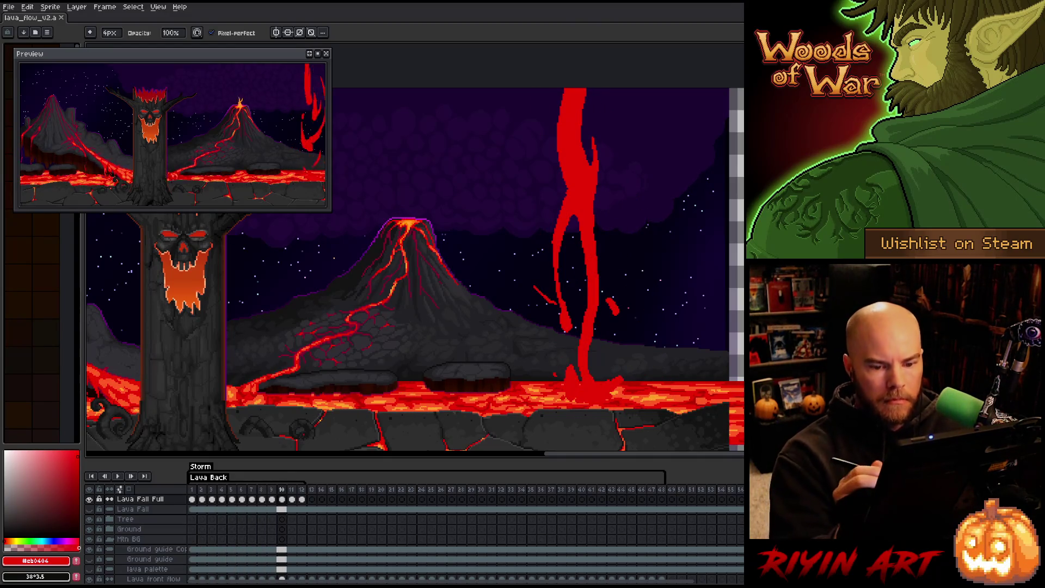
key(v)
right_click(503, 266)
key(b)
key(Return)
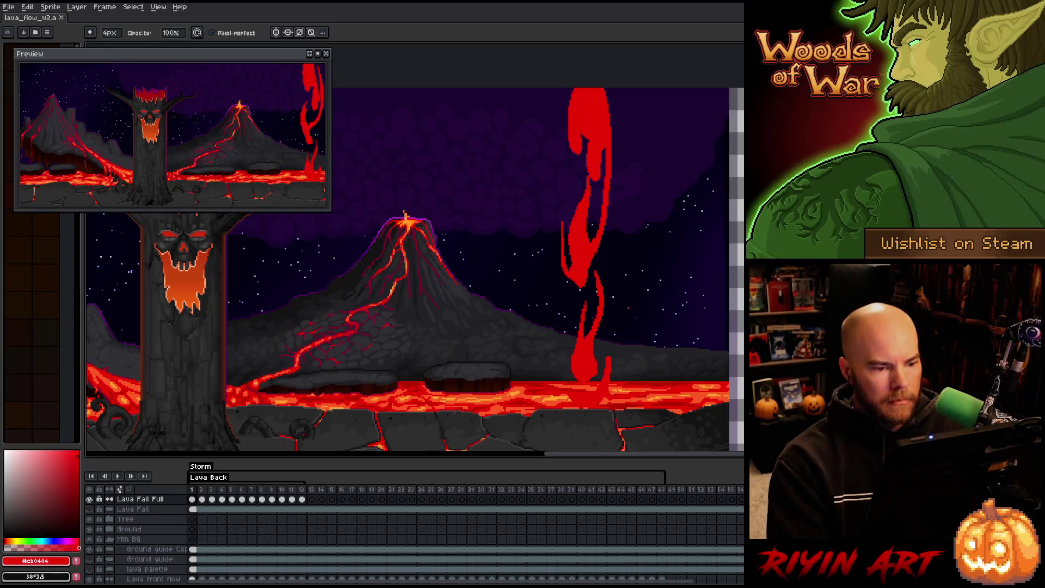
key(q)
mouse_move(624, 89)
mouse_down()
mouse_move(631, 207)
mouse_move(592, 265)
mouse_up()
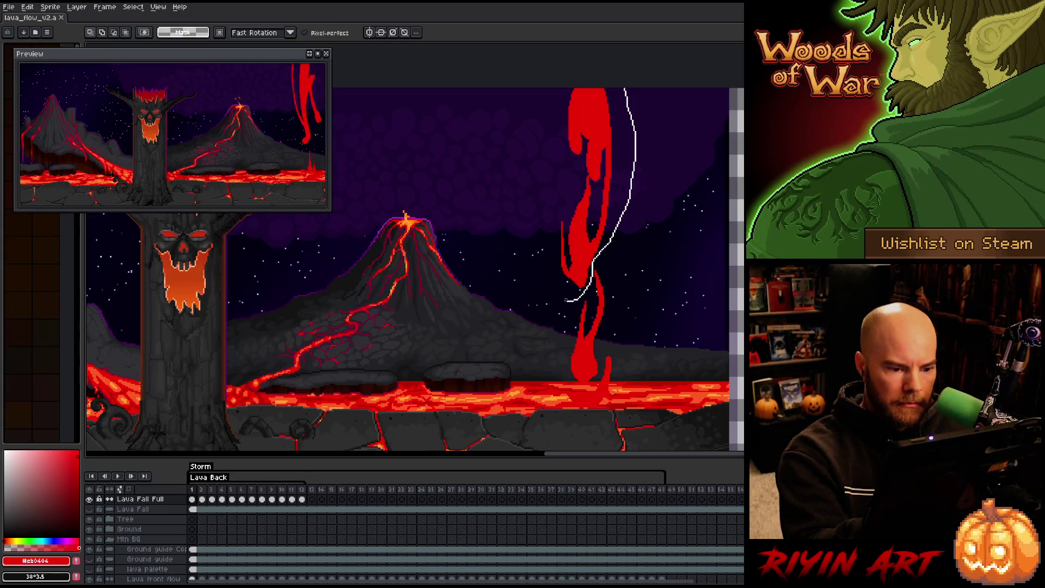
Shift the selected upper lava fall slightly up and left, and commit it.
drag(566, 300, 538, 77)
drag(599, 117, 597, 110)
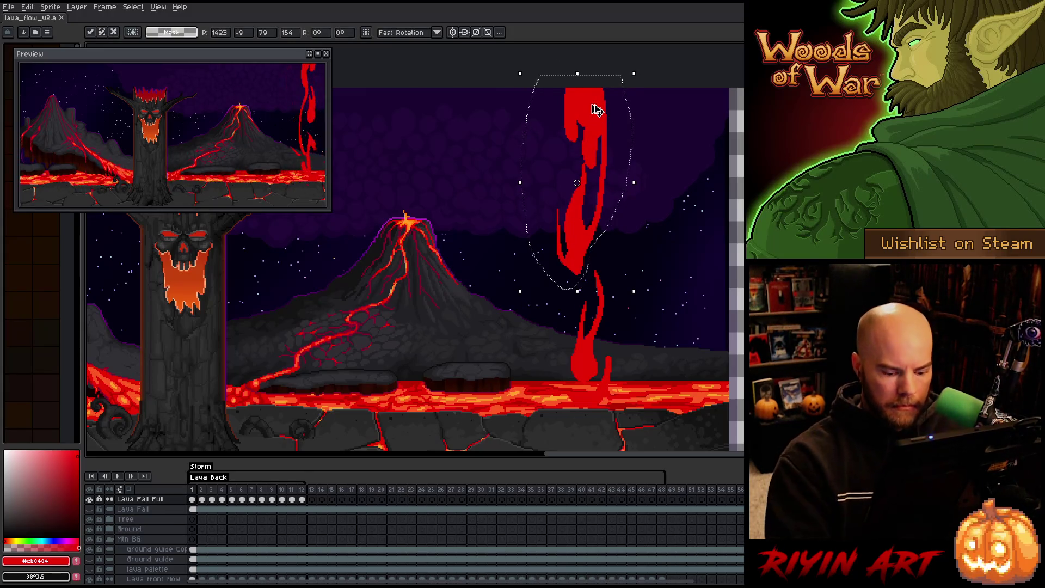
key(ctrl+d)
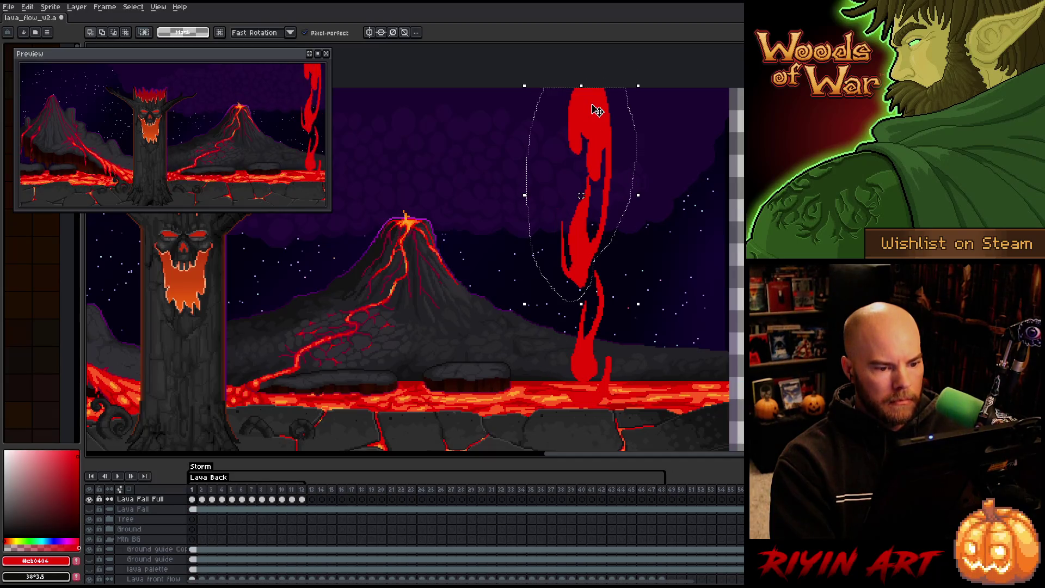
key(Left)
key(Up)
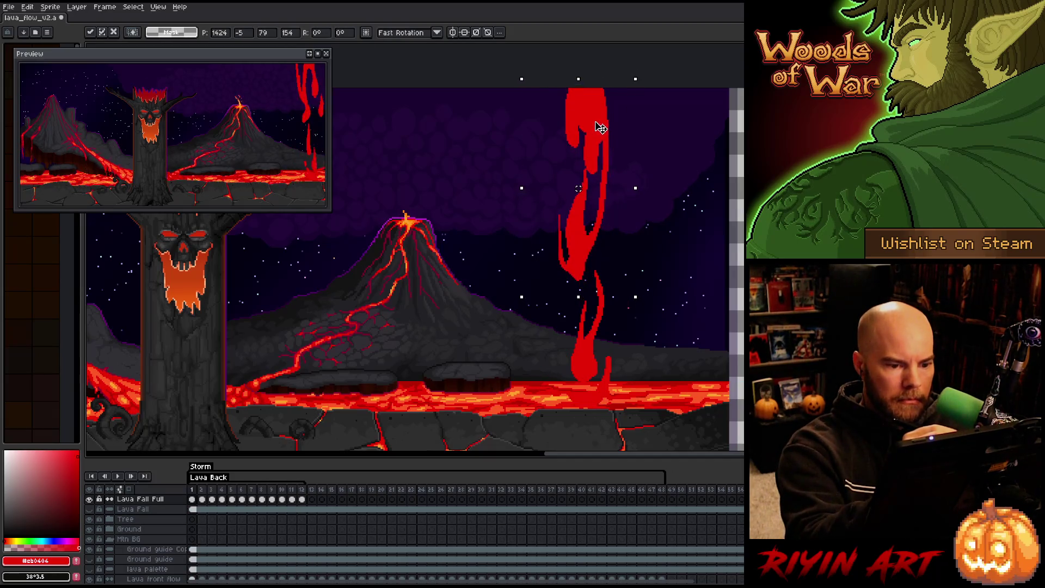
key(Return)
Move on to frame 3, deselect the lava, and save the file.
key(Right)
key(Right)
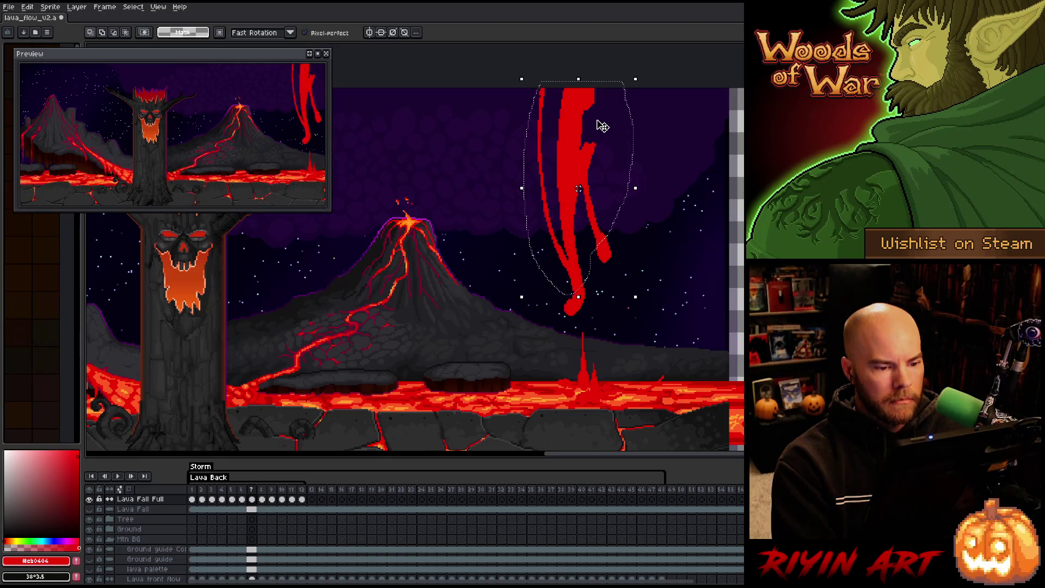
key(ctrl+d)
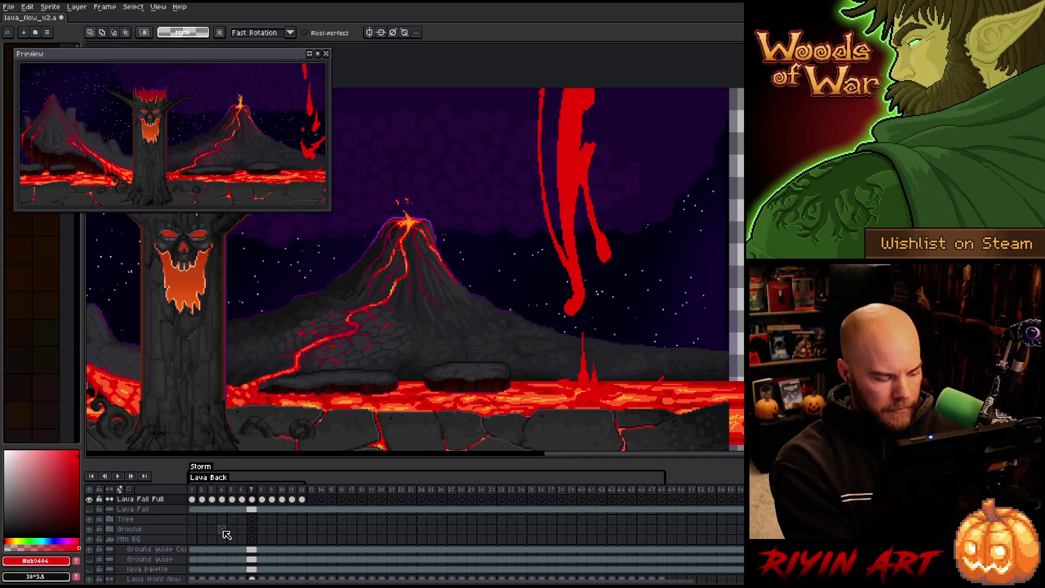
key(ctrl+s)
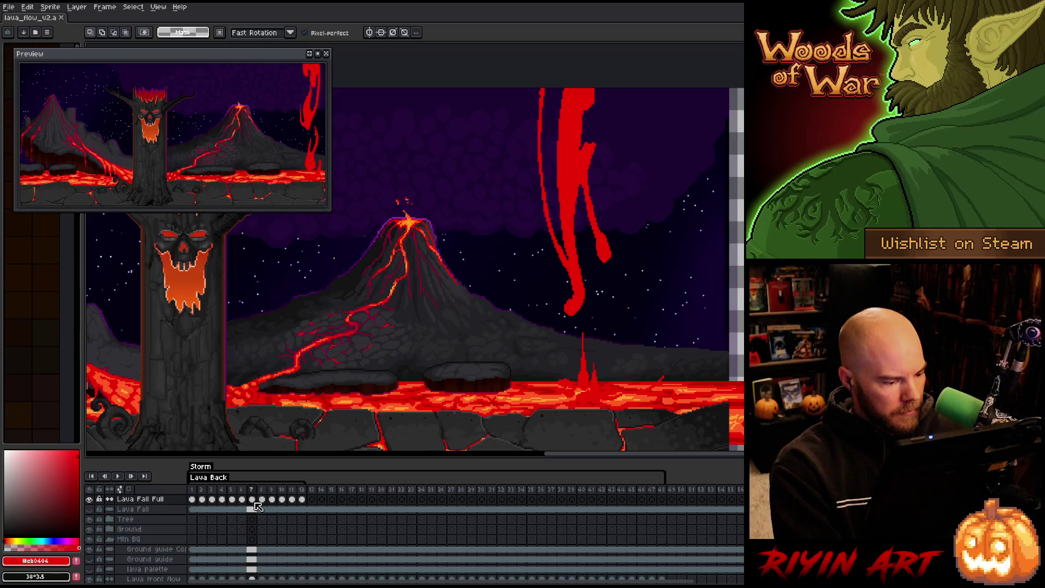
Select frames 13–36 and tag them as 'Lava fall'.
mouse_move(192, 502)
mouse_down()
mouse_move(441, 506)
mouse_move(424, 501)
mouse_up()
drag(312, 490, 428, 491)
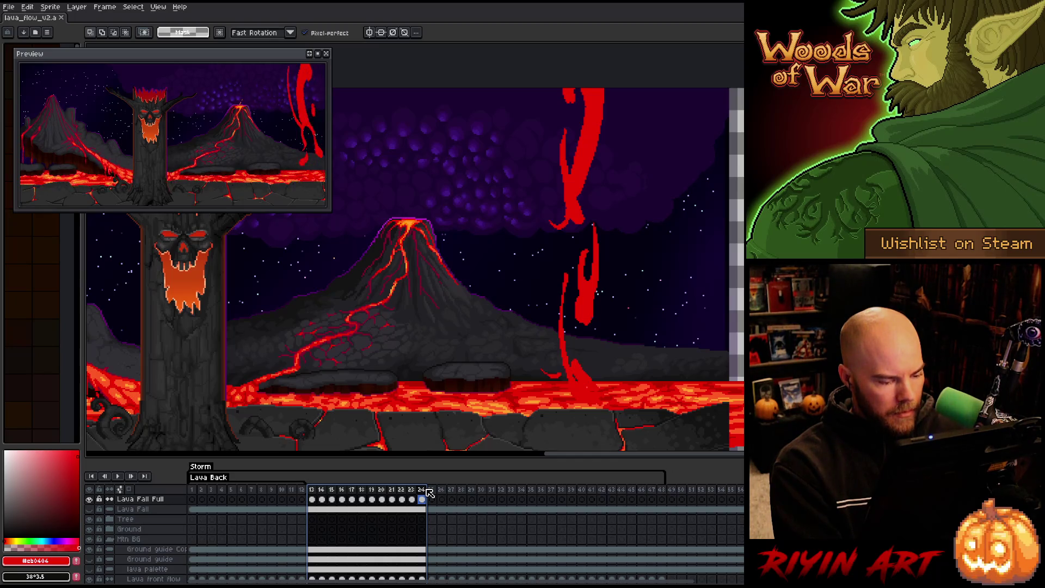
drag(428, 491, 544, 493)
right_click(542, 491)
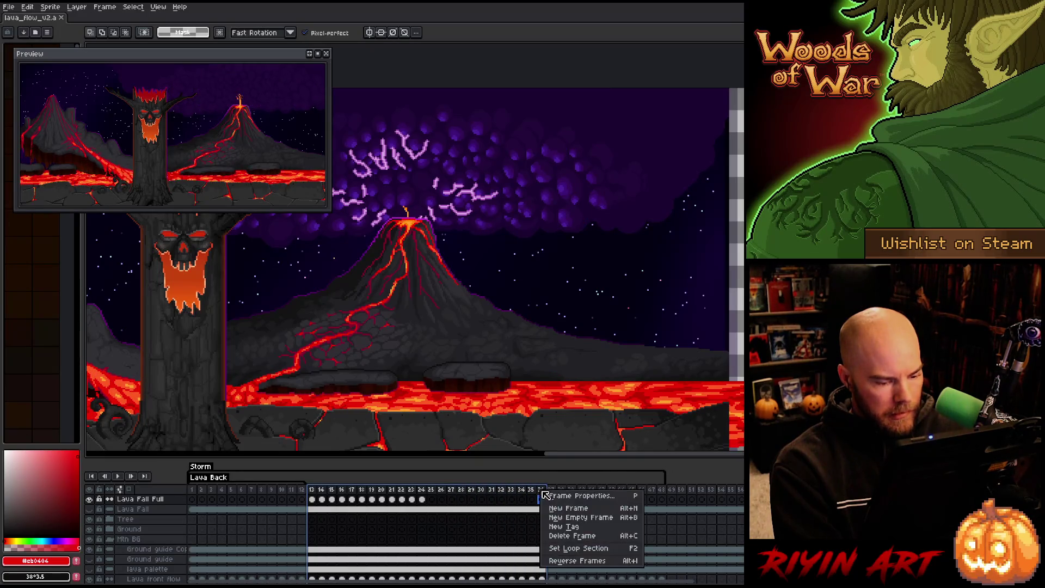
click(564, 527)
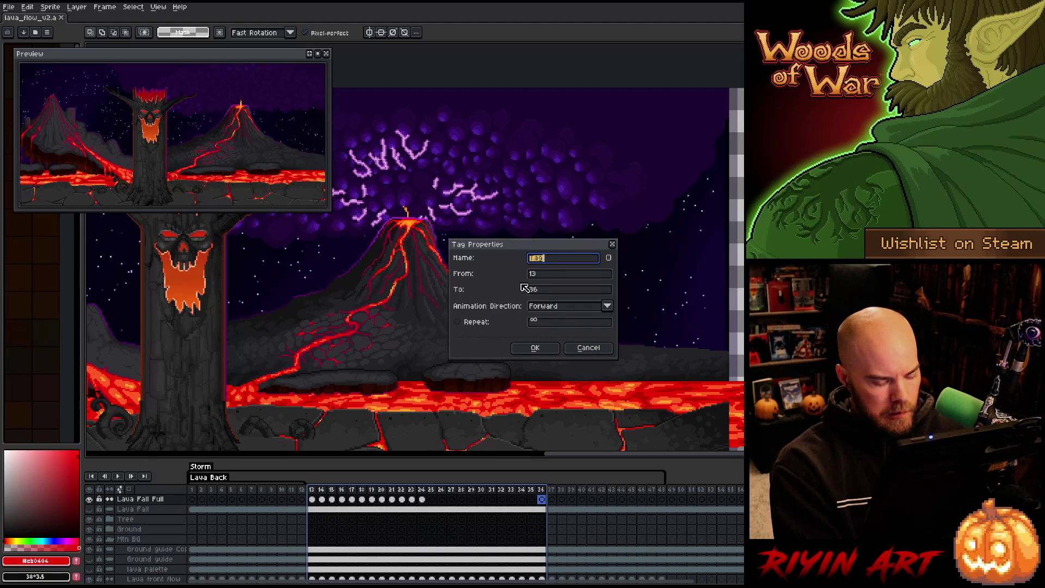
text(Lava Fall)
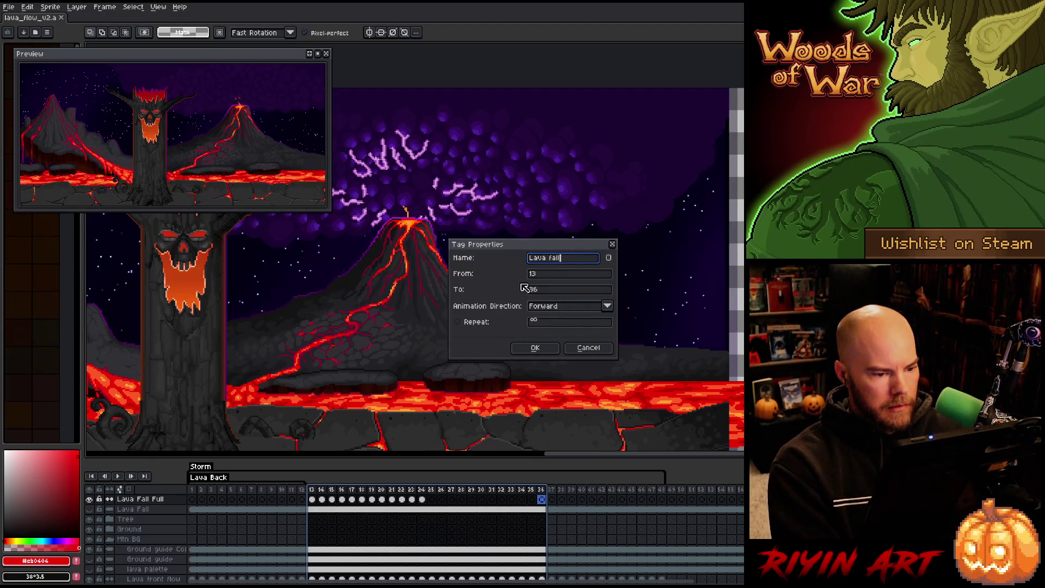
key(Return)
Play the tag, then shift Lava Fall Full cels from frame 18 later to space them out.
drag(321, 499, 332, 499)
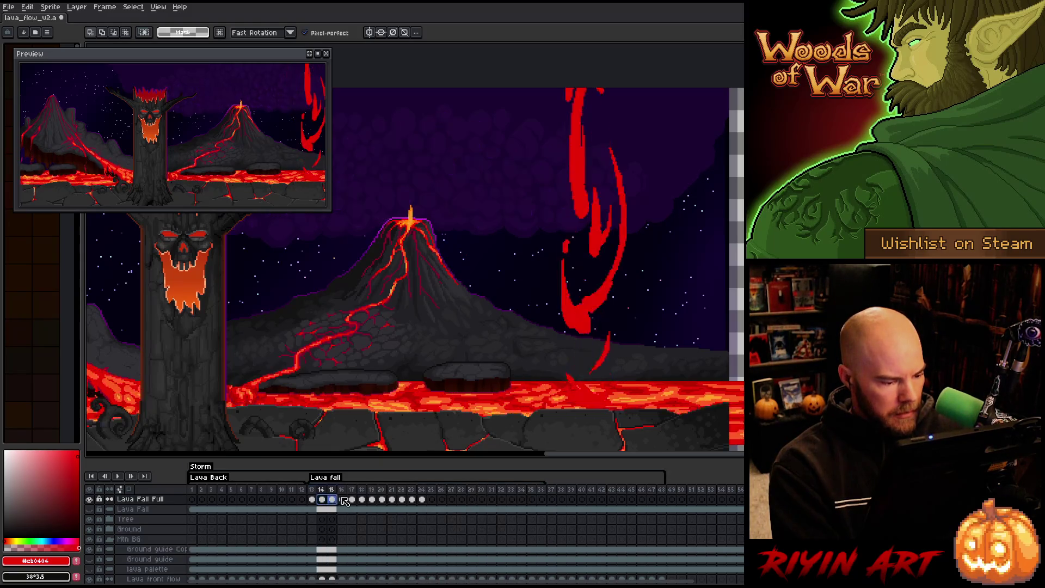
shift+click(431, 499)
key(Return)
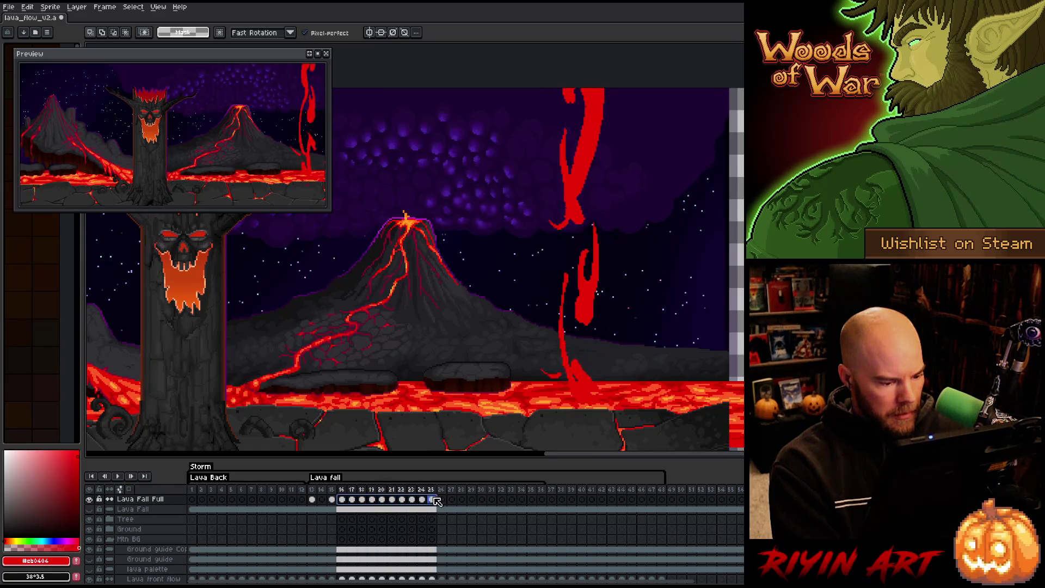
click(364, 499)
mouse_move(367, 503)
mouse_down()
mouse_move(462, 504)
mouse_move(402, 504)
mouse_up()
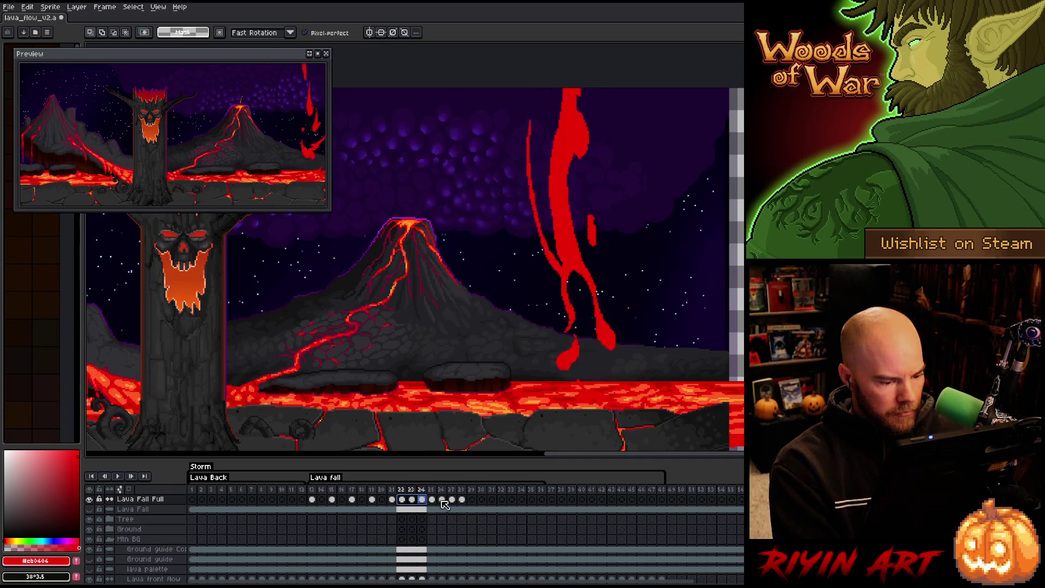
mouse_move(474, 504)
mouse_down()
mouse_move(440, 505)
mouse_move(523, 506)
mouse_up()
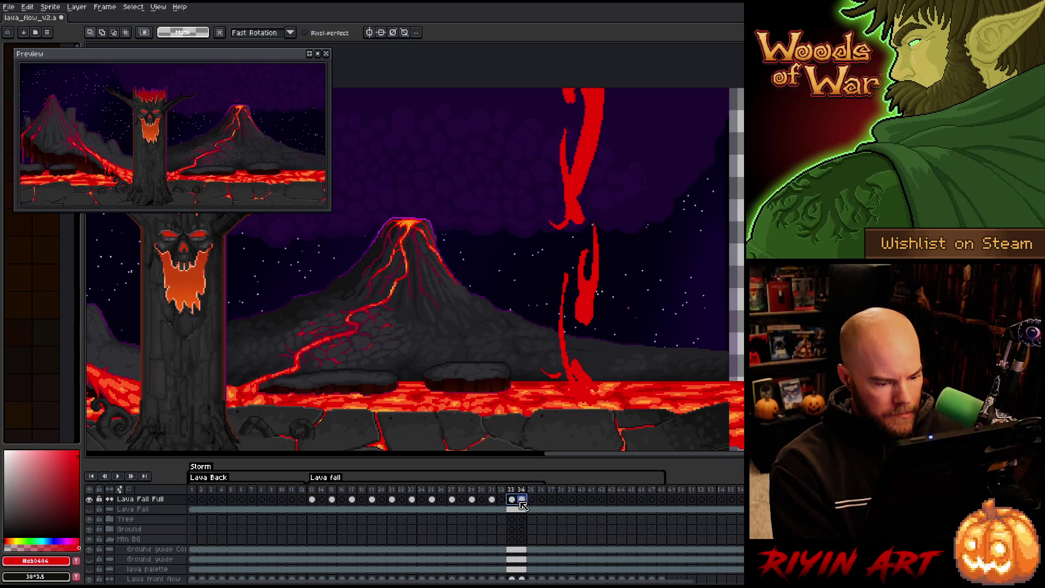
click(521, 504)
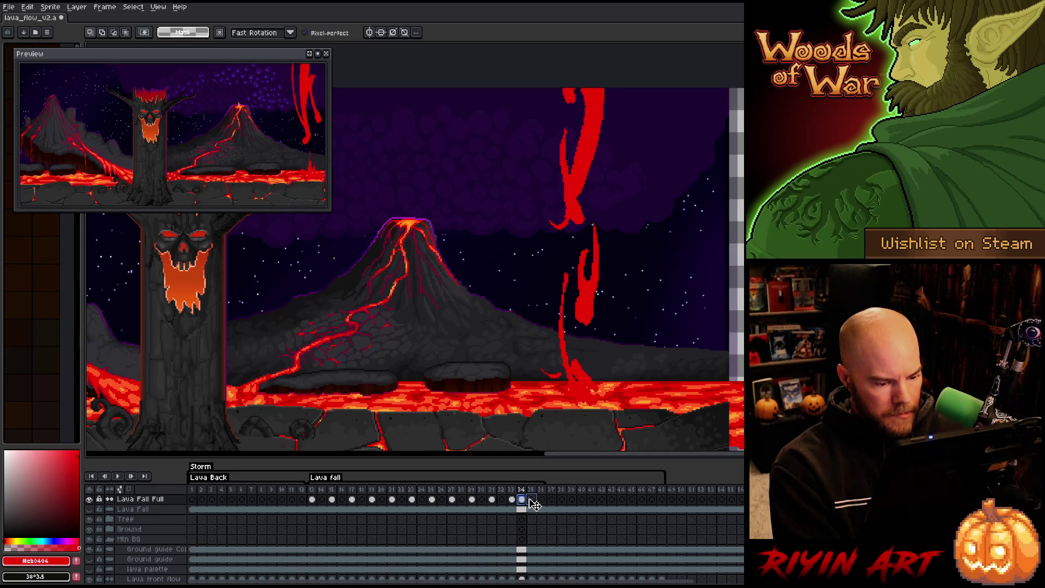
click(533, 504)
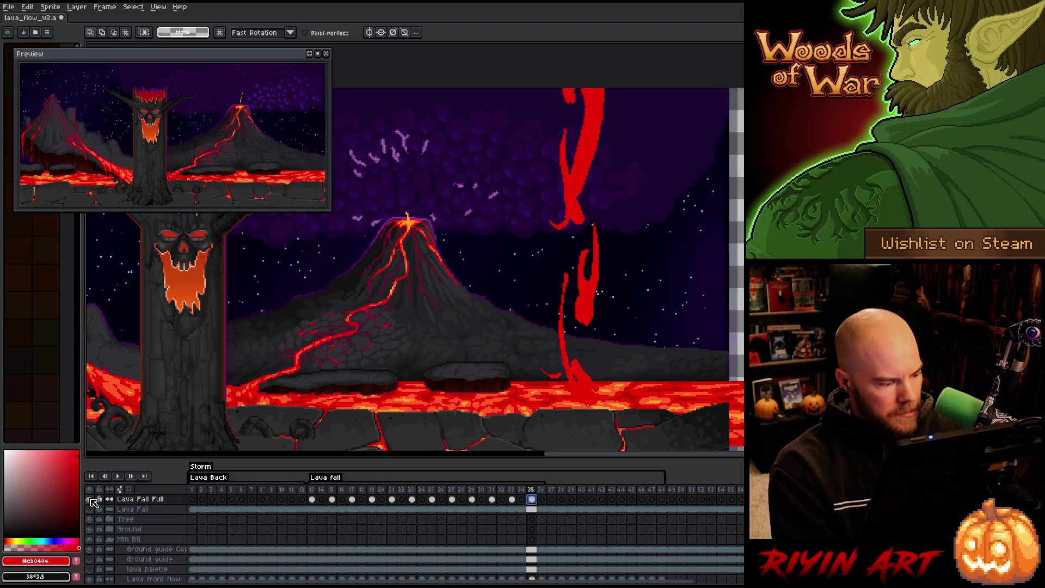
Show only the Lava Fall Full layer, turn on onion skinning, and go to empty frame 14.
alt+click(89, 499)
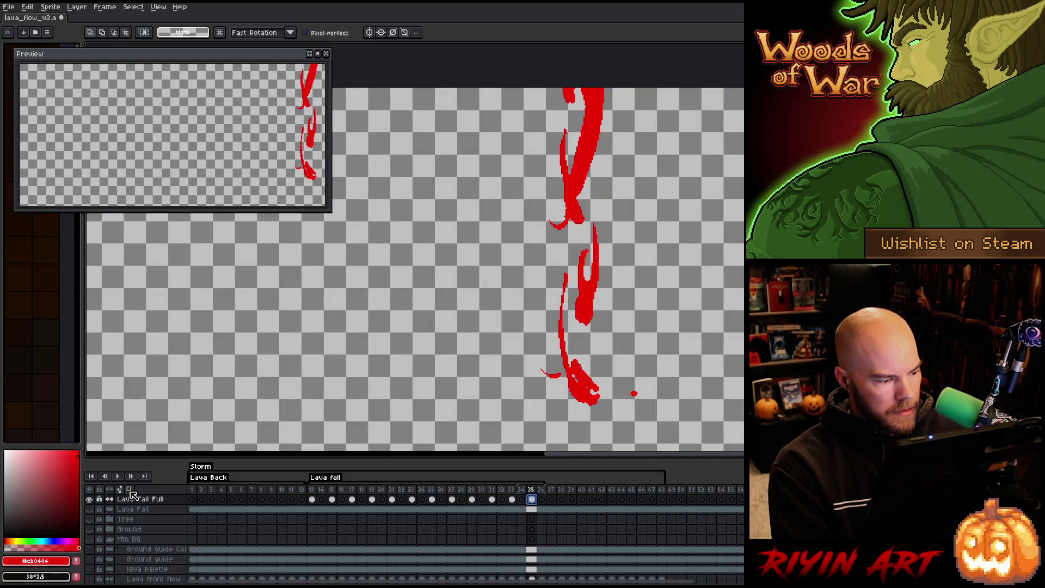
click(121, 489)
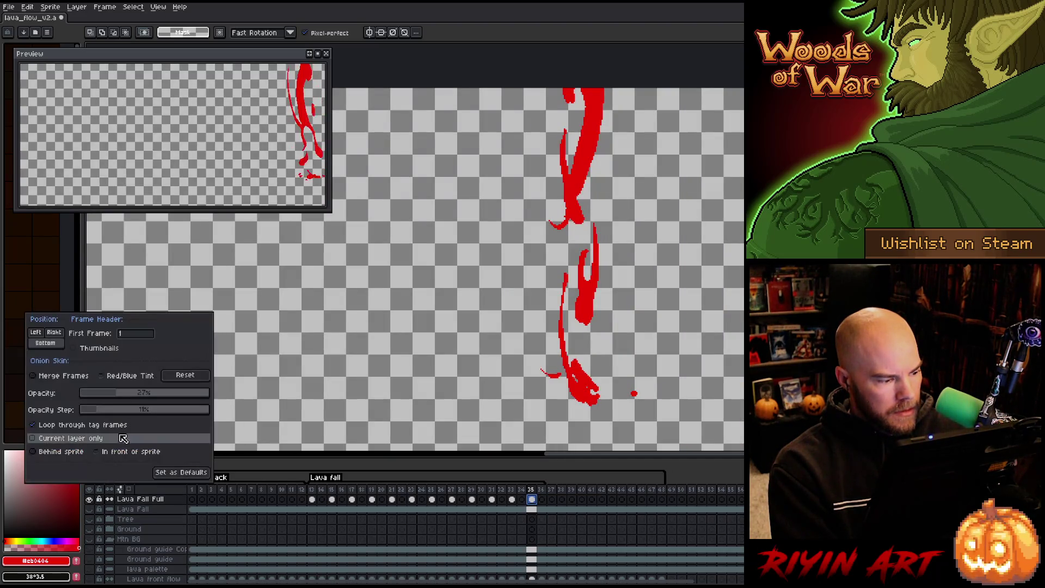
click(323, 500)
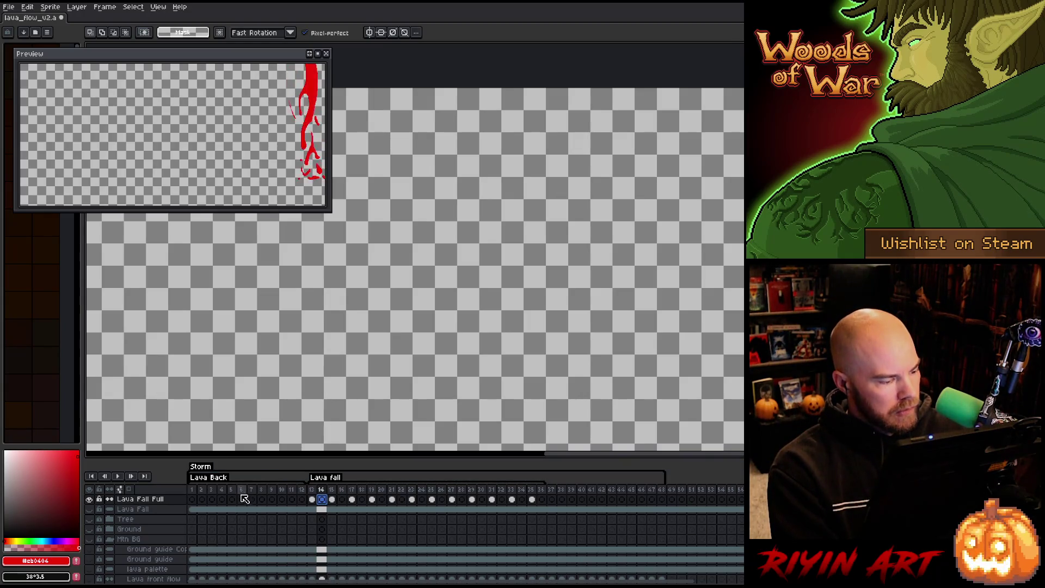
click(130, 489)
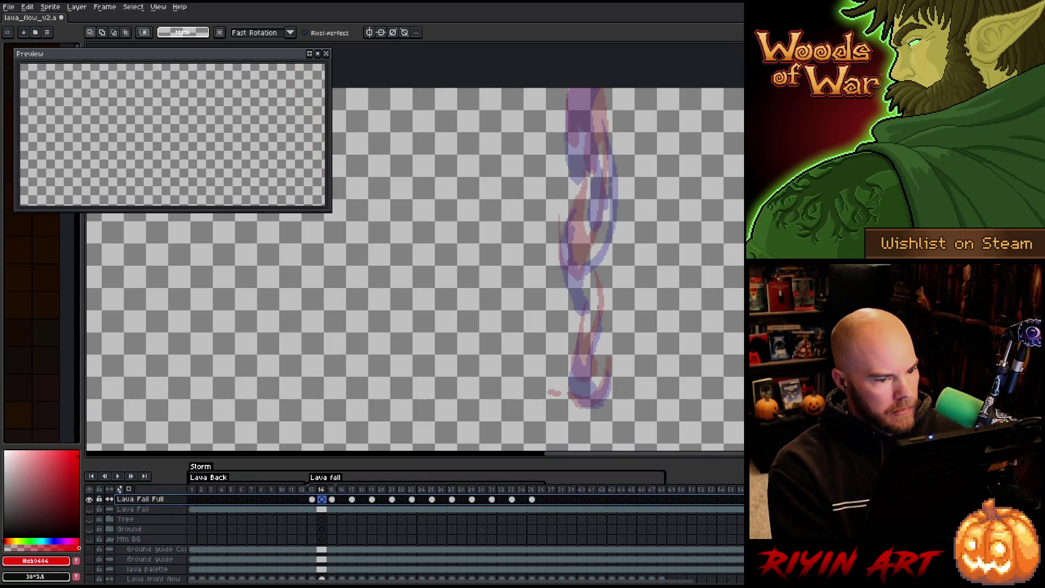
mouse_move(646, 252)
mouse_down()
mouse_move(590, 279)
mouse_move(559, 270)
mouse_up()
key(comma)
key(period)
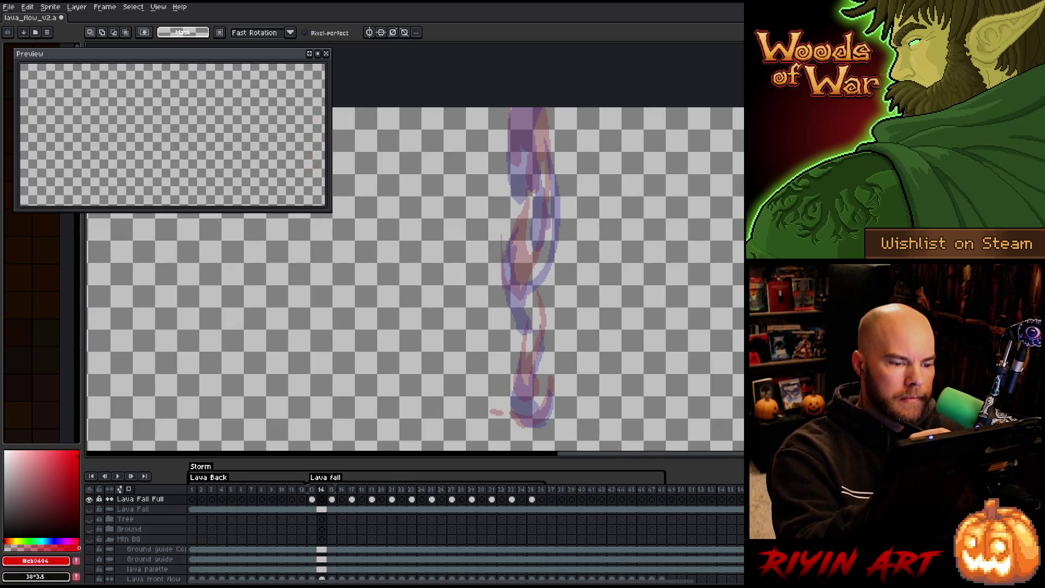
Outline the middle of the lava with a V-shaped drip and fill it solid red.
key(b)
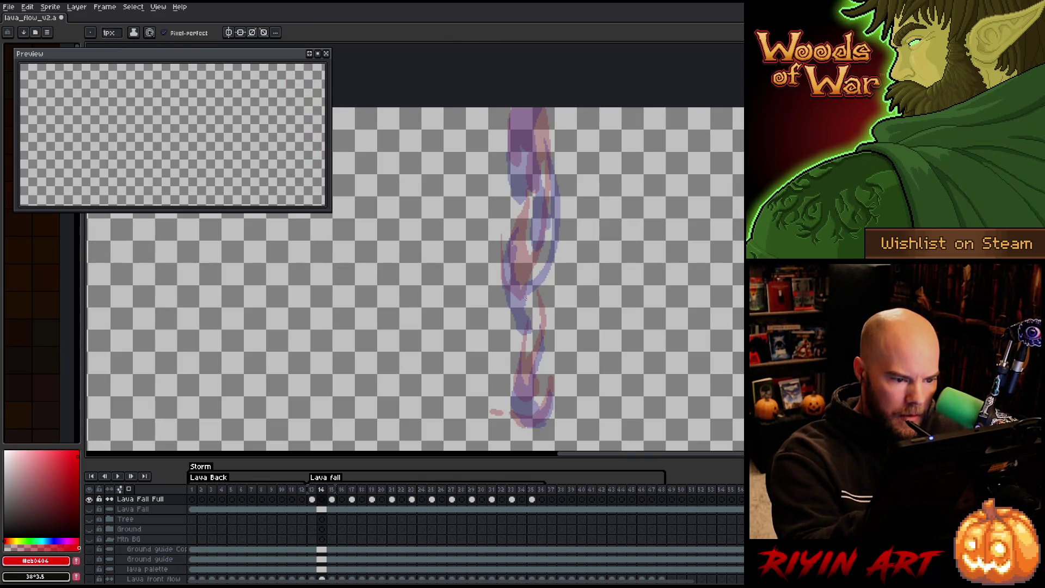
drag(528, 320, 521, 316)
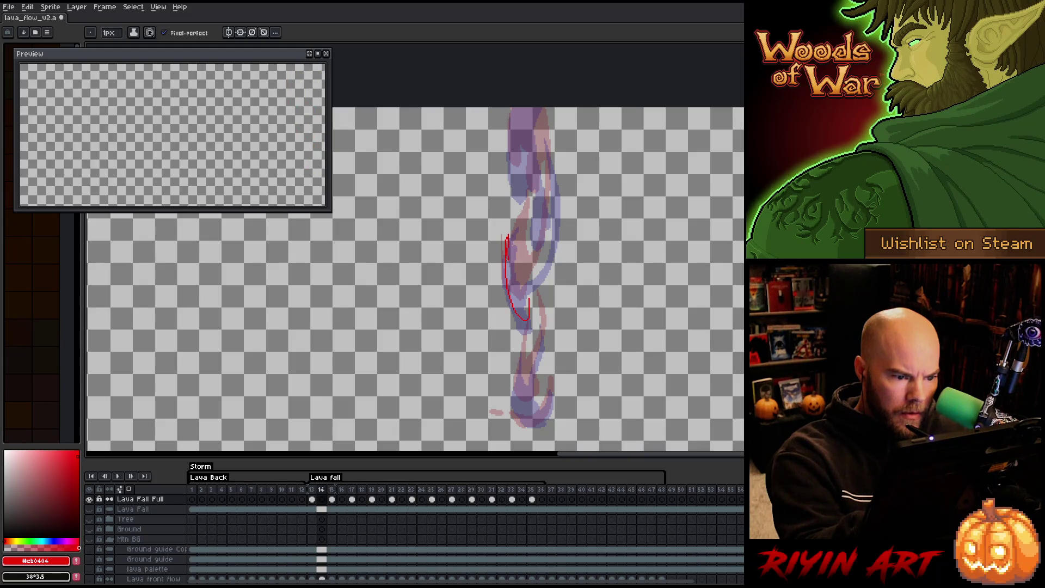
drag(509, 249, 525, 214)
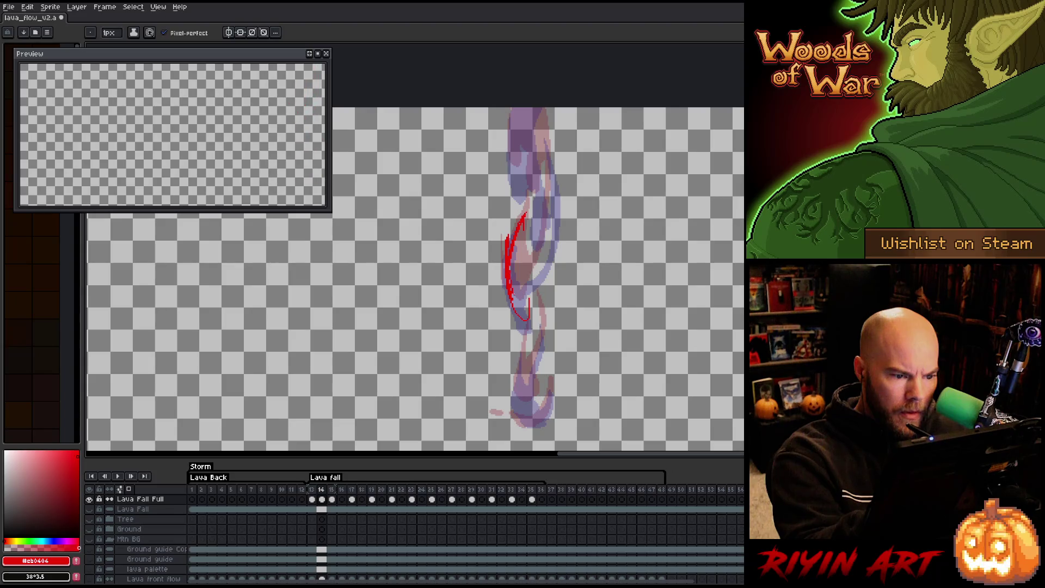
key(e)
key(b)
mouse_move(521, 232)
mouse_down()
mouse_move(523, 274)
mouse_move(547, 239)
mouse_move(543, 142)
mouse_move(557, 206)
mouse_move(547, 261)
mouse_up()
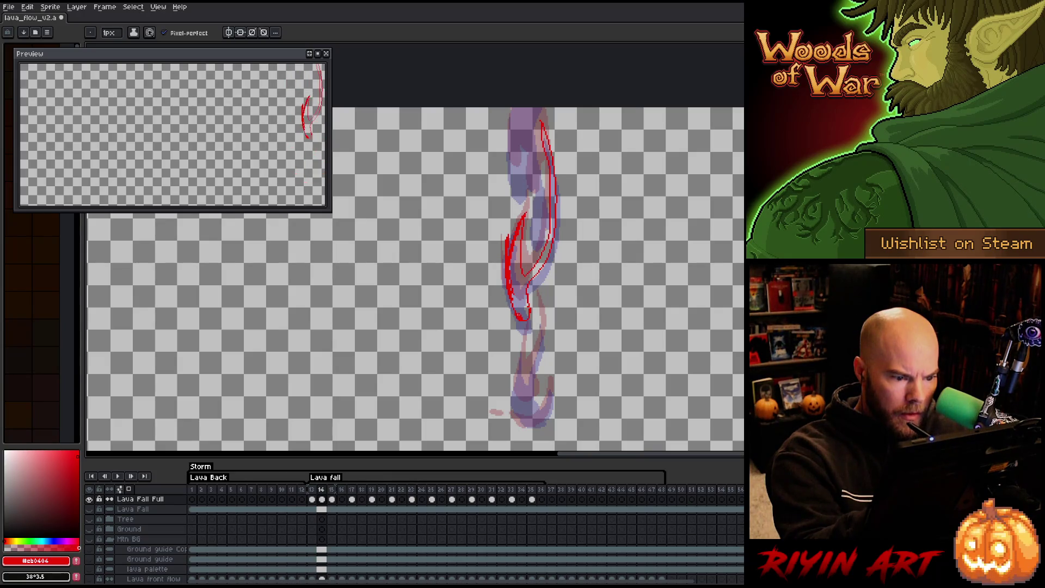
click(517, 283)
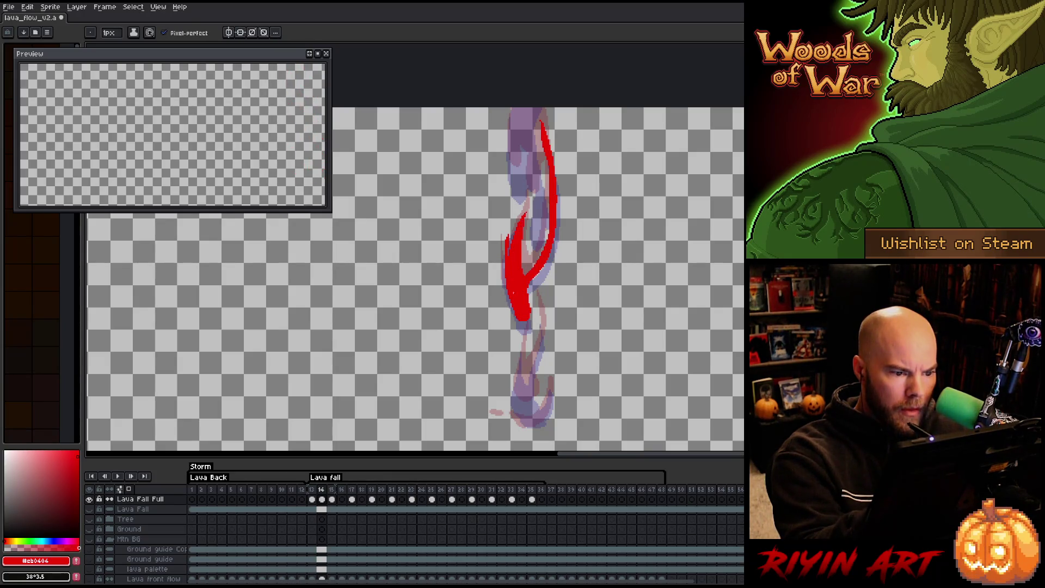
Compare against frame 13, then outline and fill the upper part of the lava red.
key(Left)
key(Right)
key(Left)
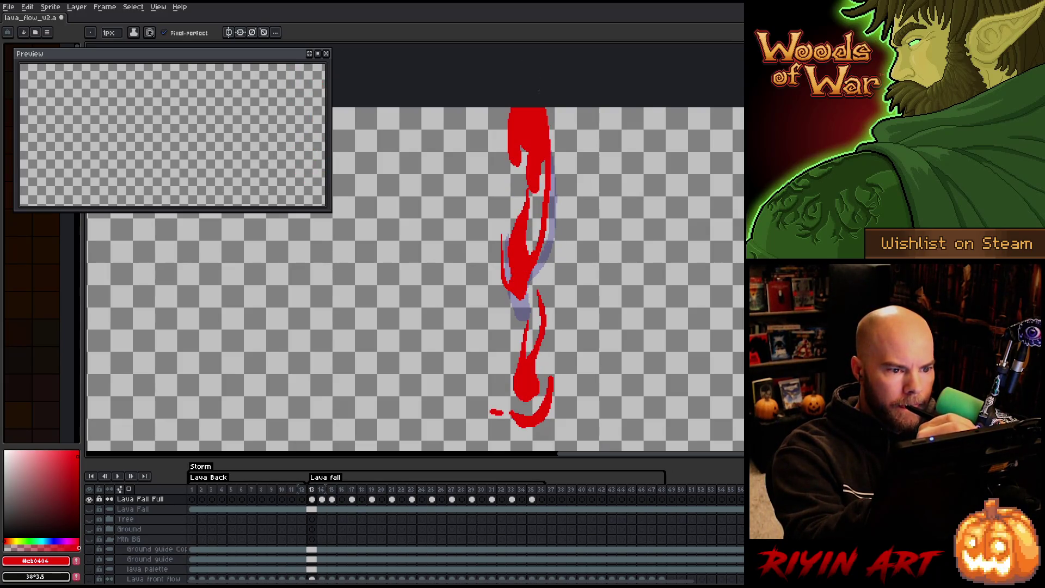
key(Right)
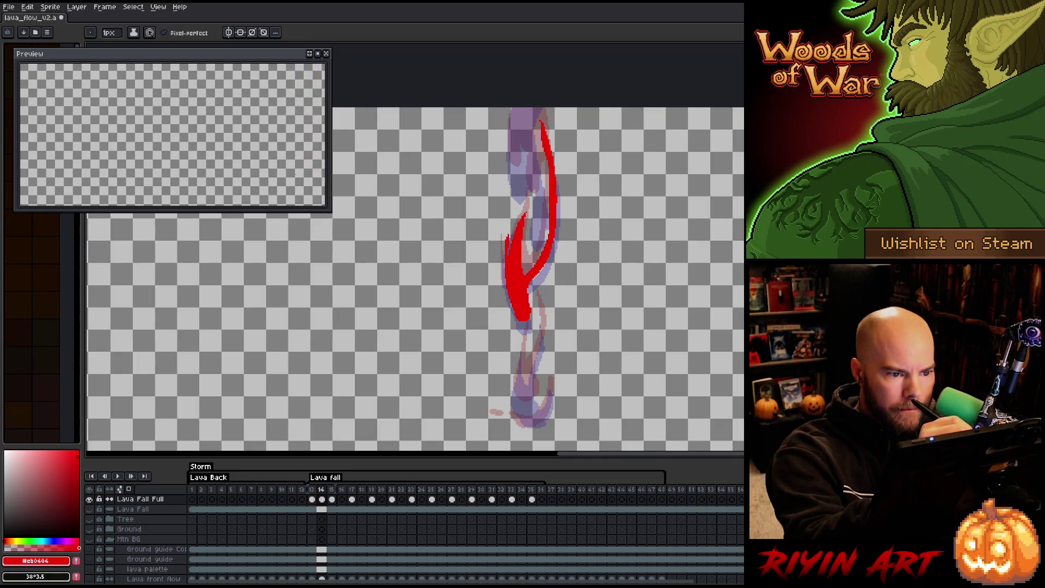
drag(514, 108, 510, 125)
drag(509, 170, 514, 186)
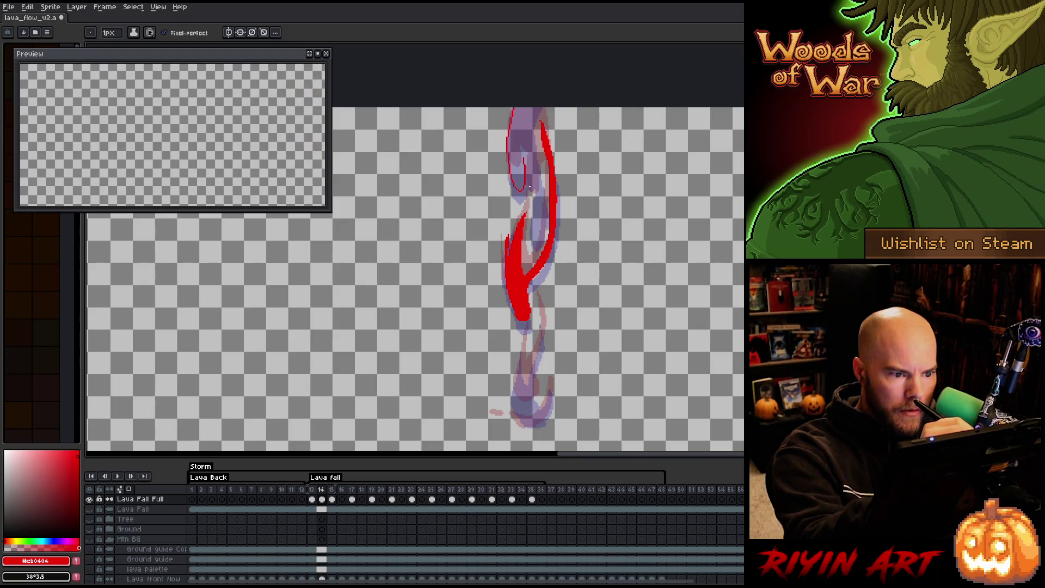
mouse_move(528, 182)
mouse_down()
mouse_move(533, 212)
mouse_move(546, 191)
mouse_move(538, 168)
mouse_up()
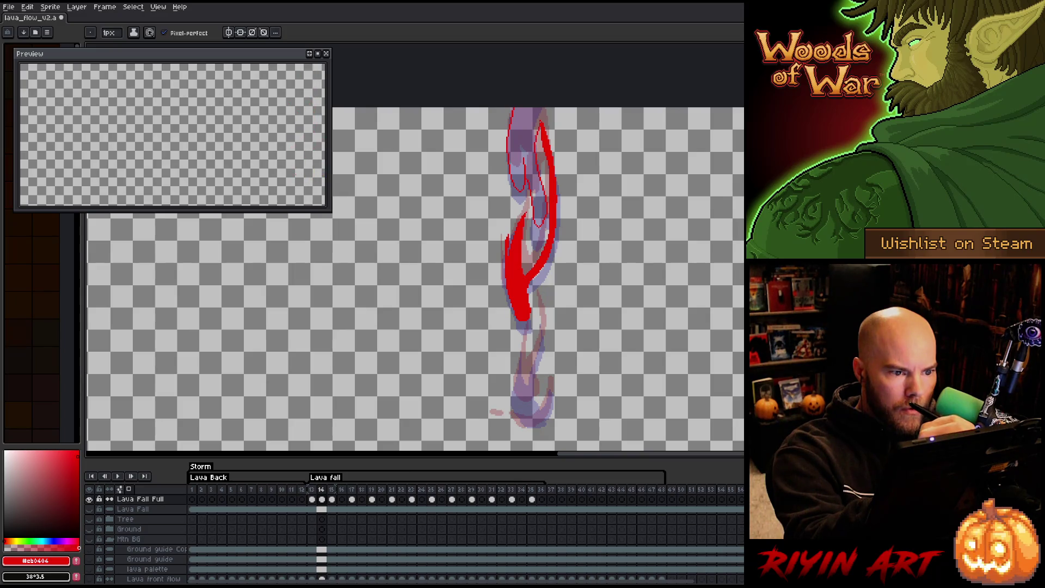
click(526, 163)
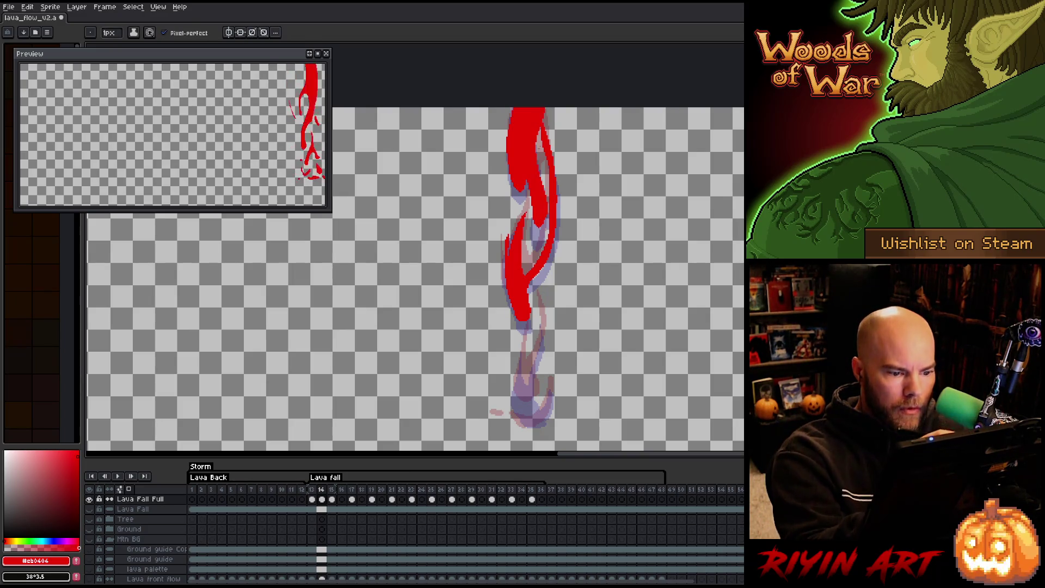
Outline and fill the lower drip and lava tip, then flip to frame 15 to check motion.
mouse_move(545, 318)
mouse_down()
mouse_move(515, 398)
mouse_move(536, 418)
mouse_up()
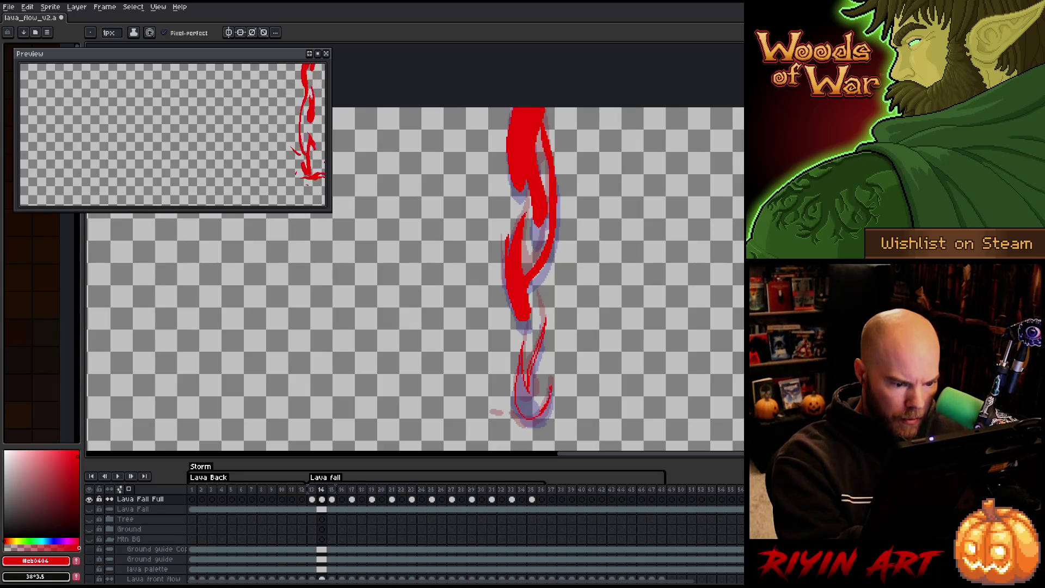
drag(532, 412, 534, 369)
click(531, 405)
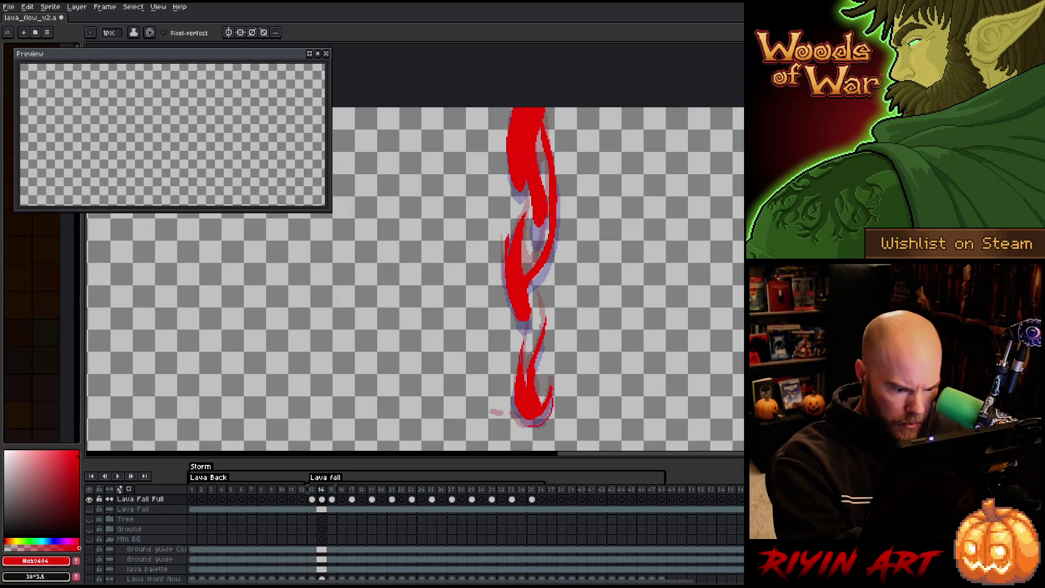
key(g)
click(531, 411)
key(b)
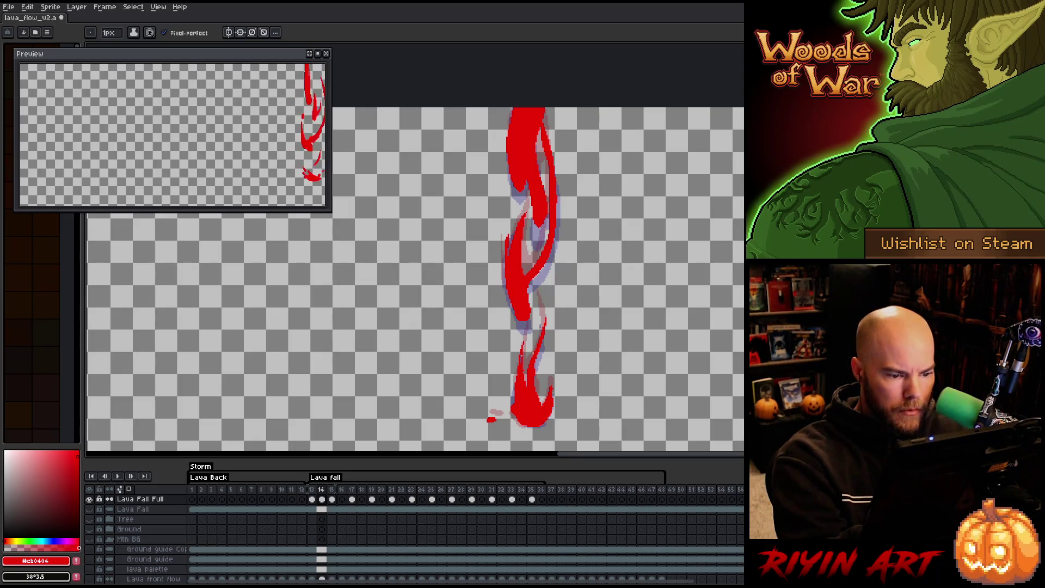
key(Right)
key(Left)
key(Right)
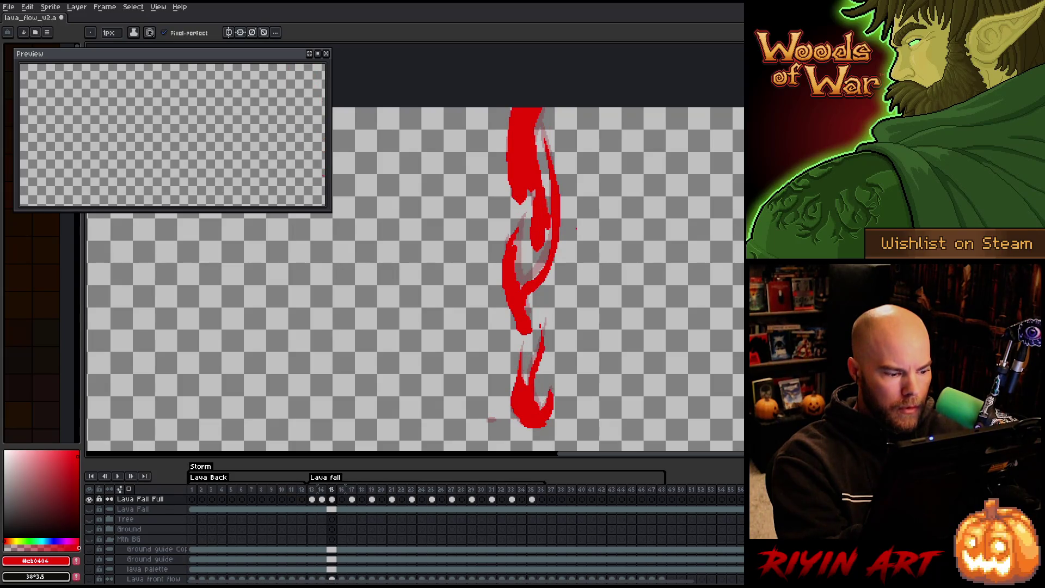
On frame 16, outline the lava stream from the top and fill it solid red.
key(Right)
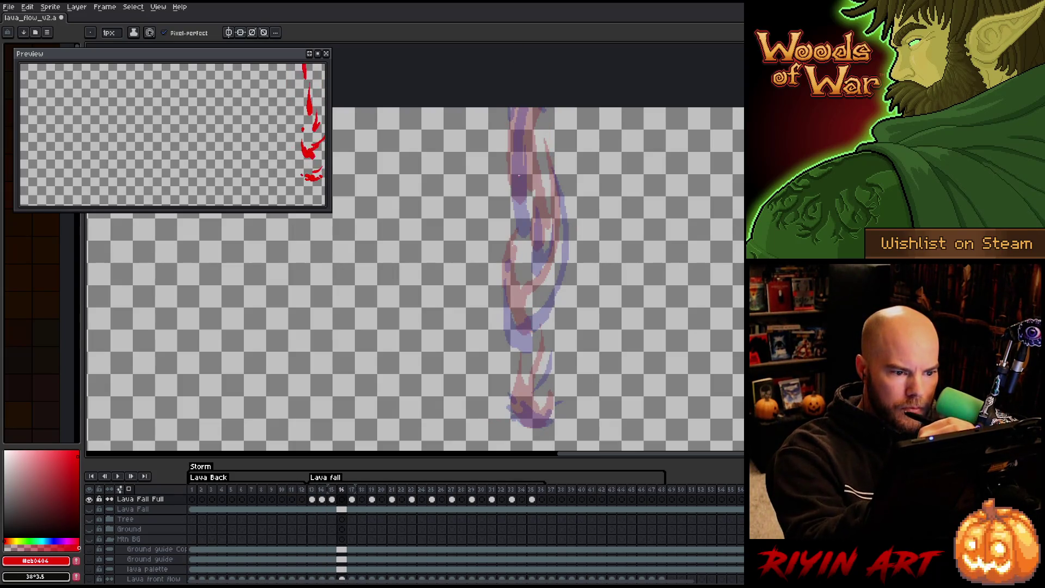
click(510, 108)
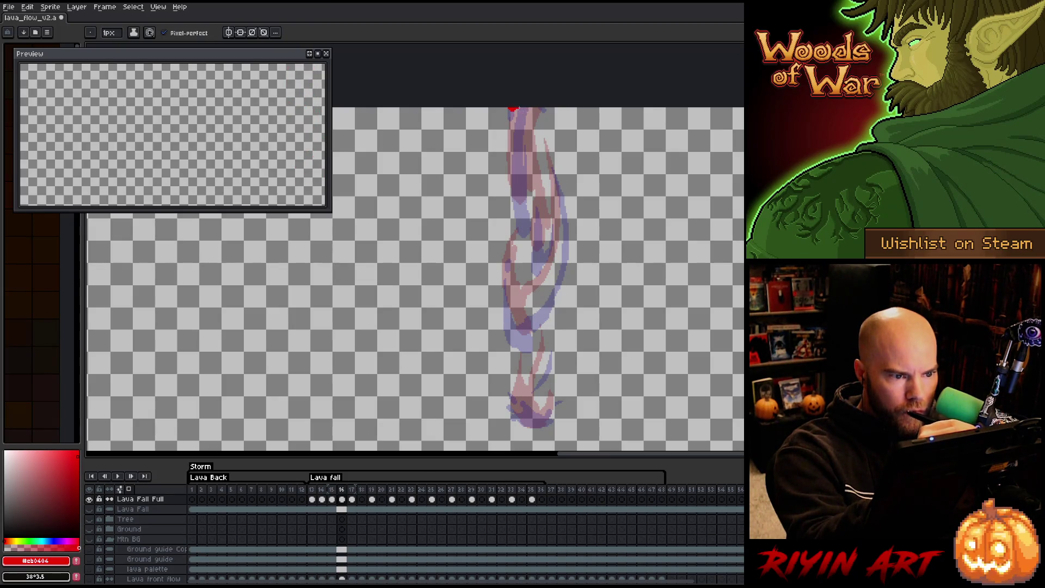
mouse_move(514, 110)
mouse_down()
mouse_move(509, 201)
mouse_move(519, 214)
mouse_move(531, 208)
mouse_move(529, 183)
mouse_up()
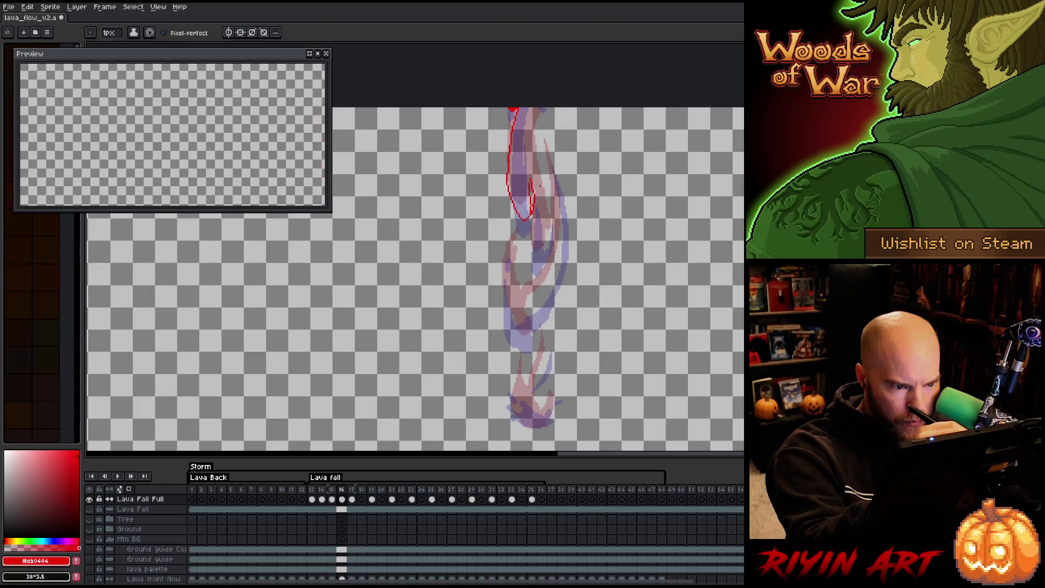
drag(531, 171, 527, 112)
key(g)
click(520, 163)
key(b)
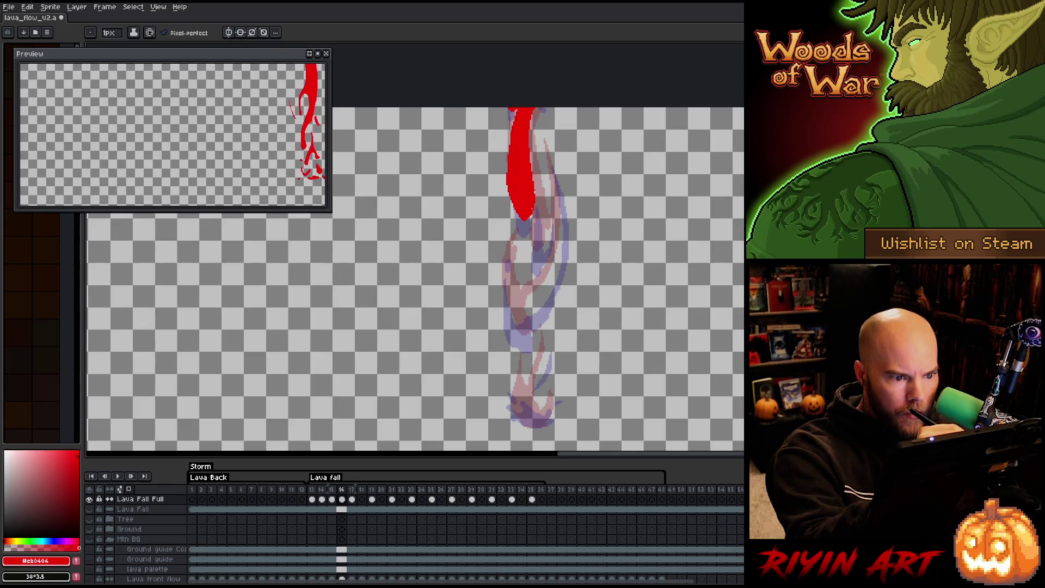
Draw a second drip and the lava curl beside the stream, then fill the curl red.
drag(540, 186, 538, 257)
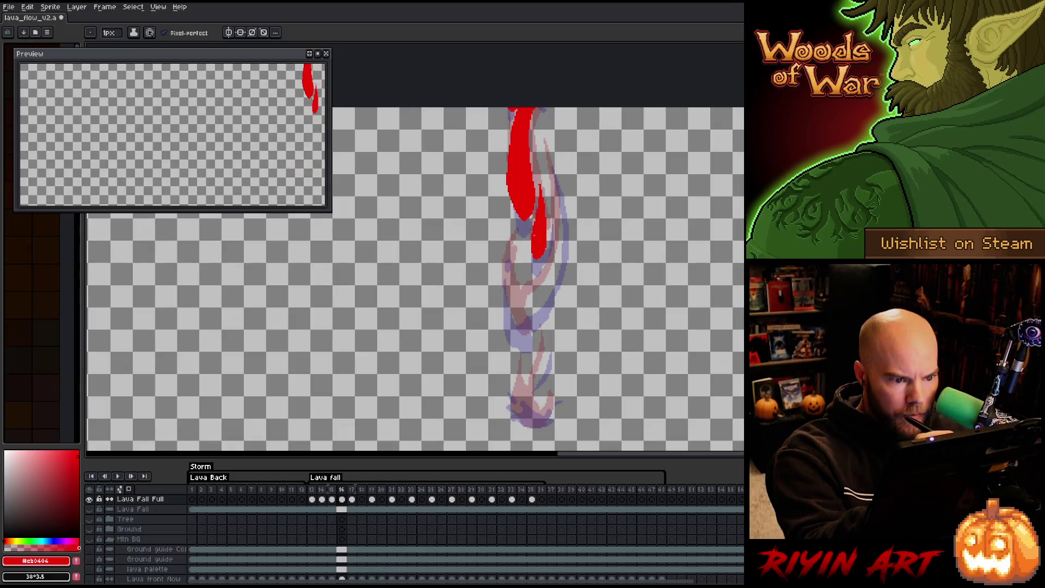
key(b)
key(b)
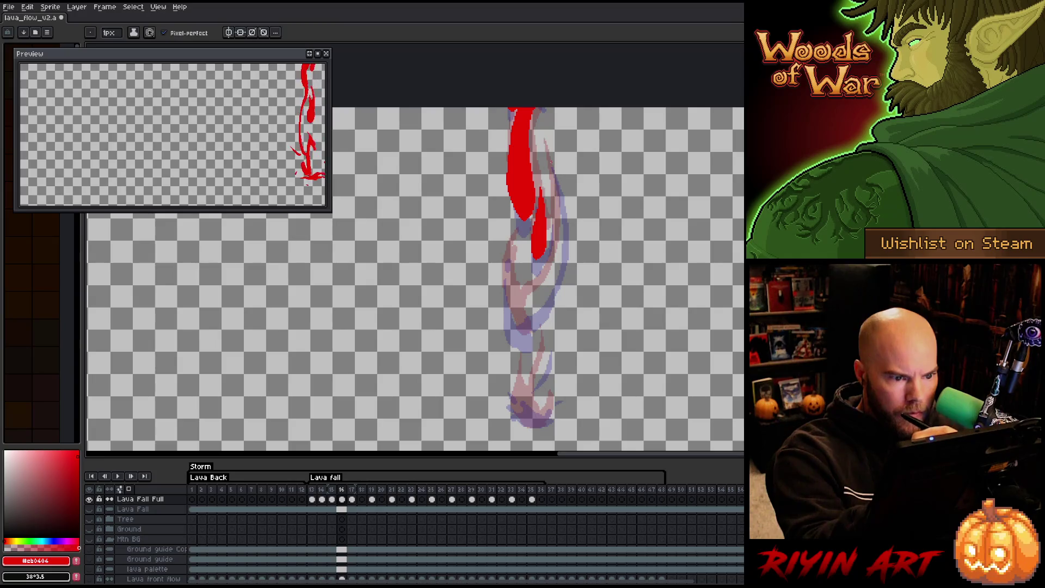
mouse_move(551, 175)
mouse_down()
mouse_move(556, 267)
mouse_move(525, 306)
mouse_move(512, 272)
mouse_move(503, 294)
mouse_move(527, 342)
mouse_move(524, 307)
mouse_move(544, 304)
mouse_move(559, 269)
mouse_move(555, 173)
mouse_up()
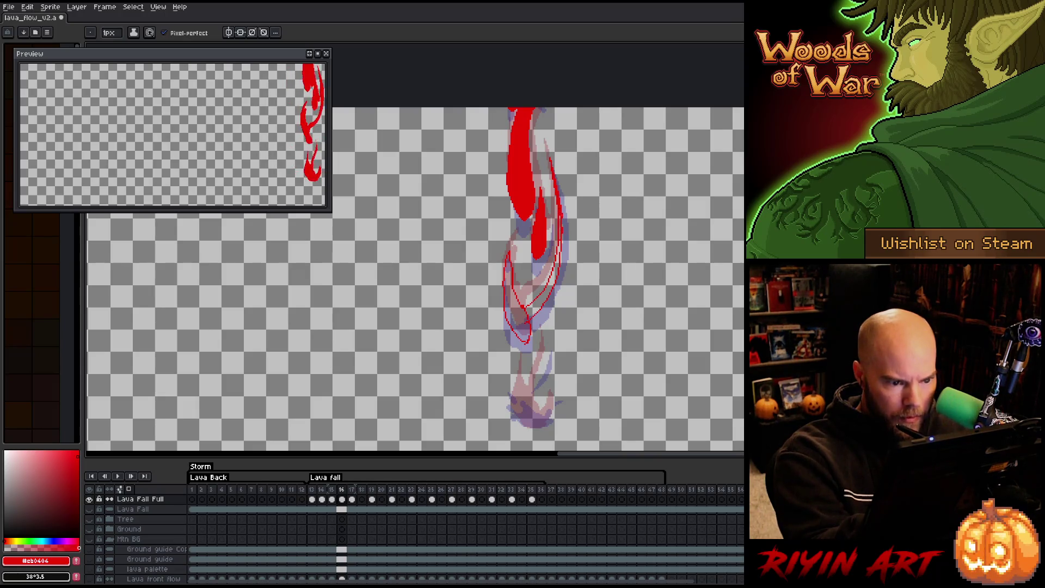
drag(557, 251, 559, 216)
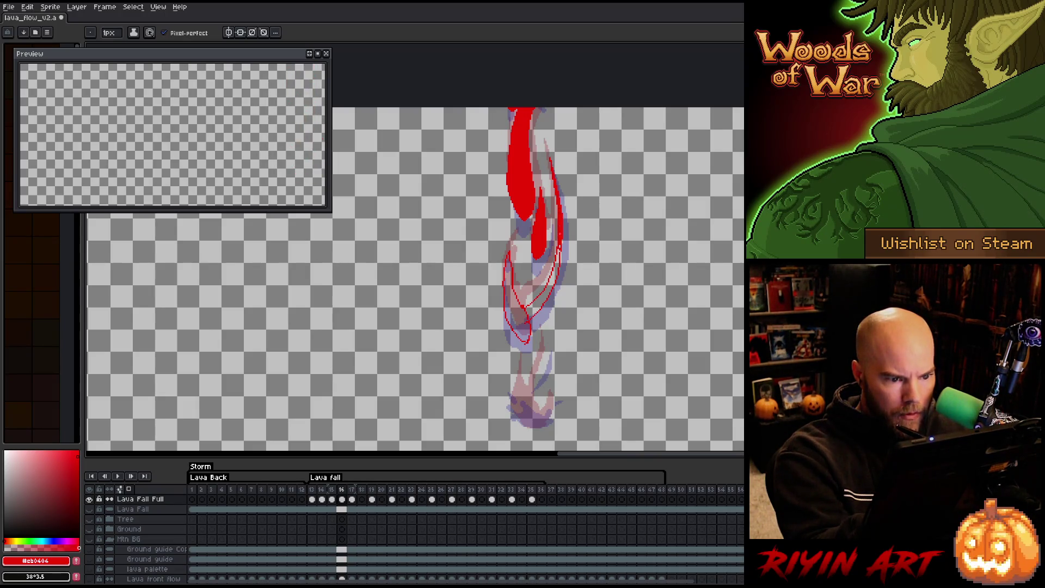
key(g)
click(541, 283)
click(515, 313)
key(b)
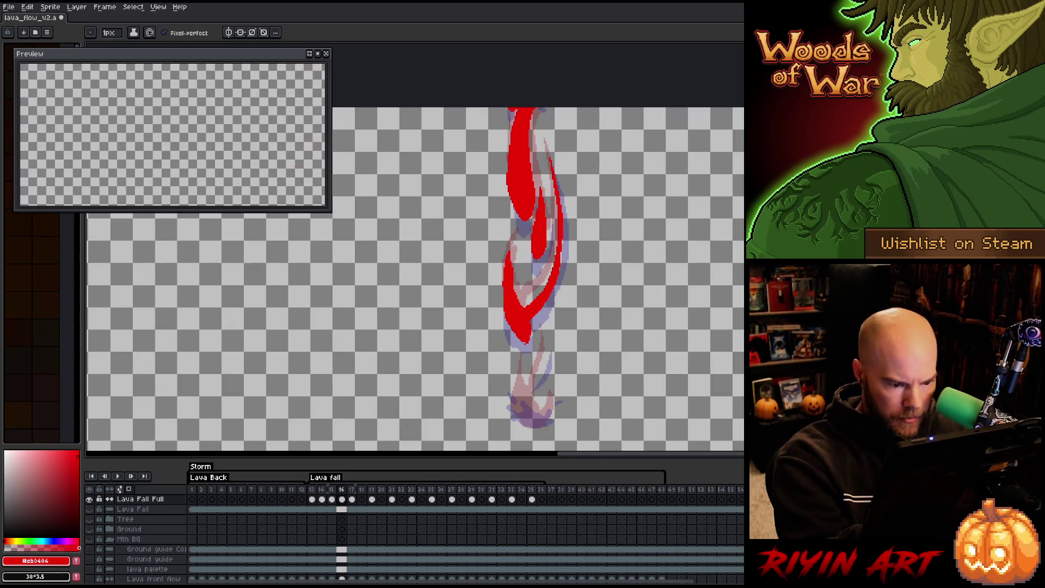
Outline the bottom lava swirl, undoing stray marks, and fill it solid red.
mouse_move(549, 347)
mouse_down()
mouse_move(530, 384)
mouse_move(545, 362)
mouse_move(536, 378)
mouse_up()
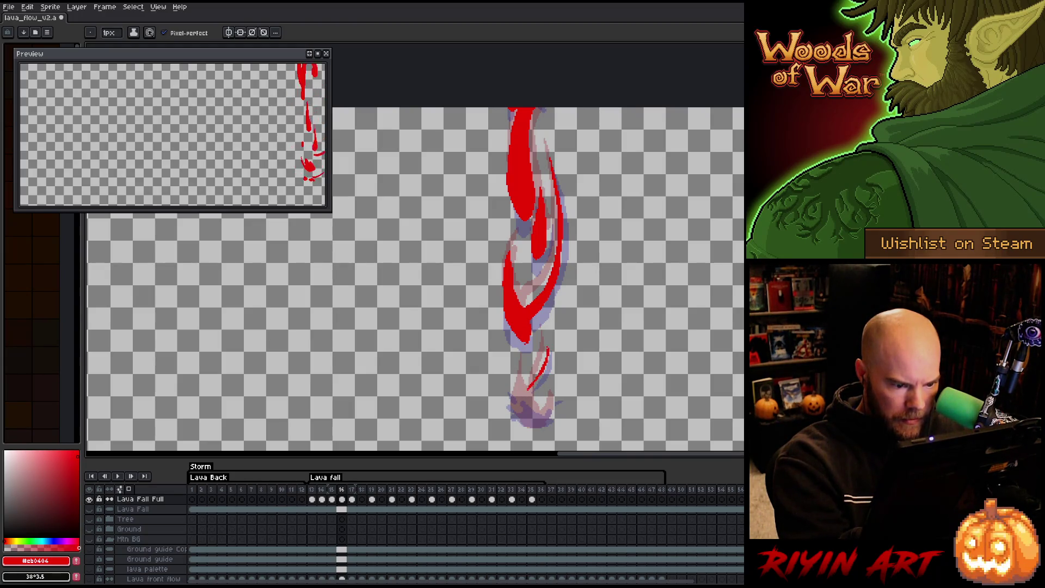
drag(522, 388, 536, 408)
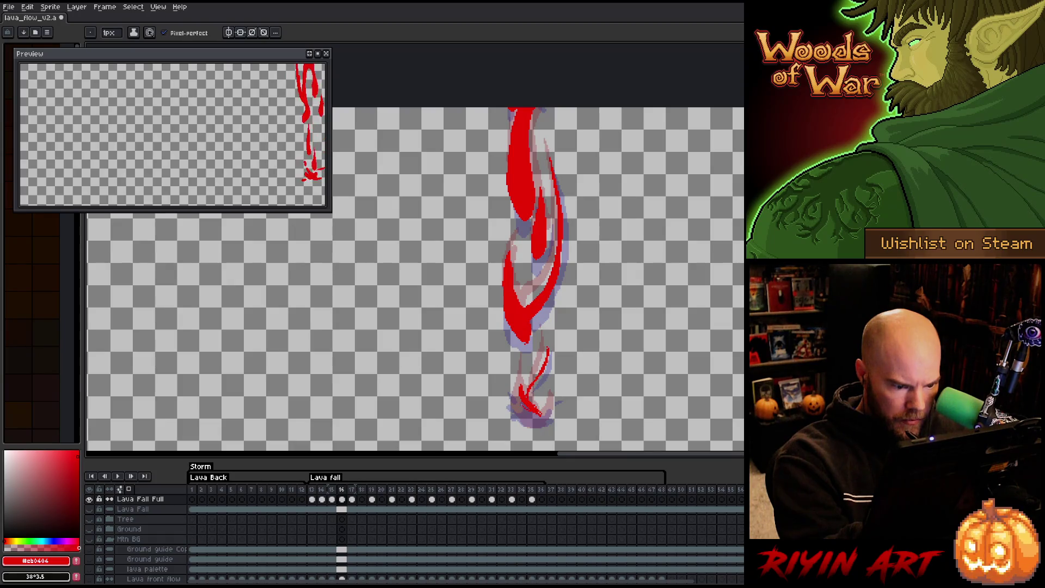
key(ctrl+z)
drag(514, 402, 536, 426)
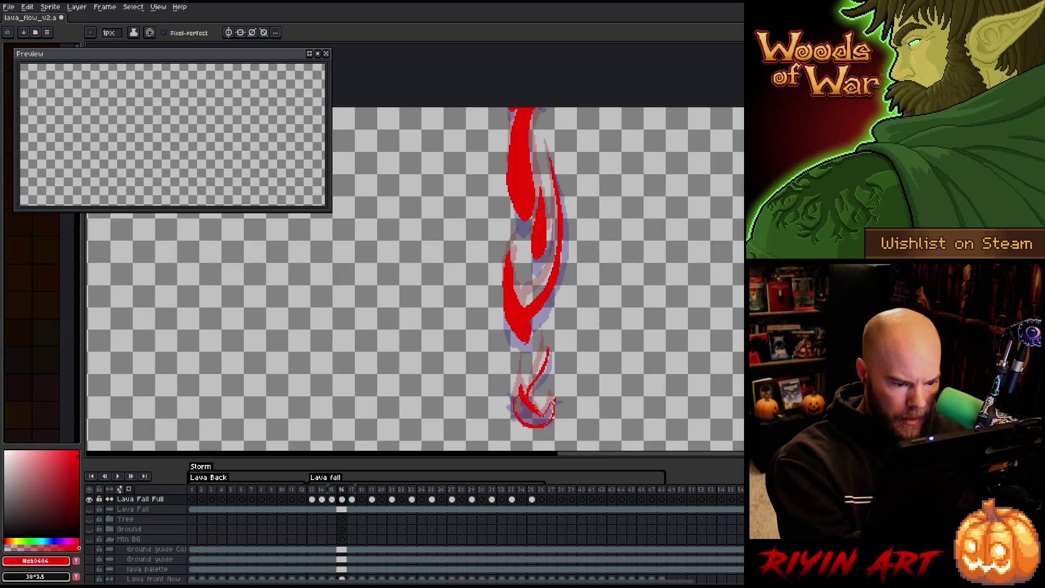
key(v)
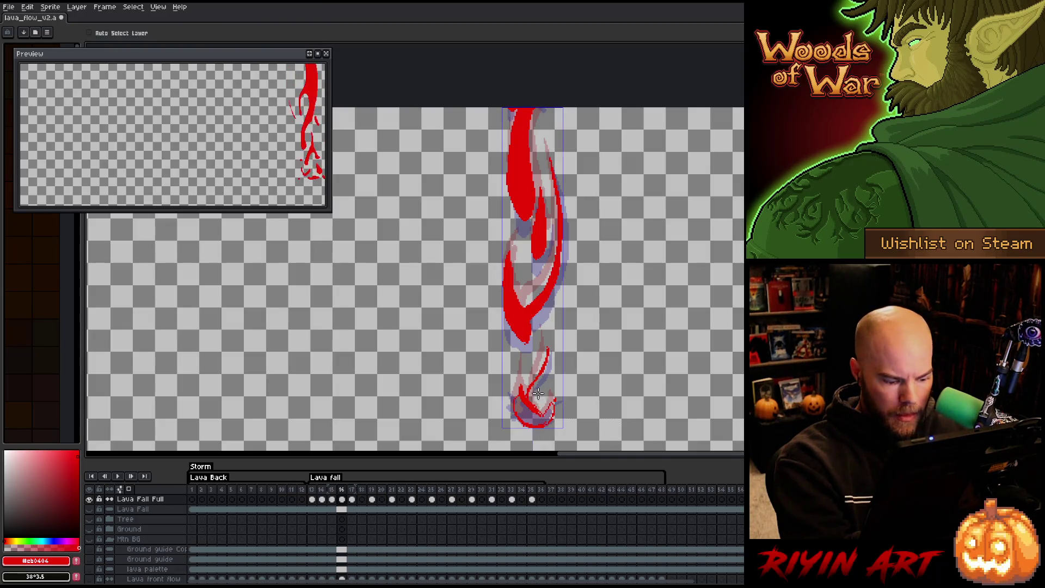
right_click(539, 326)
click(527, 299)
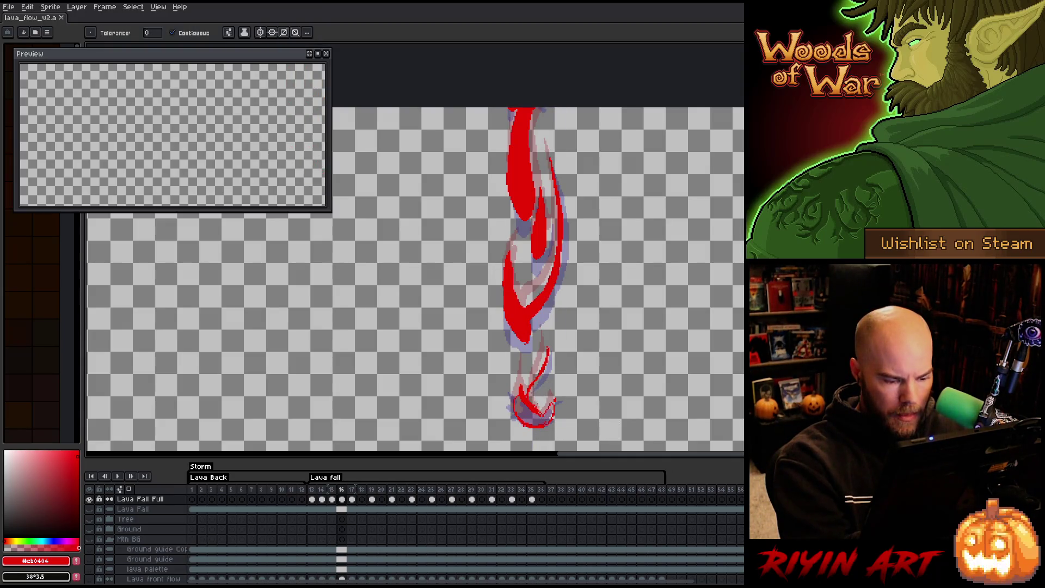
click(532, 416)
key(b)
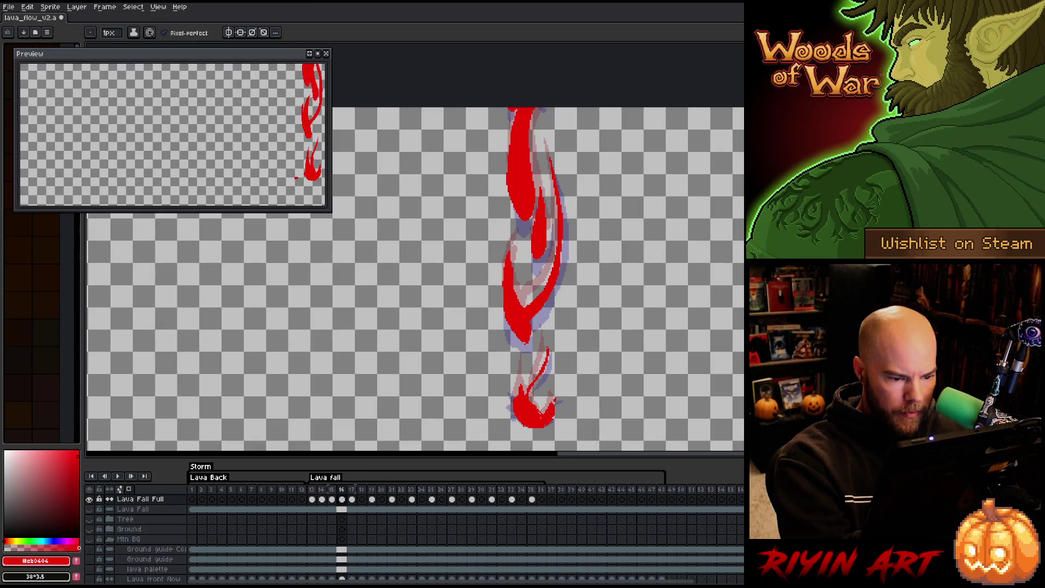
Touch up the drip with a thin red line, then step to empty frame 18.
drag(547, 367, 529, 392)
key(g)
key(b)
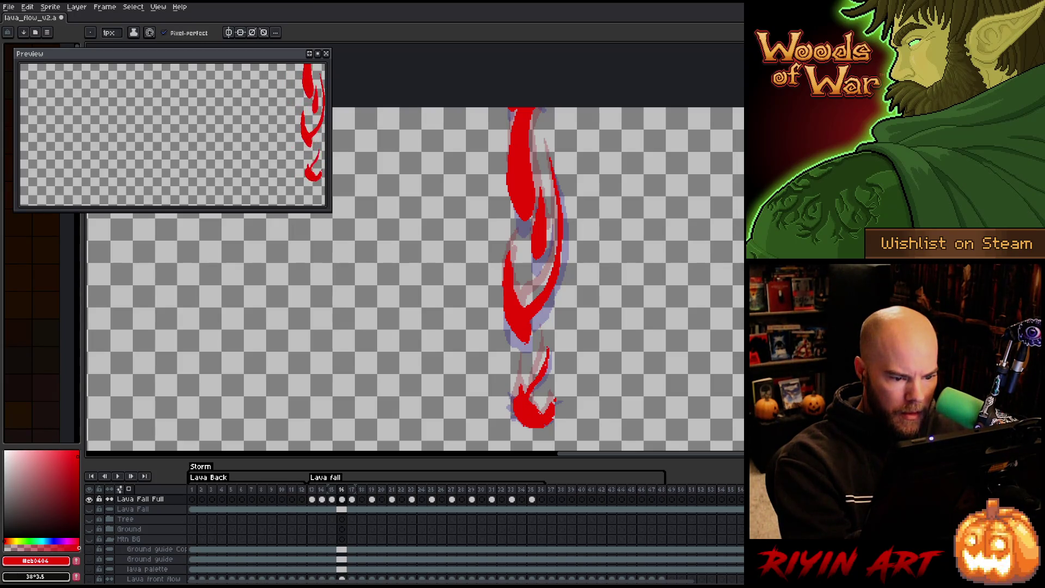
key(g)
key(b)
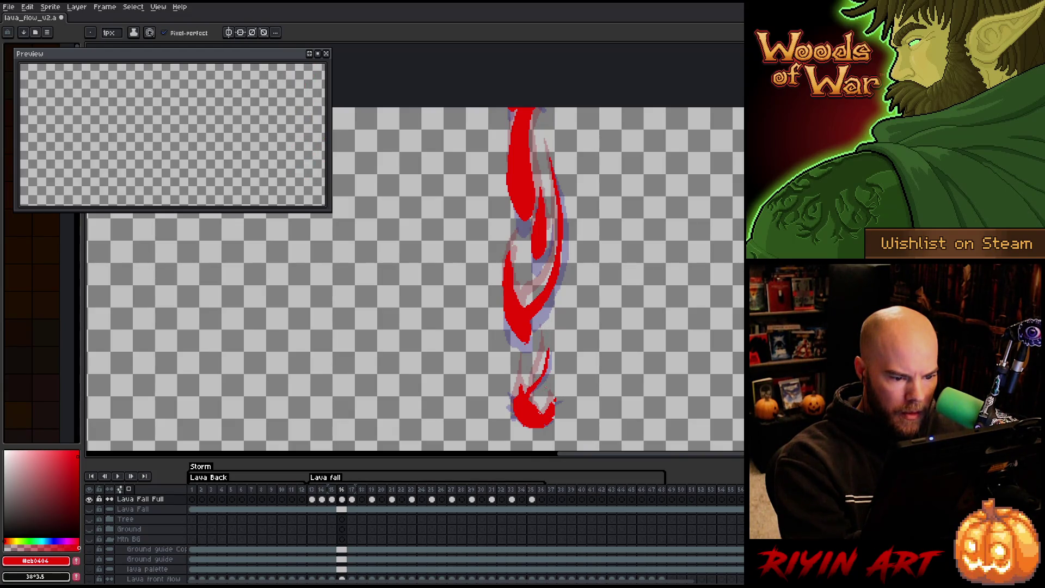
key(e)
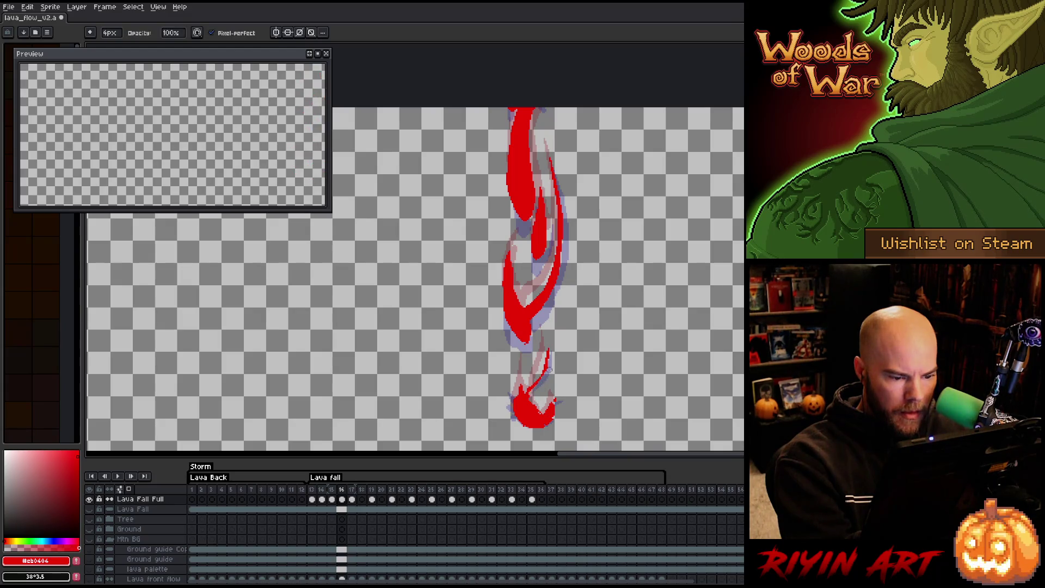
key(b)
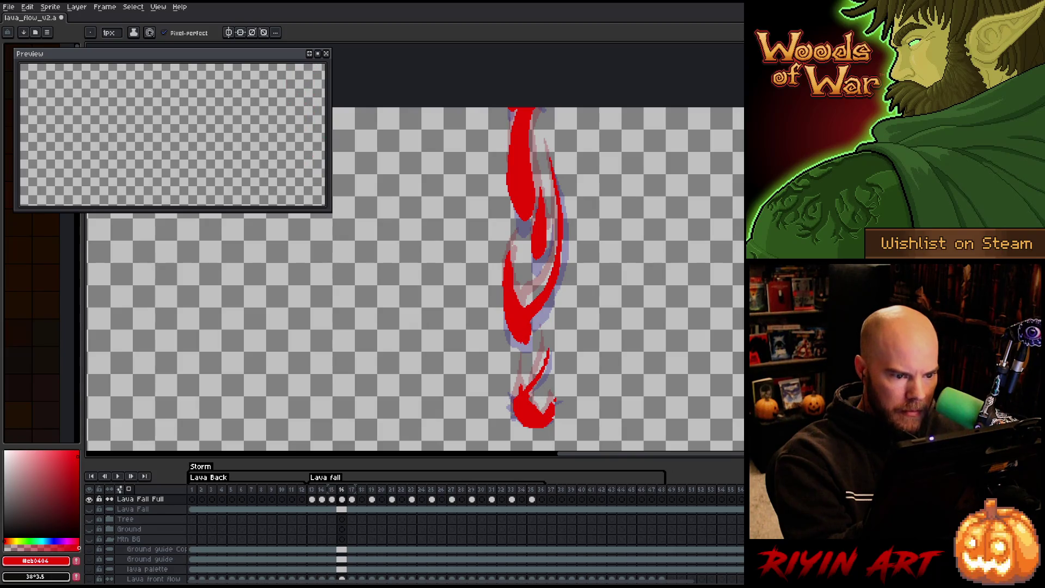
key(Right)
key(Left)
key(Right)
key(Right)
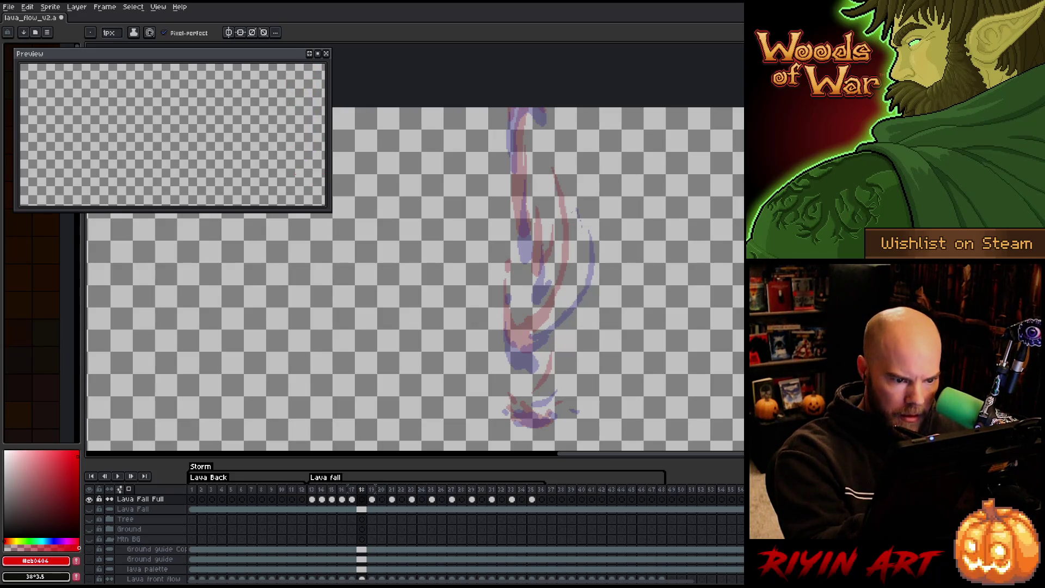
Outline the long curved lava stream on frame 18 and fill its bottom and gaps red.
mouse_move(568, 190)
mouse_down()
mouse_move(579, 272)
mouse_move(561, 310)
mouse_move(507, 342)
mouse_move(534, 353)
mouse_move(579, 277)
mouse_up()
drag(582, 240, 573, 208)
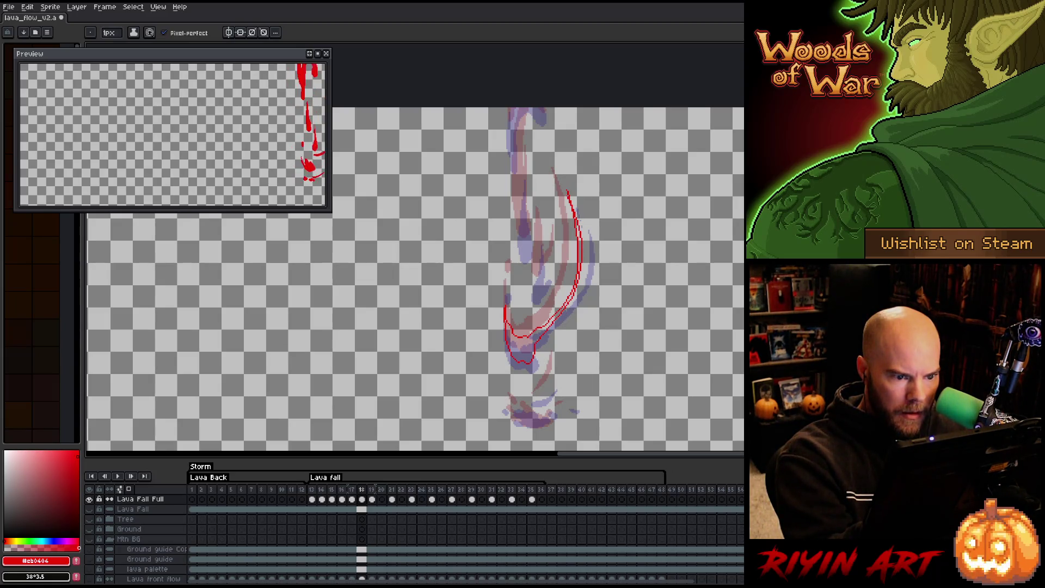
key(g)
click(520, 342)
key(b)
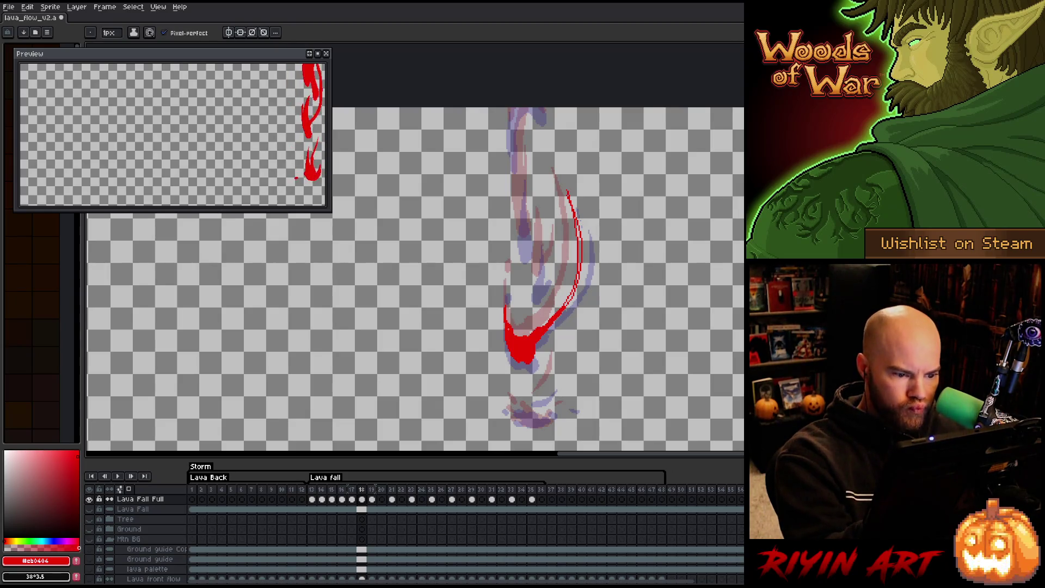
drag(508, 292, 507, 274)
key(g)
key(b)
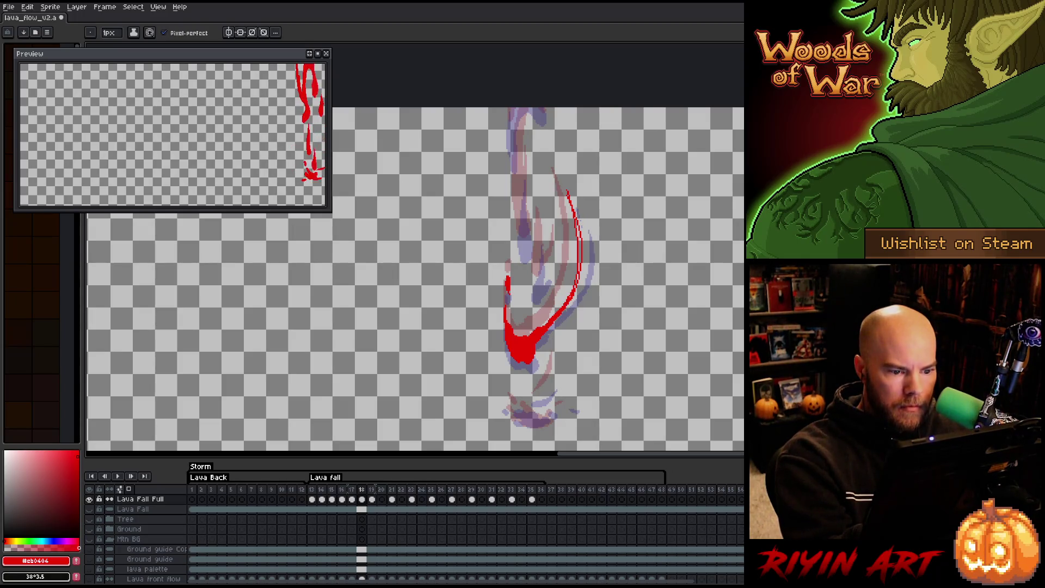
key(g)
click(578, 245)
key(b)
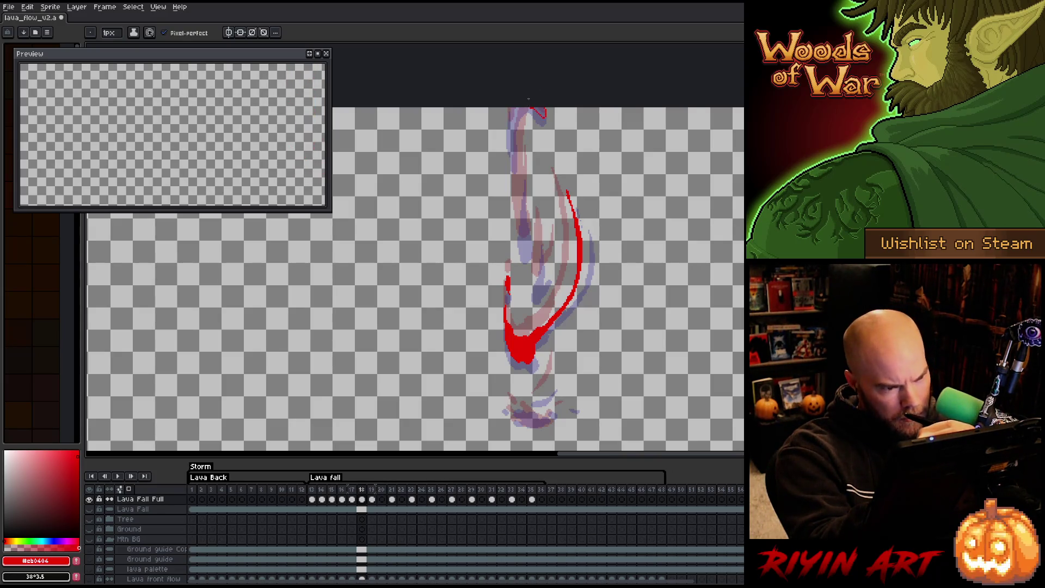
Outline and fill a lava shape at the top, erasing stray pixels on its left.
drag(521, 110, 514, 126)
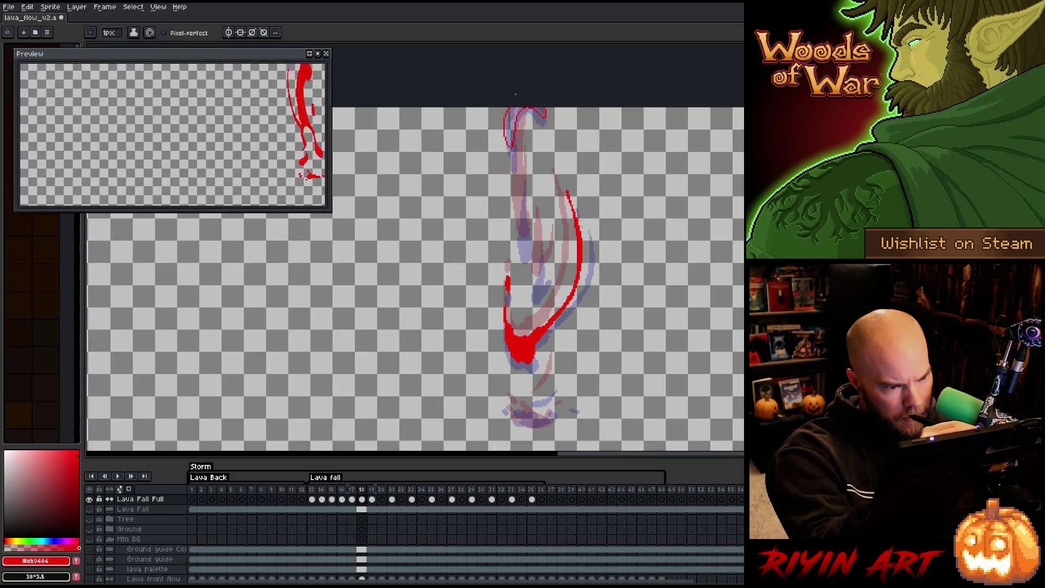
key(g)
click(512, 128)
click(540, 113)
key(b)
mouse_move(504, 111)
mouse_down()
mouse_move(505, 144)
mouse_move(515, 114)
mouse_up()
key(b)
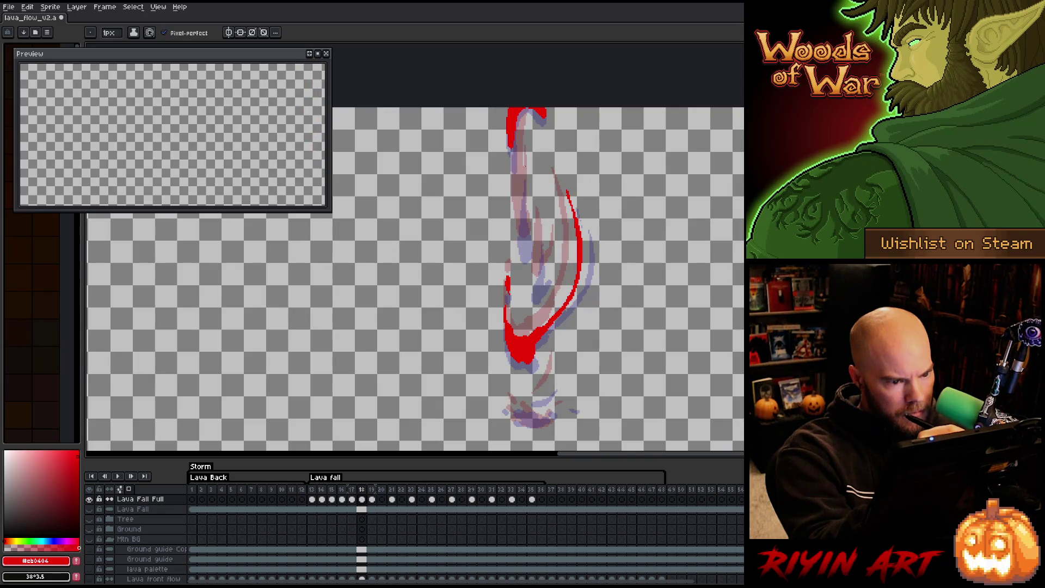
Draw a thin stream below the top shape and fill it red.
mouse_move(524, 174)
mouse_down()
mouse_move(517, 249)
mouse_move(523, 165)
mouse_up()
key(g)
click(520, 207)
key(b)
key(e)
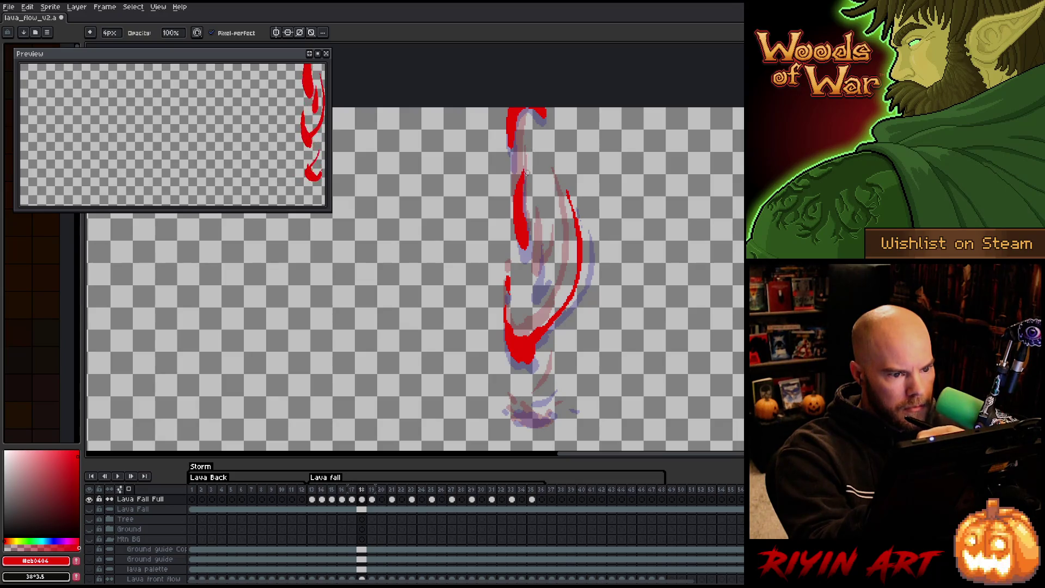
Outline another red lava loop mid-fall and fill it solid red.
key(b)
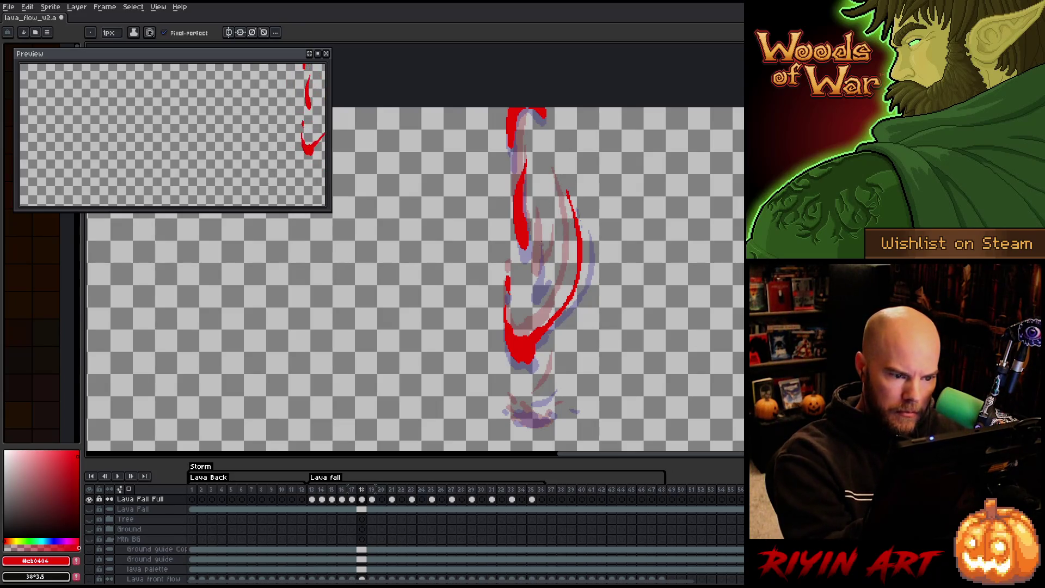
mouse_move(542, 240)
mouse_down()
mouse_move(532, 290)
mouse_move(546, 284)
mouse_move(550, 248)
mouse_move(543, 274)
mouse_up()
key(g)
click(541, 272)
key(b)
Add short thin red splash strokes near the bottom of the lava fall.
key(e)
key(b)
key(e)
key(b)
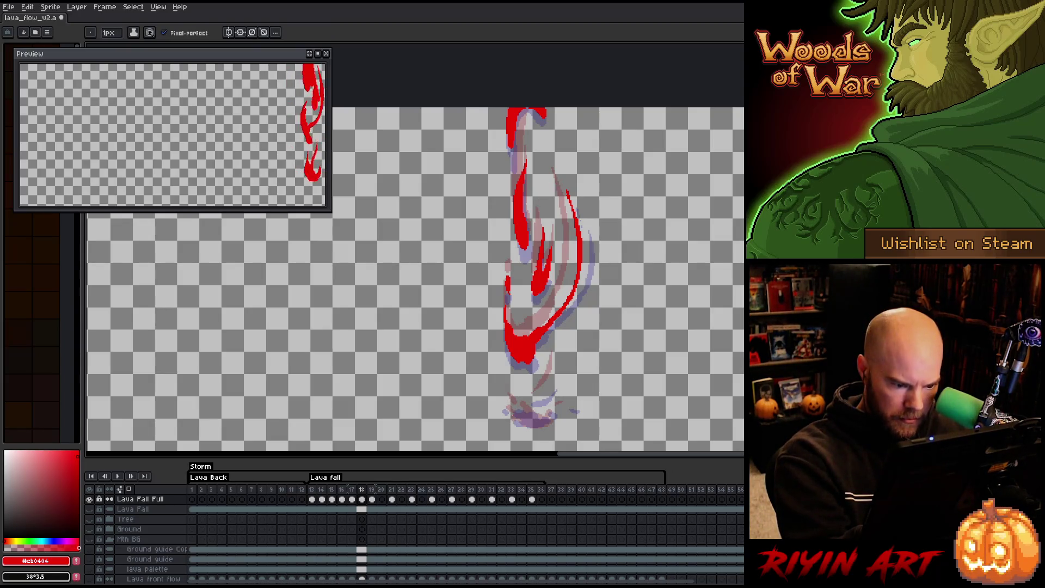
drag(504, 403, 511, 409)
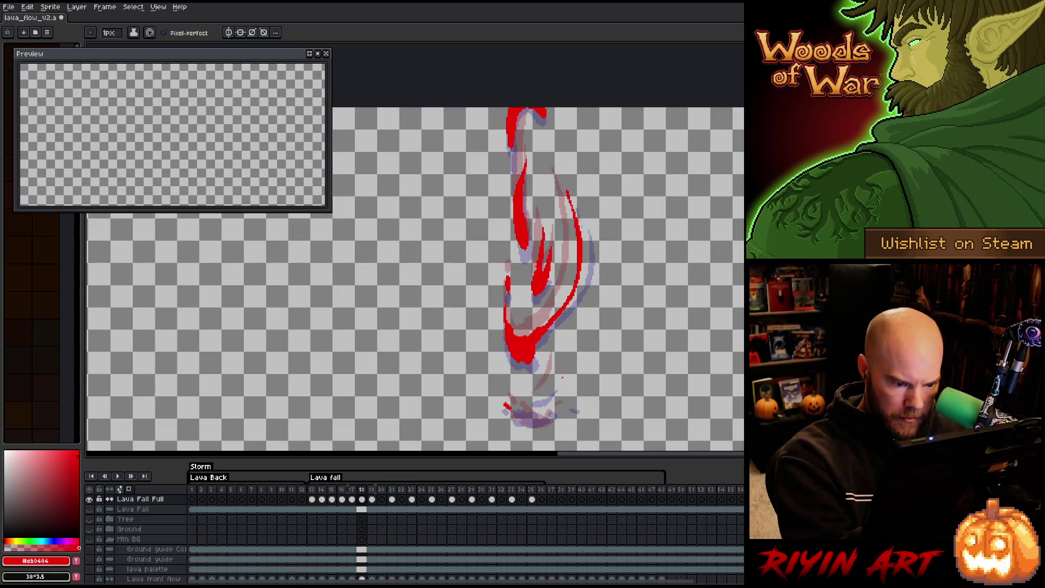
mouse_move(531, 401)
mouse_down()
mouse_move(556, 376)
mouse_move(534, 399)
mouse_up()
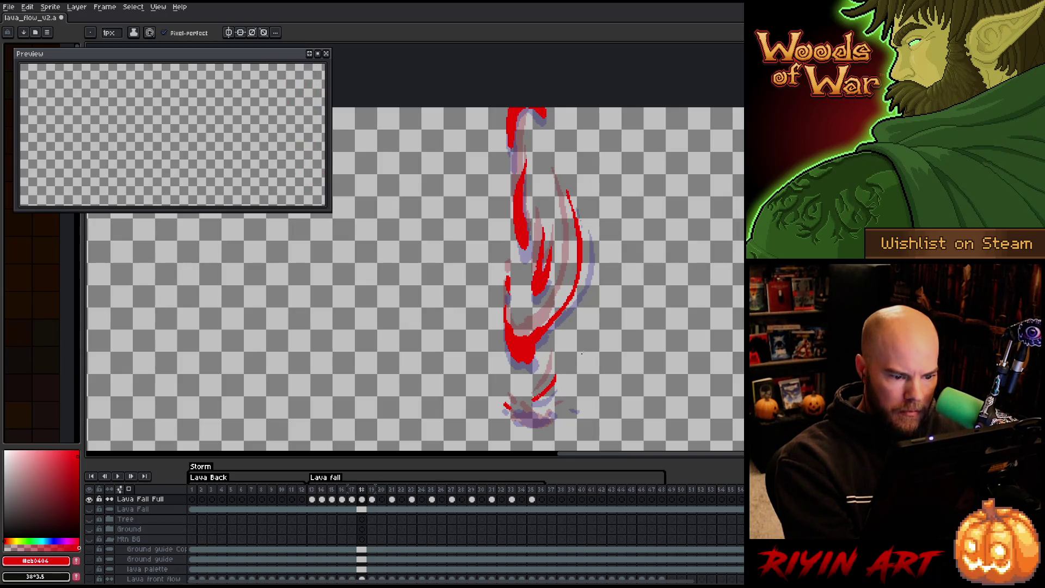
Fill the bottom splash outline solid red and advance to frame 19.
key(b)
key(b)
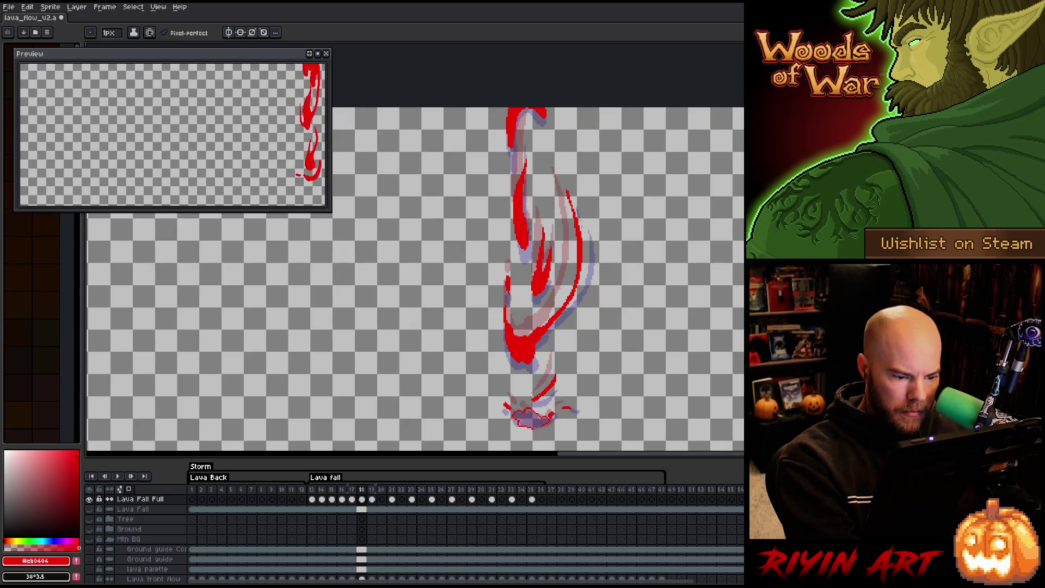
click(531, 418)
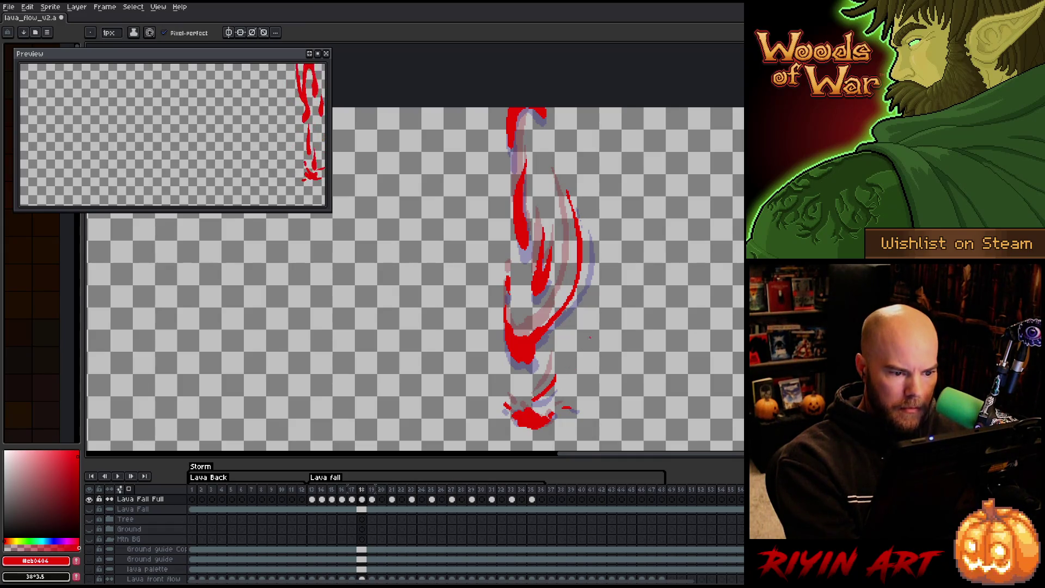
key(.)
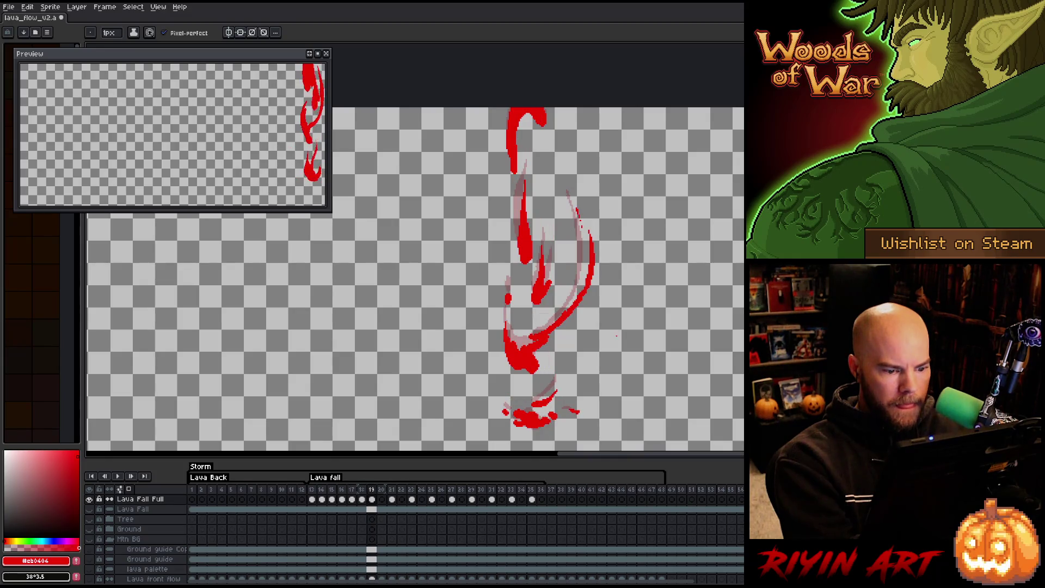
On frame 20, draw a short vertical lava line and fill it into one thick red curve.
key(.)
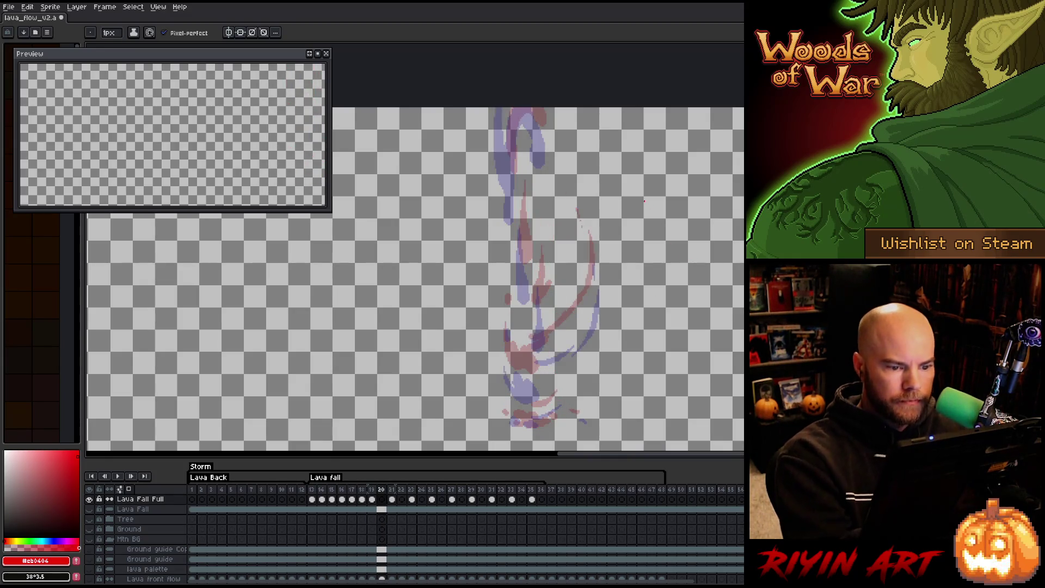
mouse_move(591, 246)
mouse_down()
mouse_move(595, 286)
mouse_move(581, 316)
mouse_move(536, 351)
mouse_move(597, 294)
mouse_move(599, 265)
mouse_move(593, 309)
mouse_move(575, 330)
mouse_up()
key(g)
click(582, 316)
key(b)
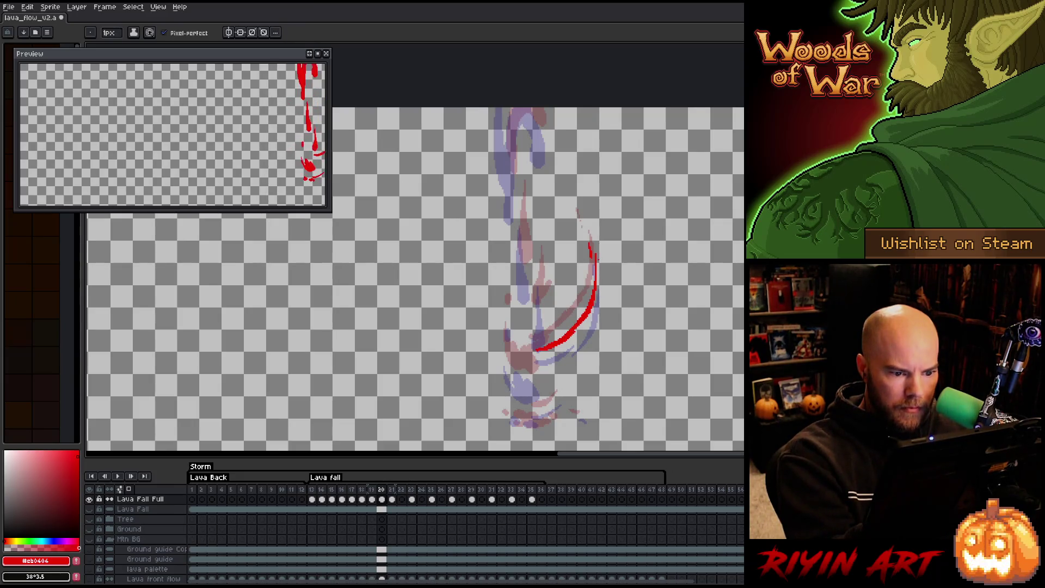
Sketch the curving lava outline down the middle and fill the lower blob solid red.
drag(542, 278, 531, 333)
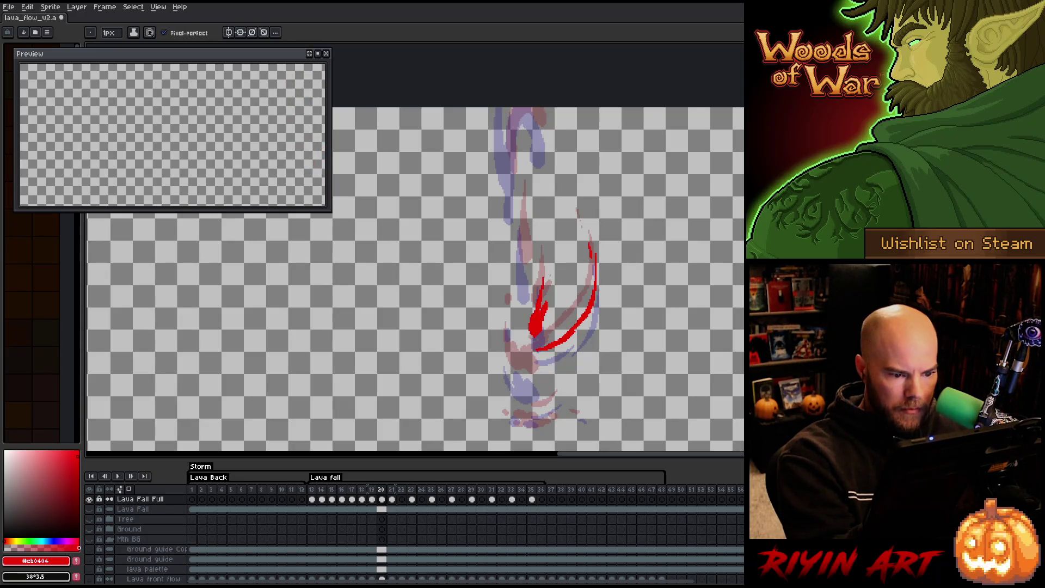
mouse_move(515, 354)
mouse_down()
mouse_move(536, 369)
mouse_move(528, 384)
mouse_up()
key(g)
click(511, 376)
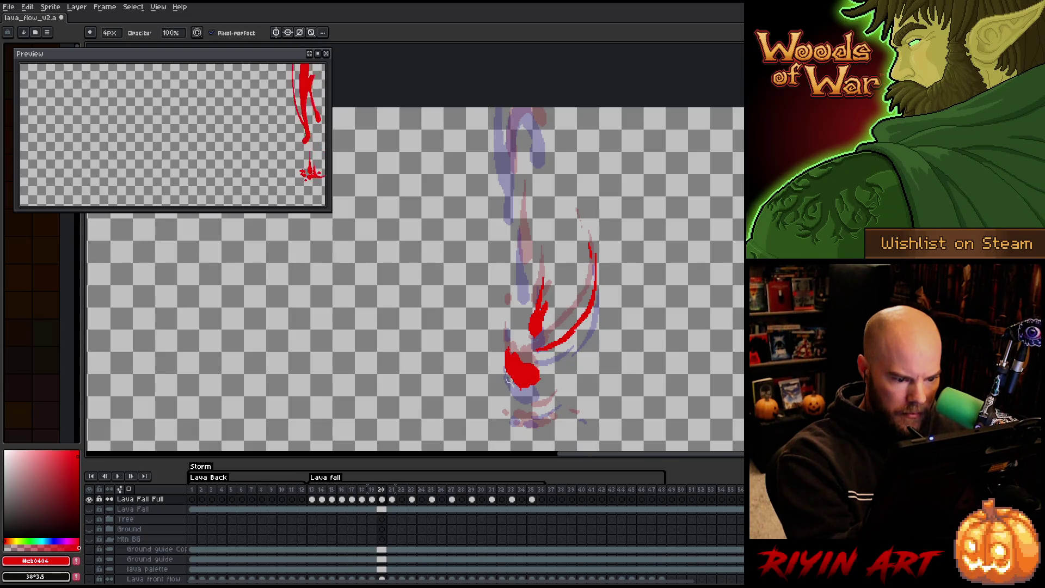
key(b)
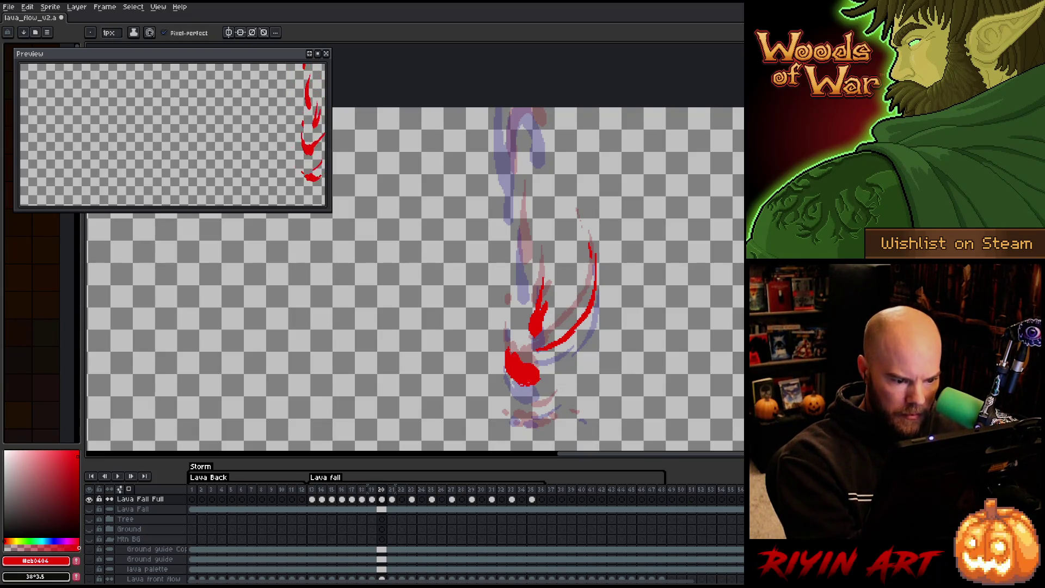
Draw small splash curves below the red blob and fill the splash shape solid red.
drag(556, 403, 538, 413)
key(g)
click(547, 407)
key(b)
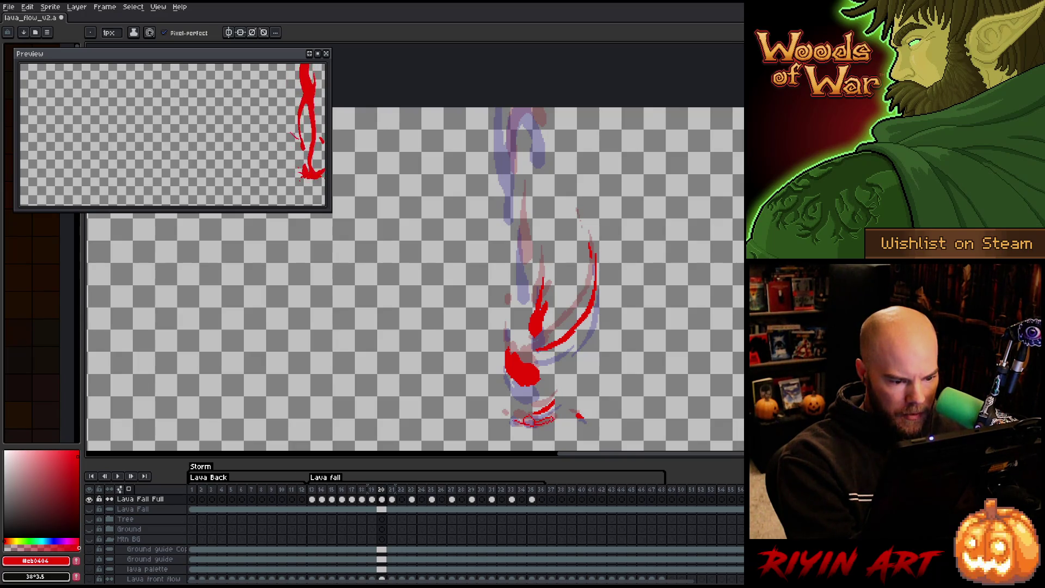
key(g)
click(529, 422)
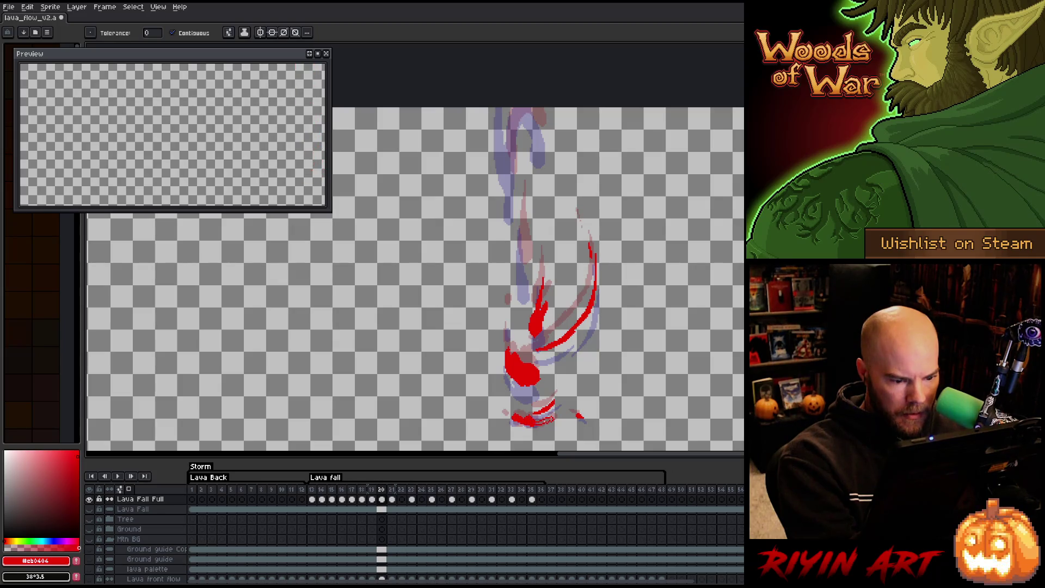
key(b)
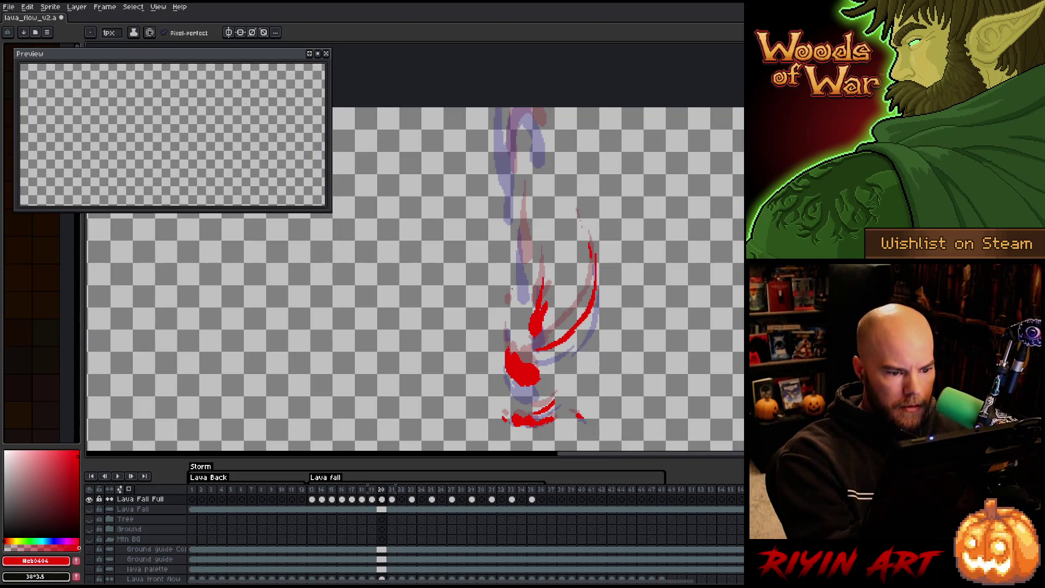
Add and partly erase a small red dab beside the stream, then save the file.
click(506, 319)
key(e)
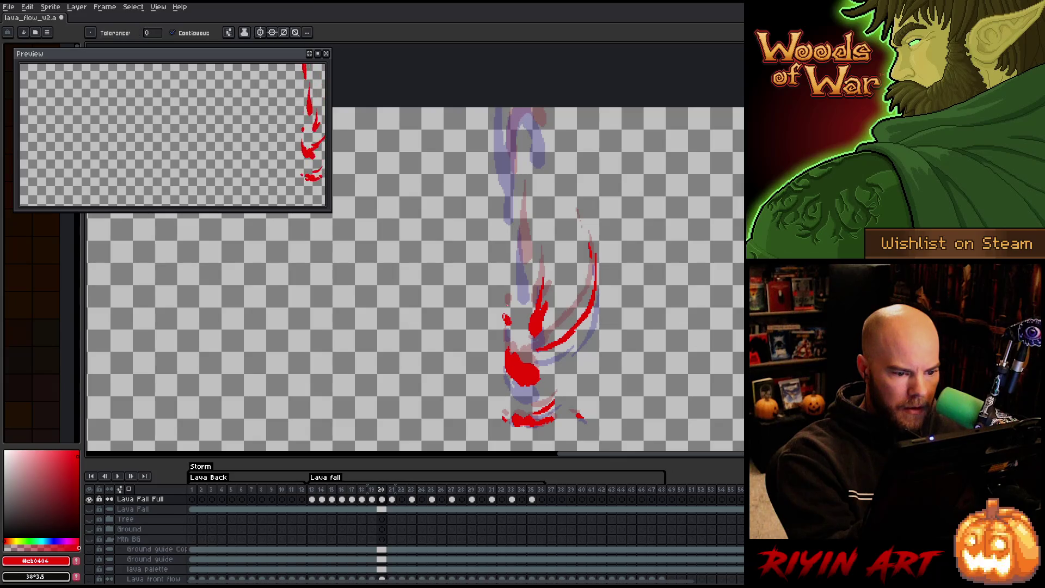
click(503, 321)
key(b)
key(ctrl+s)
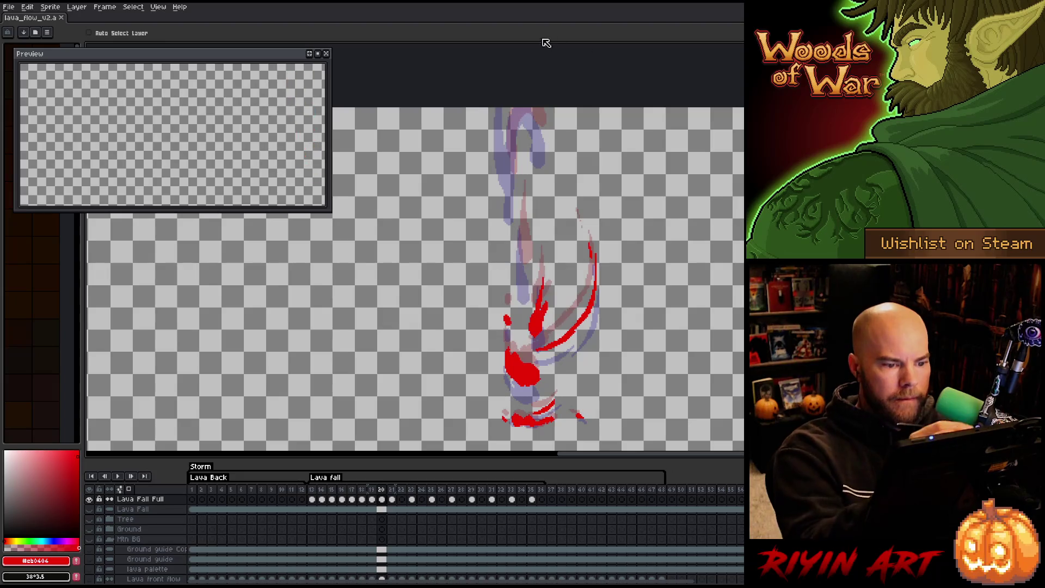
Outline a new lava stroke near the top and fill it solid red.
mouse_move(521, 207)
mouse_down()
mouse_move(528, 284)
mouse_move(516, 256)
mouse_move(520, 209)
mouse_up()
key(g)
click(523, 251)
key(b)
key(e)
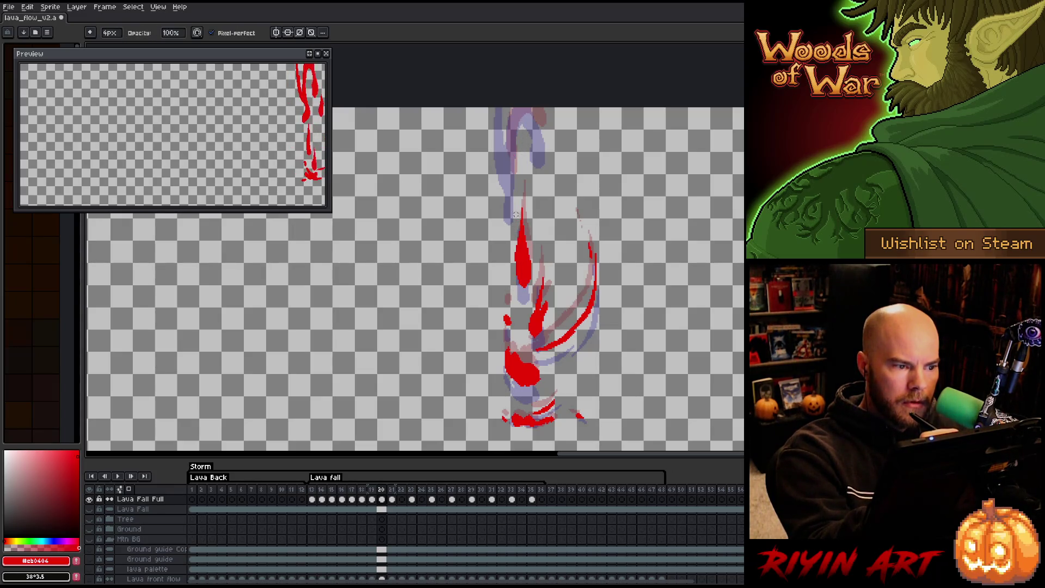
key(b)
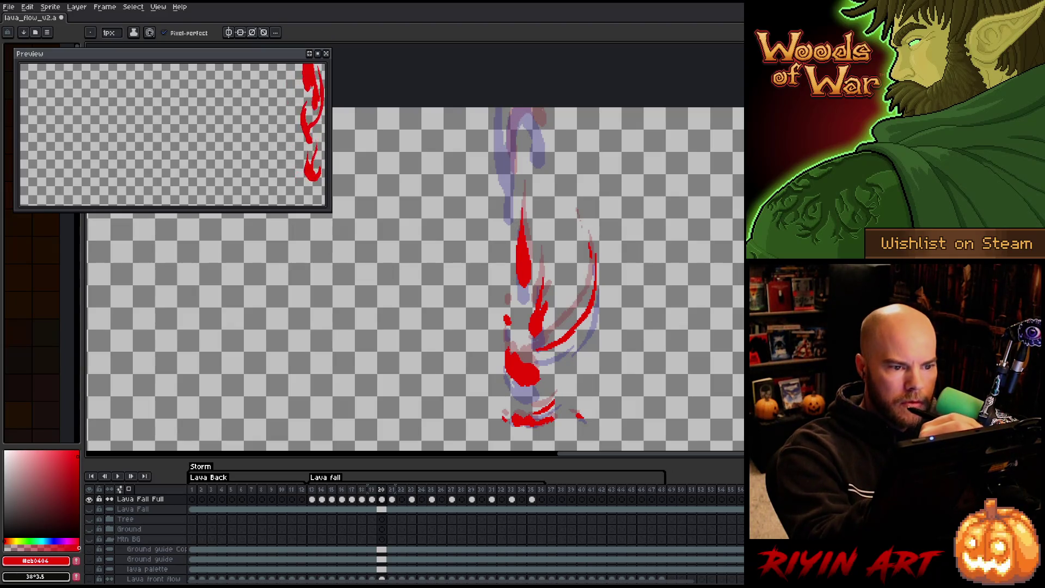
Outline and fill the top lava swirl red, trim its left tail, and compare with the previous frame.
mouse_move(536, 109)
mouse_down()
mouse_move(546, 136)
mouse_move(507, 208)
mouse_move(497, 119)
mouse_move(503, 136)
mouse_up()
key(g)
click(505, 174)
key(b)
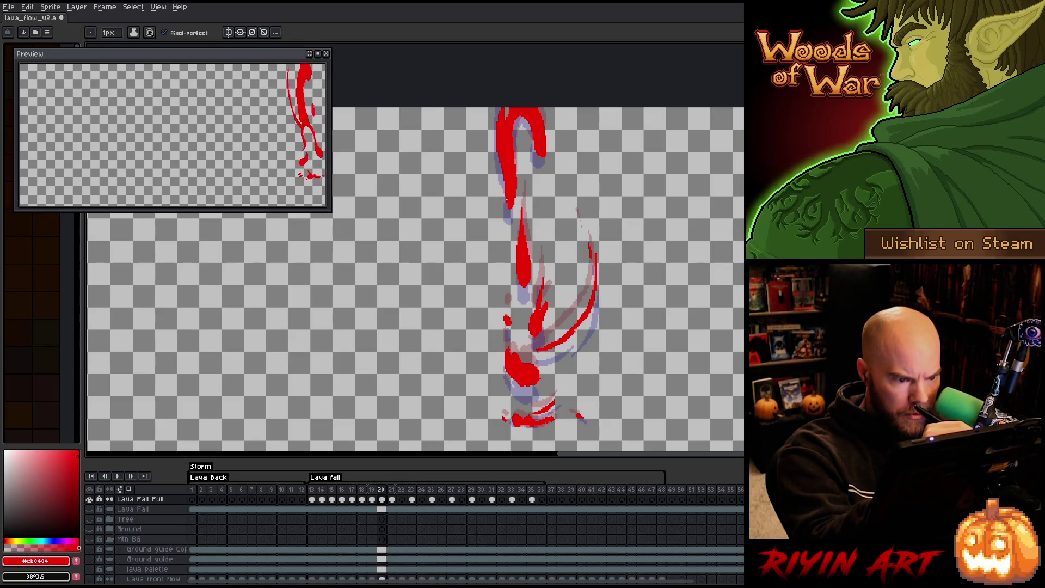
key(e)
drag(508, 207, 511, 202)
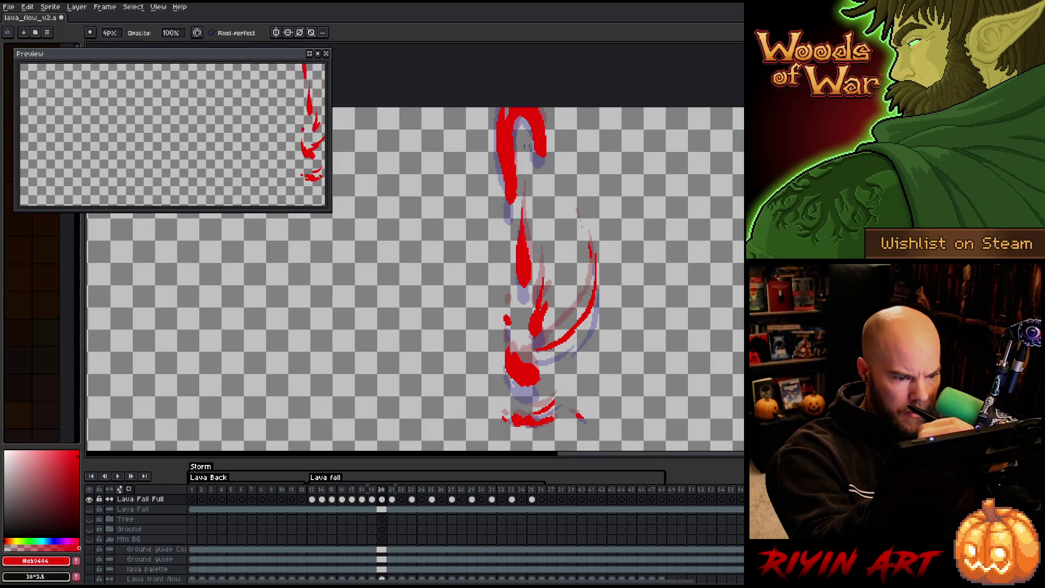
key(Left)
key(Right)
key(Right)
key(Right)
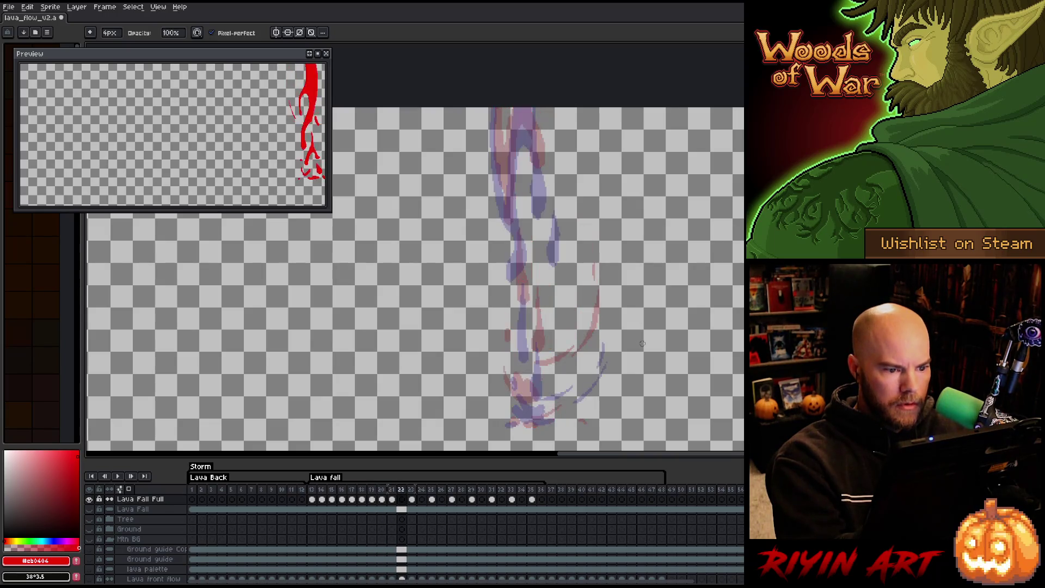
Save, then outline frame 22's top lava pour up to the canvas top and fill it solid red.
key(ctrl+s)
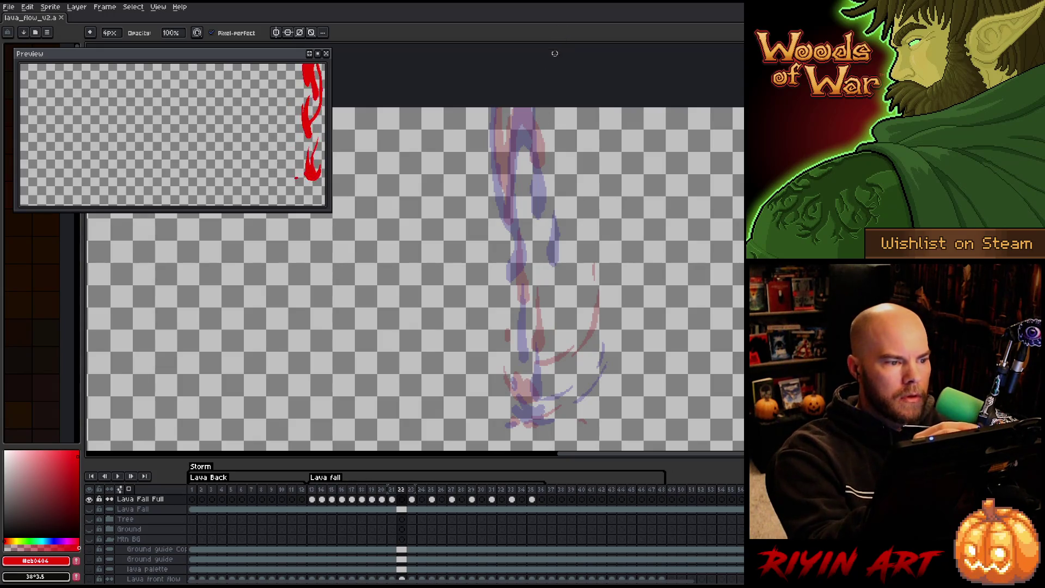
key(e)
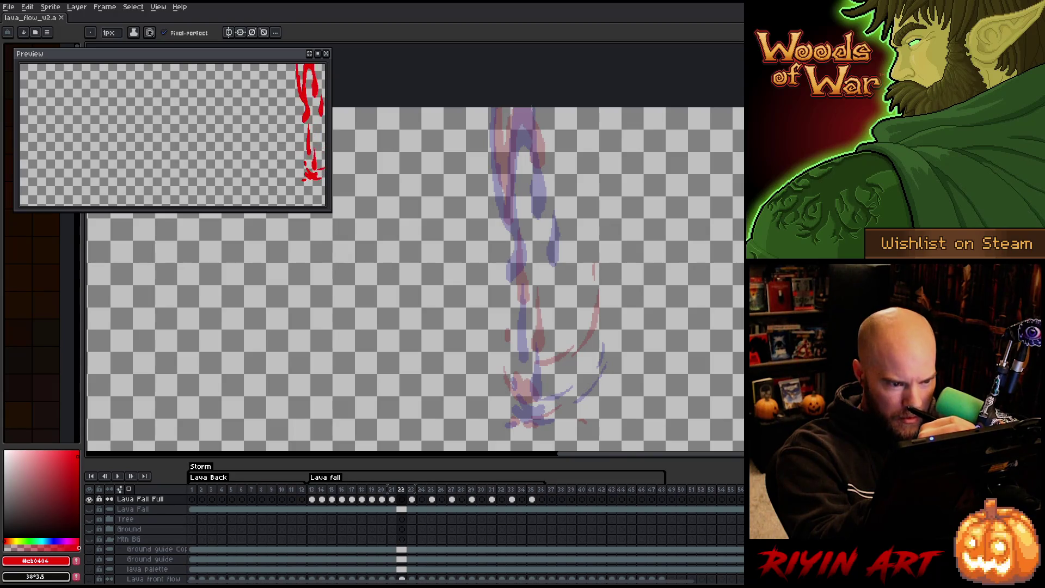
drag(543, 149, 537, 197)
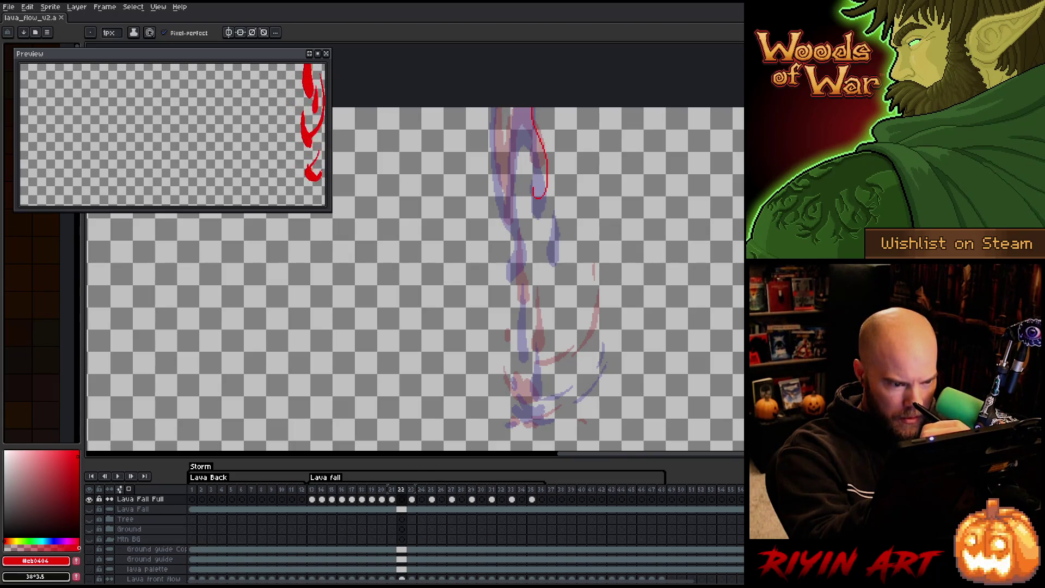
drag(512, 165, 513, 206)
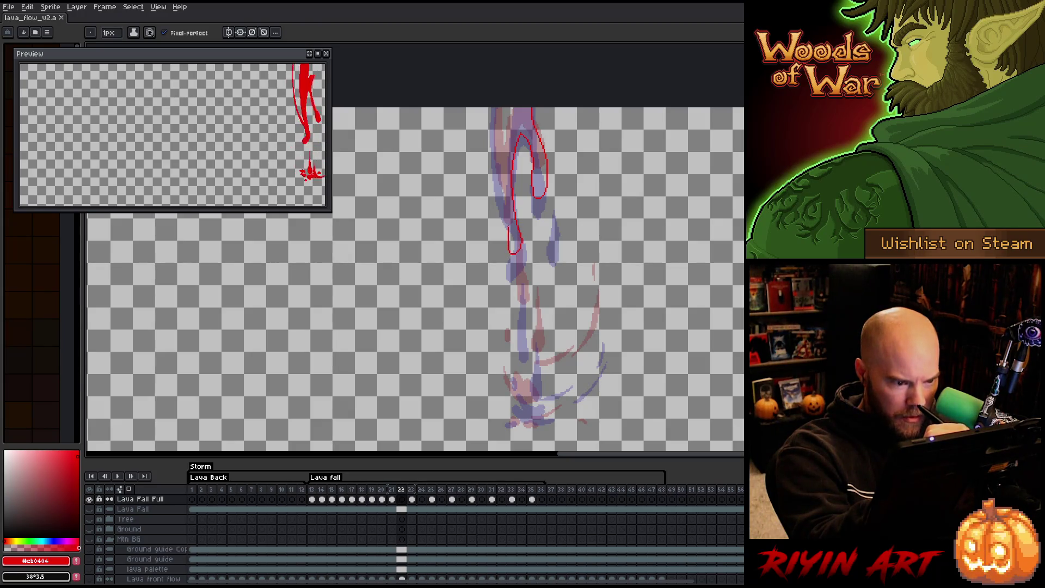
mouse_move(494, 165)
mouse_down()
mouse_move(496, 100)
mouse_move(501, 155)
mouse_move(511, 111)
mouse_up()
key(g)
click(539, 180)
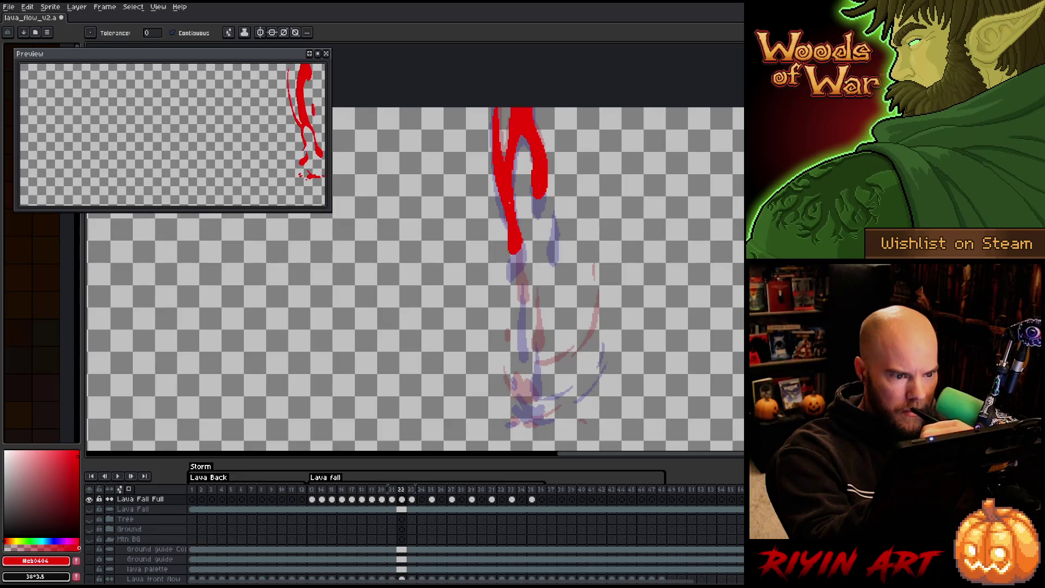
key(b)
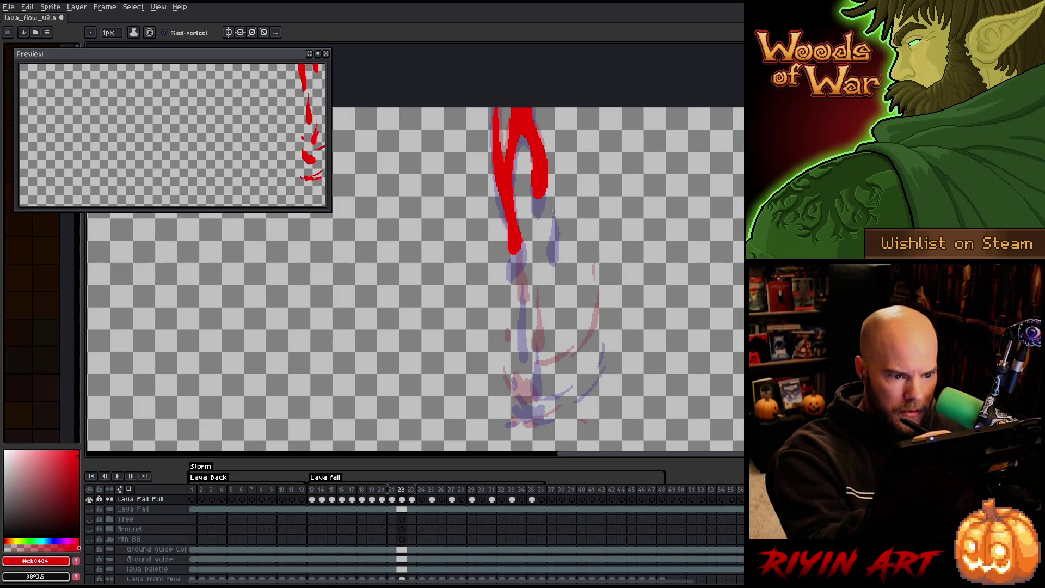
Add a filled red lava stroke beside the pour and check it against the previous frame.
mouse_move(551, 231)
mouse_down()
mouse_move(552, 200)
mouse_move(552, 235)
mouse_up()
key(g)
click(553, 217)
key(b)
key(comma)
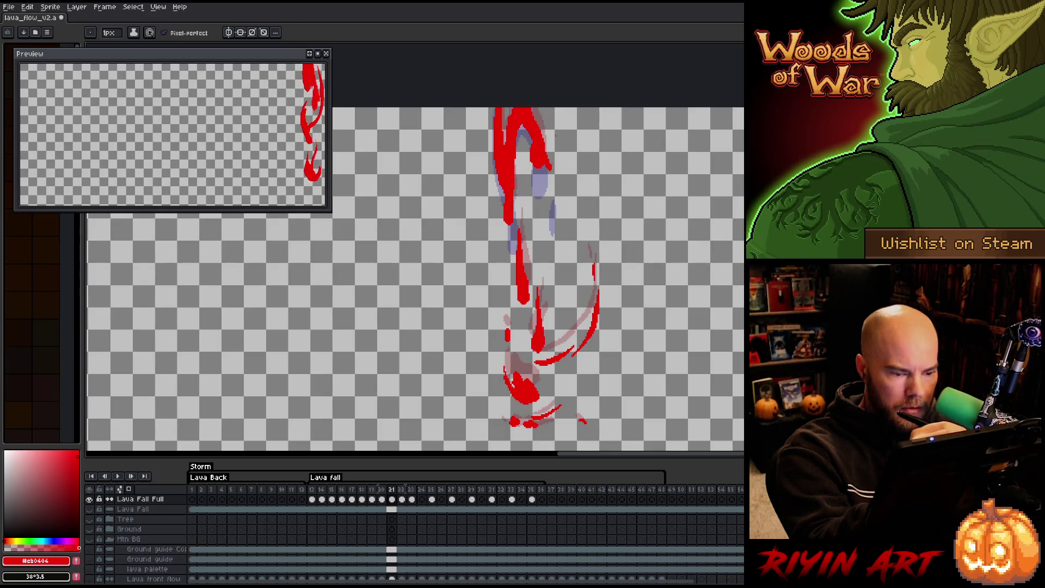
key(period)
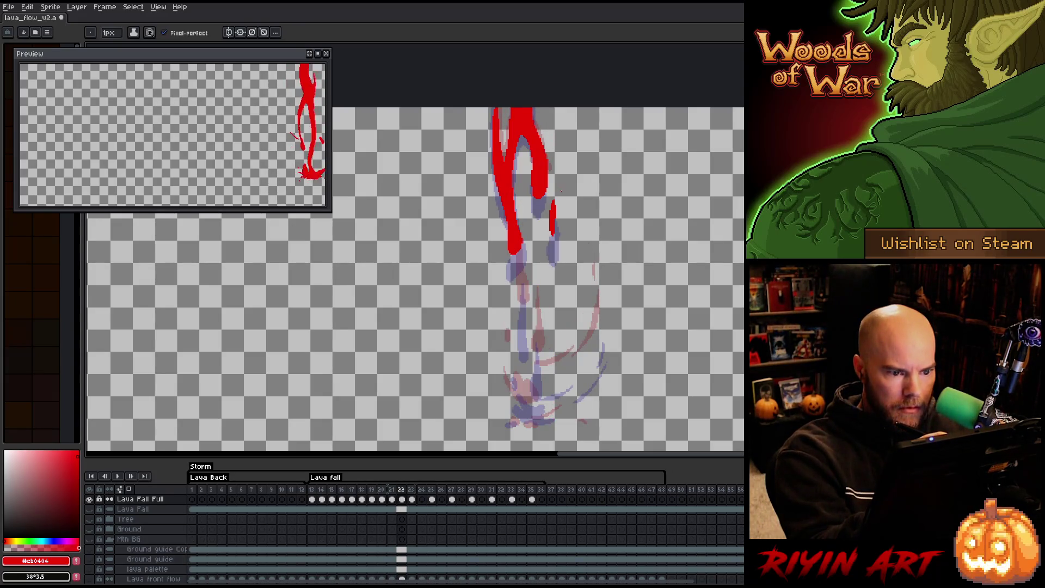
Lasso the small lava drip and raise it about 35 px, then try a lower curve and undo it.
key(shift+m)
mouse_move(542, 191)
mouse_down()
mouse_move(565, 268)
mouse_move(557, 217)
mouse_up()
click(563, 180)
key(b)
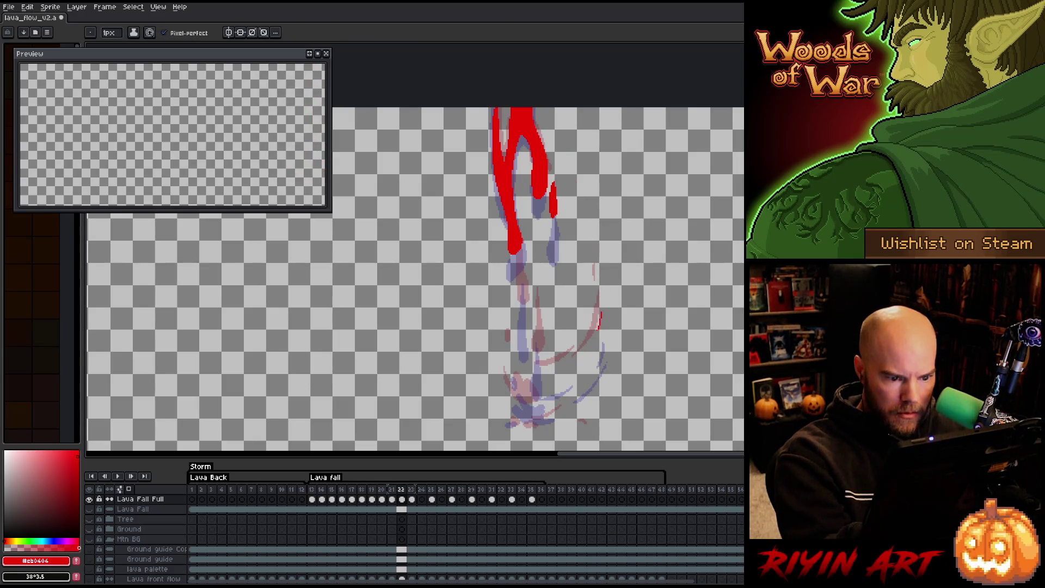
drag(598, 348, 574, 384)
key(ctrl+z)
Redraw the lower lava curve reaching further down-left and add a small stroke to it.
drag(599, 348, 559, 393)
key(g)
key(b)
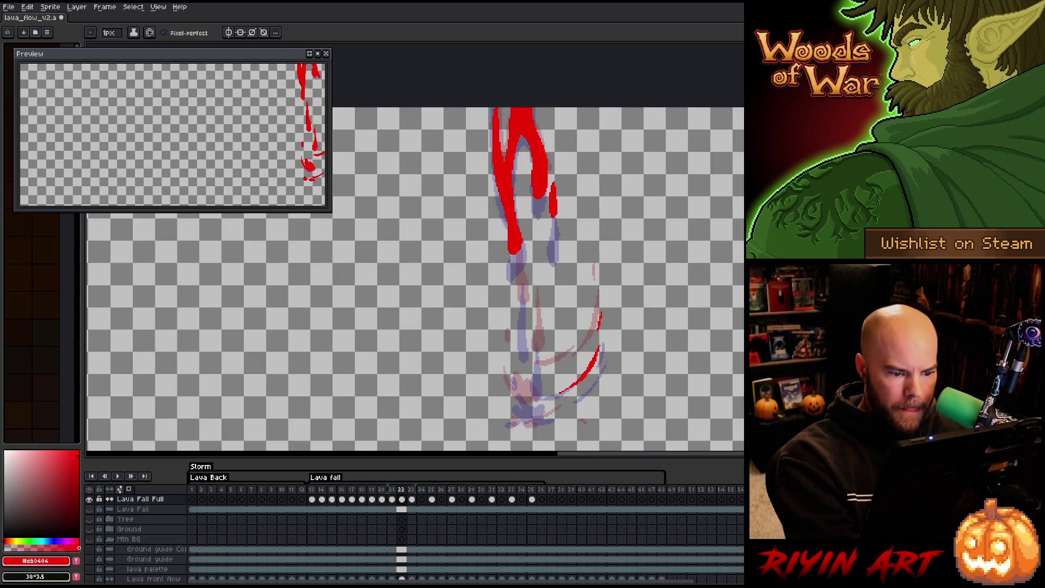
mouse_move(571, 373)
mouse_down()
mouse_move(535, 389)
mouse_move(563, 384)
mouse_up()
key(e)
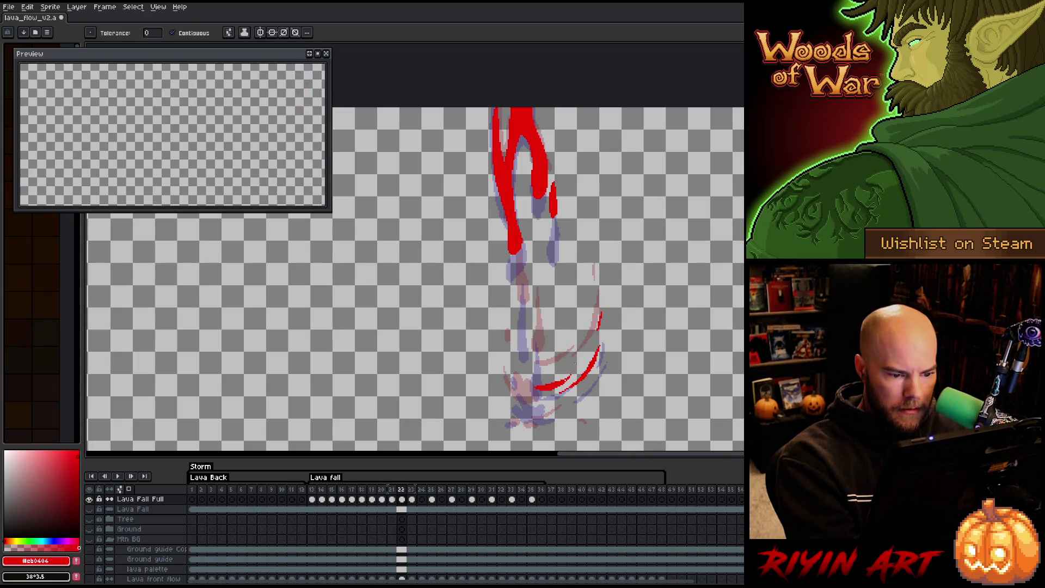
key(b)
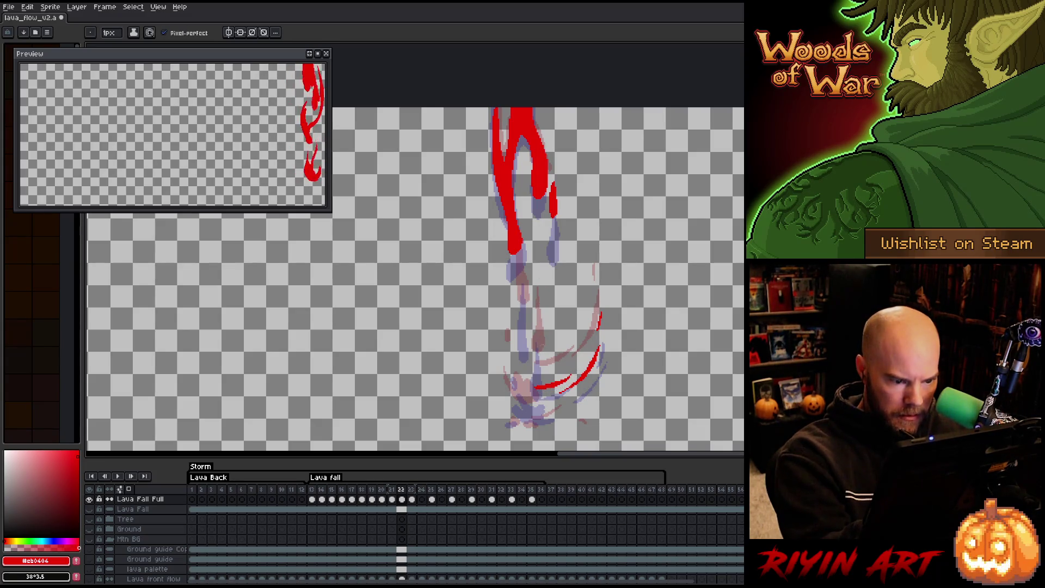
Outline a teardrop lava drop mid-stream, fill it solid red, and trim its right edge.
mouse_move(537, 374)
mouse_down()
mouse_move(547, 353)
mouse_move(539, 316)
mouse_move(533, 365)
mouse_up()
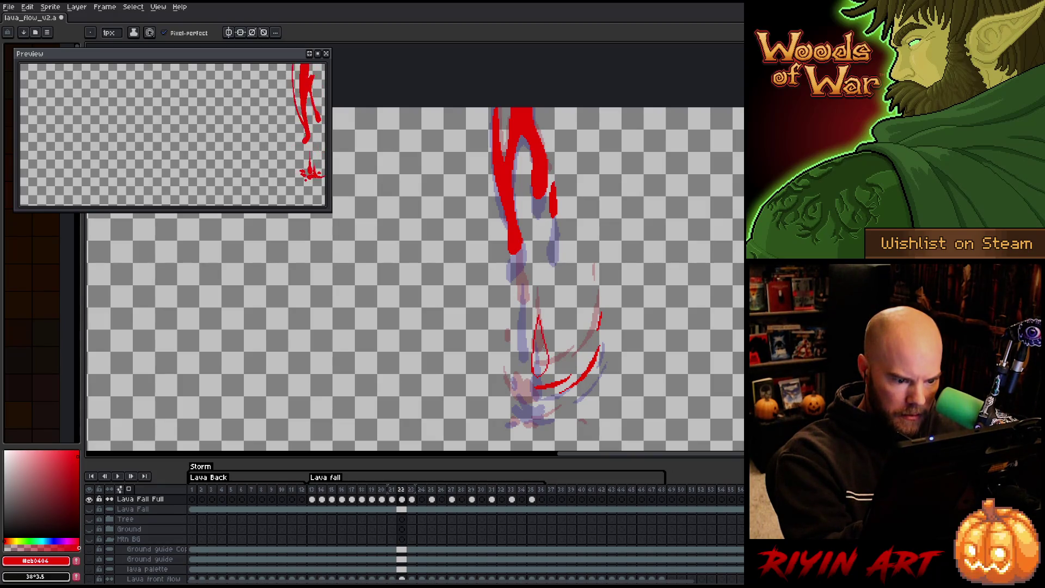
key(t)
click(536, 358)
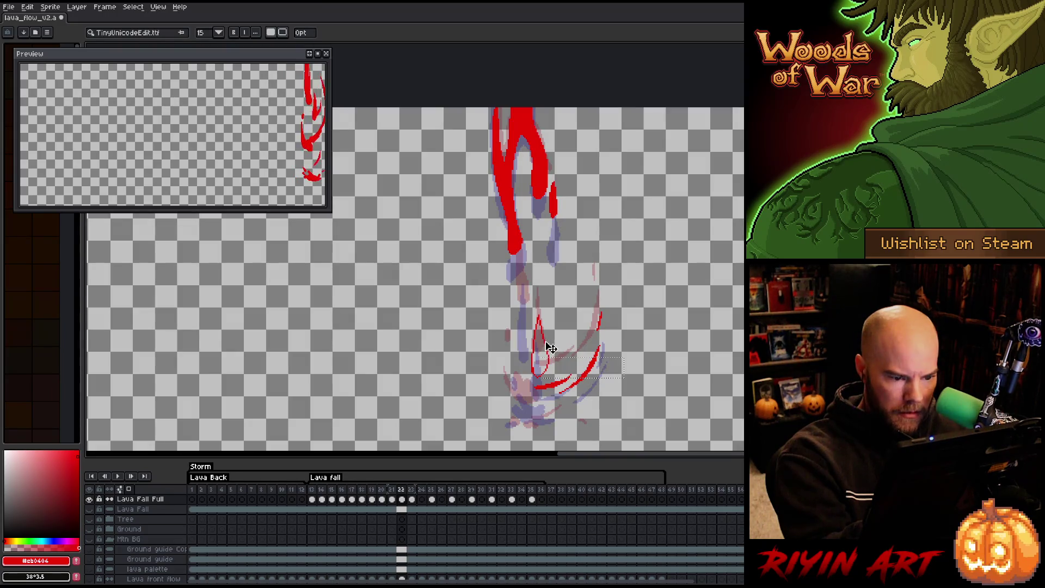
key(g)
click(541, 351)
key(b)
drag(546, 332, 541, 375)
key(e)
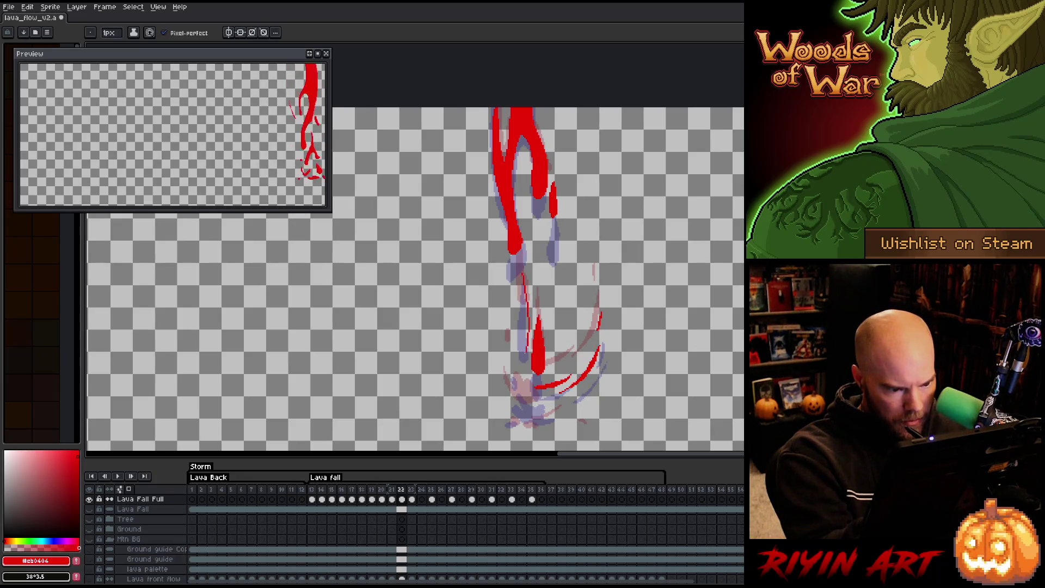
Outline and fill a looped red drip, then add a small red stroke to the lava.
mouse_move(525, 281)
mouse_down()
mouse_move(526, 322)
mouse_move(518, 274)
mouse_up()
key(g)
click(522, 305)
key(b)
drag(510, 358, 511, 366)
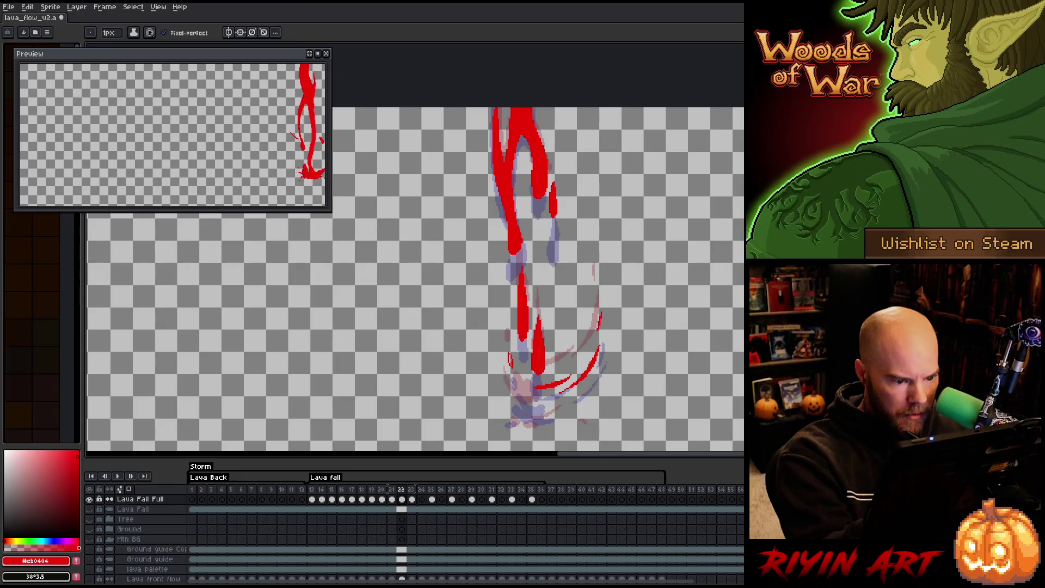
key(e)
key(b)
Draw the bottom splash into a solid red blob and move ahead to frame 24.
drag(506, 389, 543, 411)
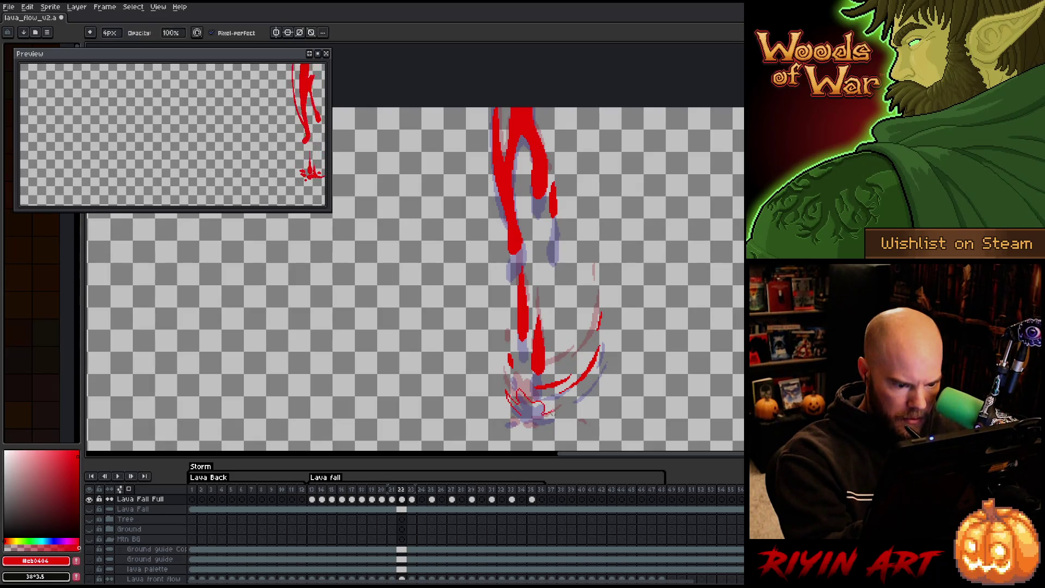
drag(541, 416, 552, 418)
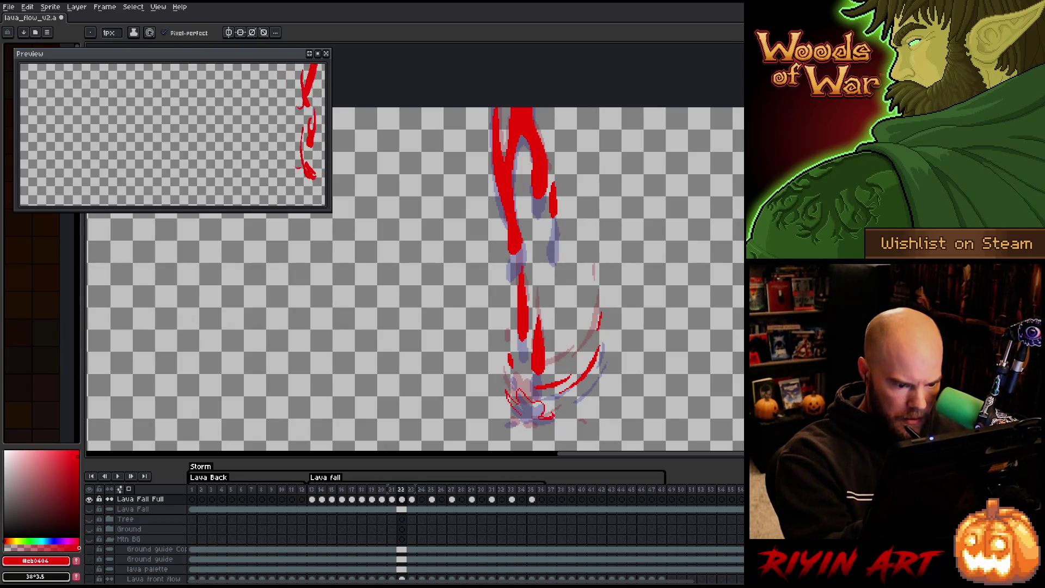
key(e)
key(b)
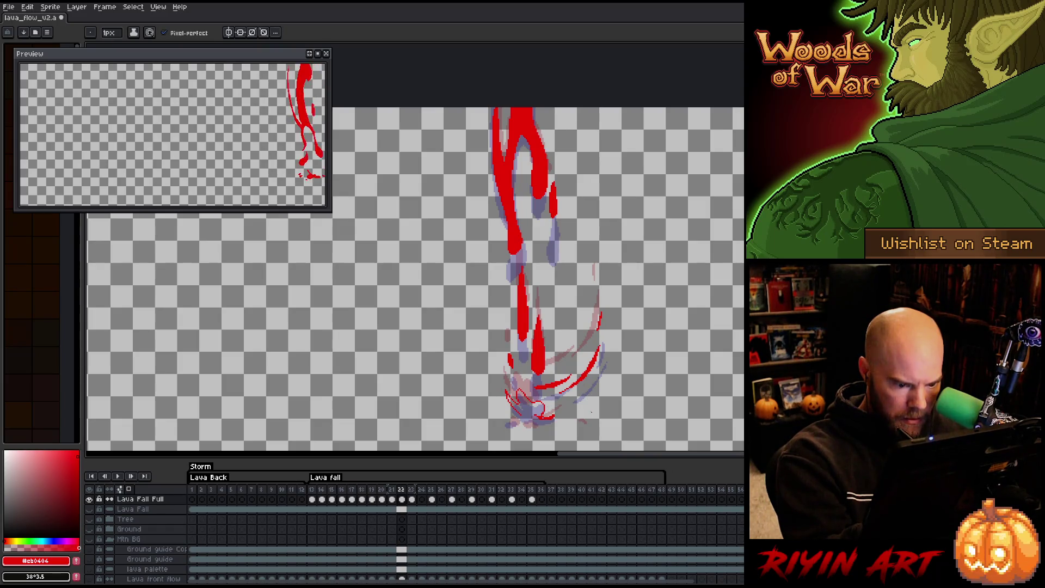
drag(509, 424, 516, 424)
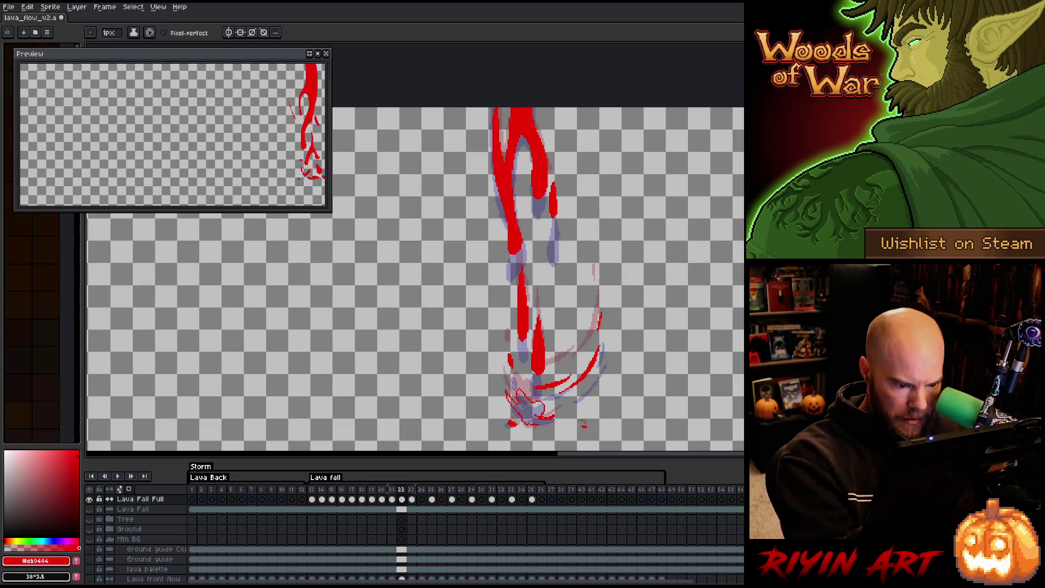
drag(536, 410, 531, 411)
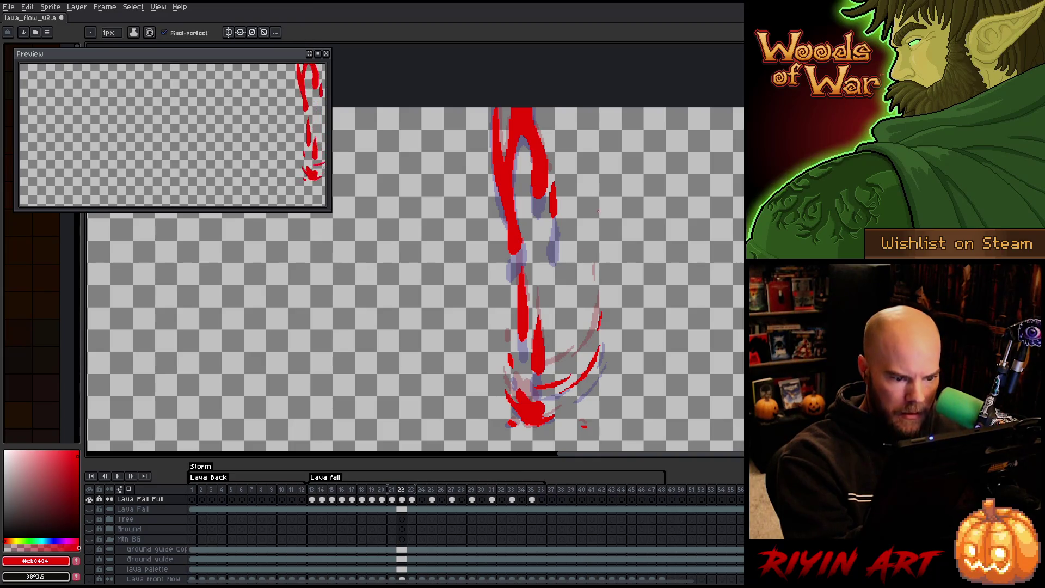
key(Right)
key(Left)
key(Right)
key(Right)
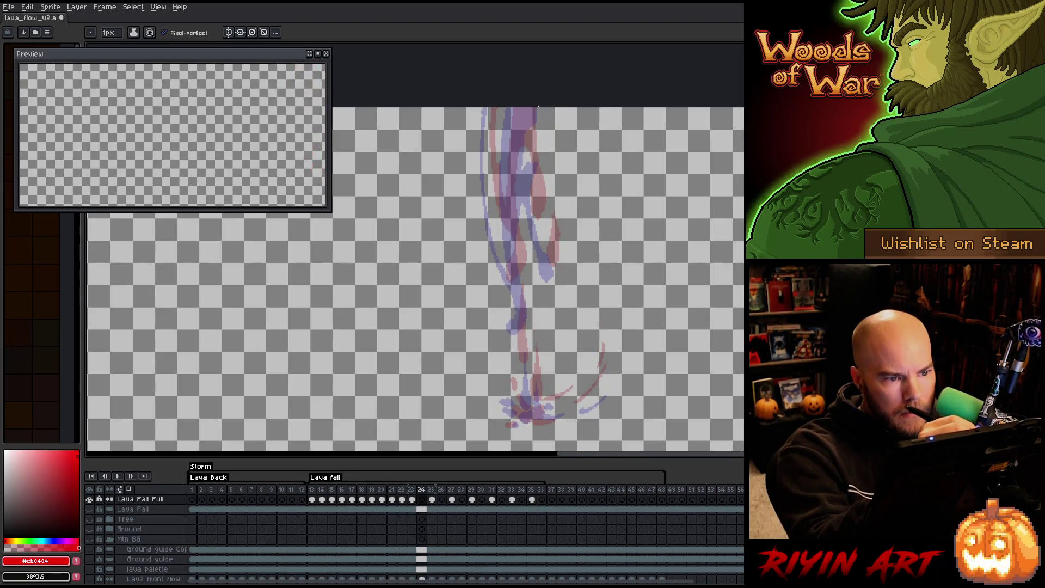
Trace the upper lava pour over the onion skin from the canvas top and fill both regions red.
drag(537, 109, 528, 146)
key(ctrl+z)
mouse_move(537, 107)
mouse_down()
mouse_move(528, 146)
mouse_move(542, 251)
mouse_move(535, 216)
mouse_up()
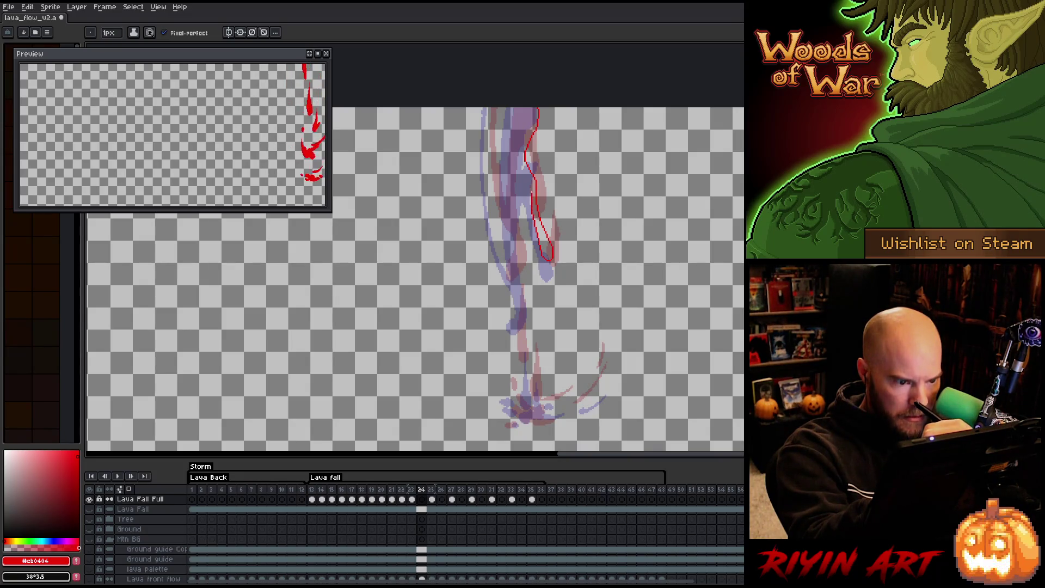
mouse_move(519, 169)
mouse_down()
mouse_move(517, 107)
mouse_move(504, 164)
mouse_up()
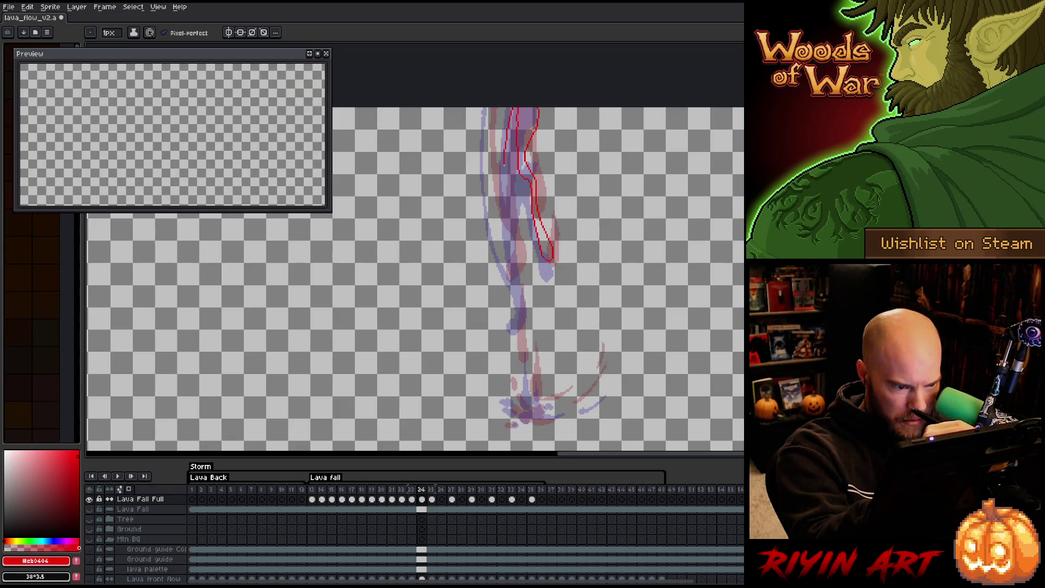
mouse_move(508, 217)
mouse_down()
mouse_move(488, 105)
mouse_move(495, 237)
mouse_move(509, 298)
mouse_move(521, 304)
mouse_move(529, 269)
mouse_move(515, 200)
mouse_up()
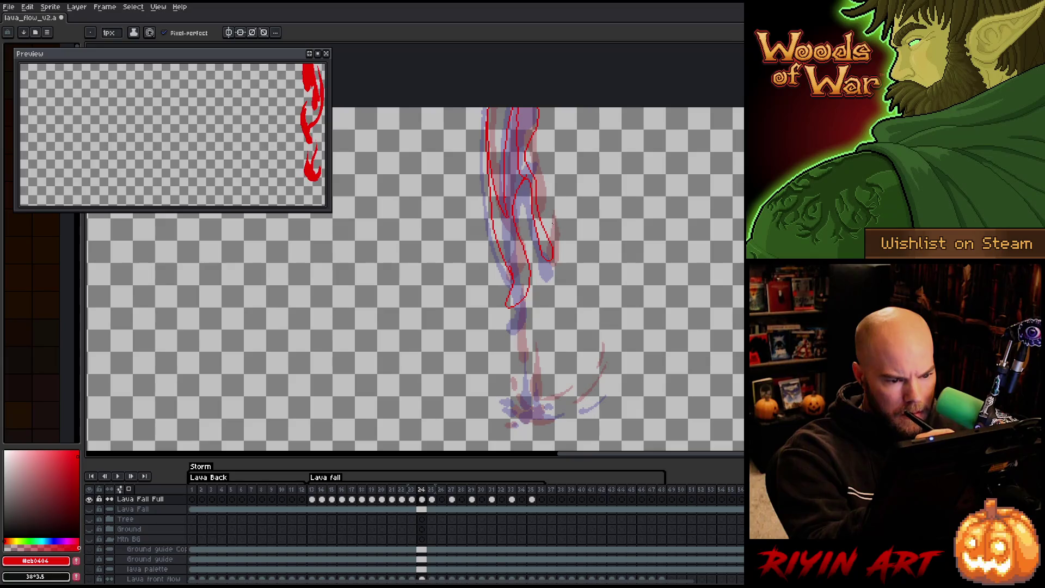
drag(537, 181, 548, 215)
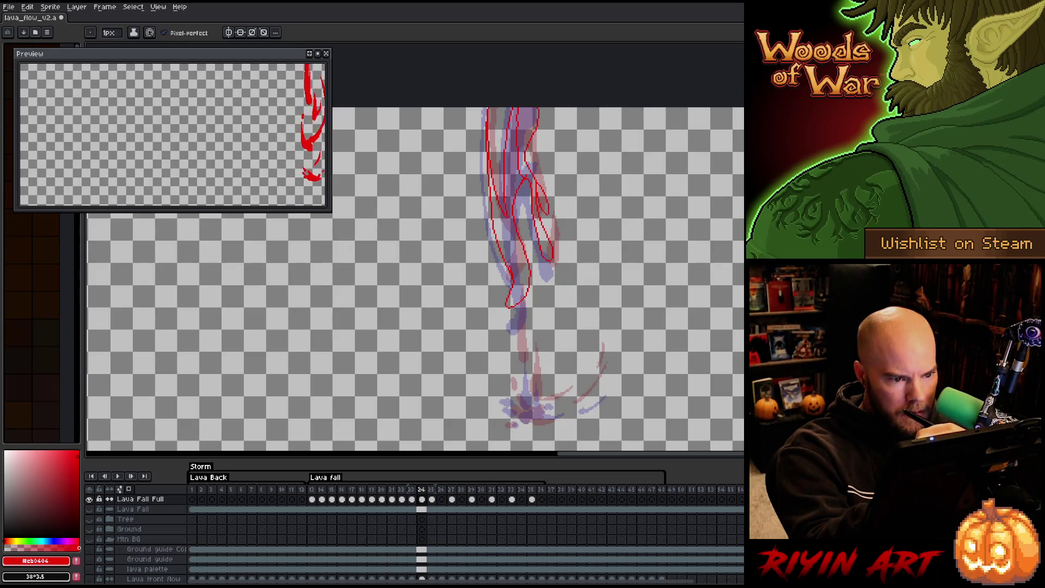
key(g)
click(533, 163)
click(514, 179)
key(b)
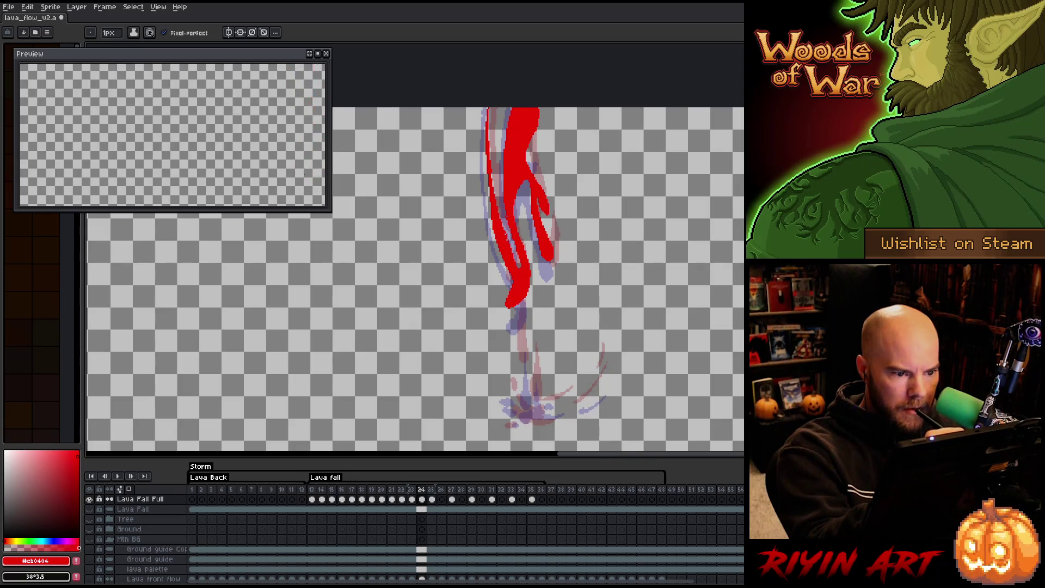
Patch gaps in the red lava shape, then try a drip strip below and undo it.
drag(503, 140, 502, 231)
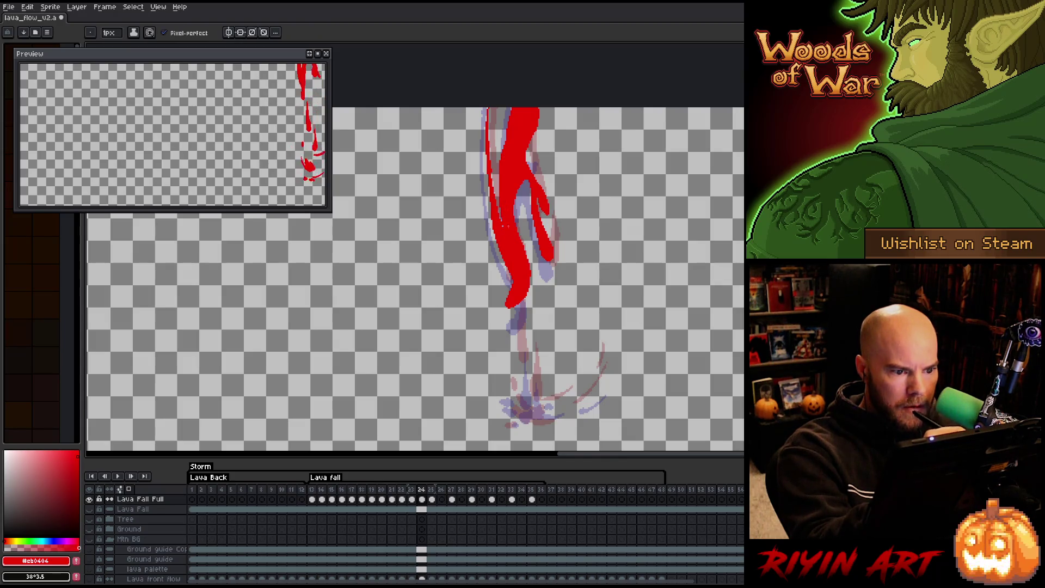
mouse_move(527, 308)
mouse_down()
mouse_move(519, 351)
mouse_move(525, 304)
mouse_up()
key(g)
click(520, 329)
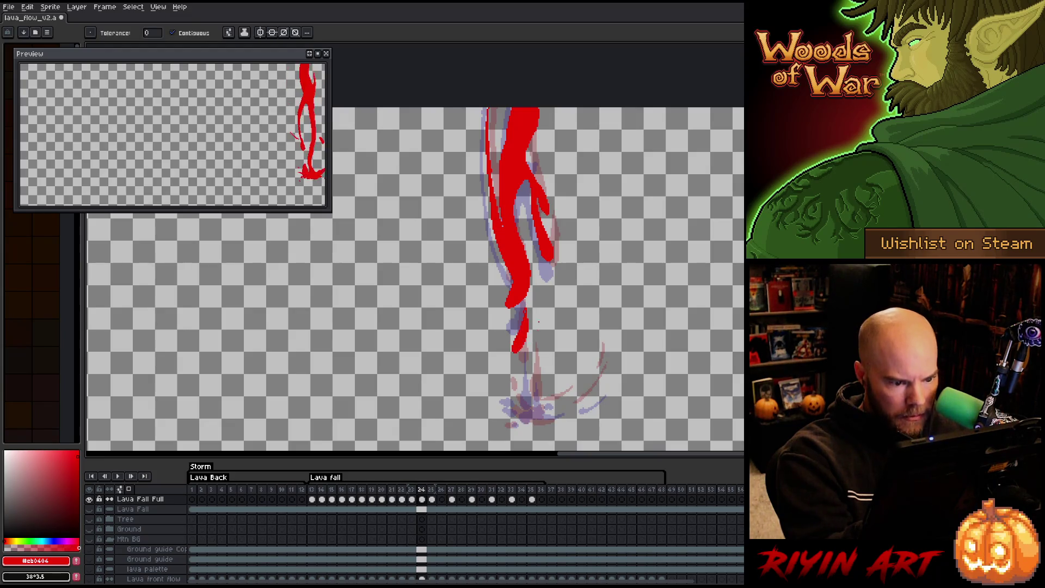
key(b)
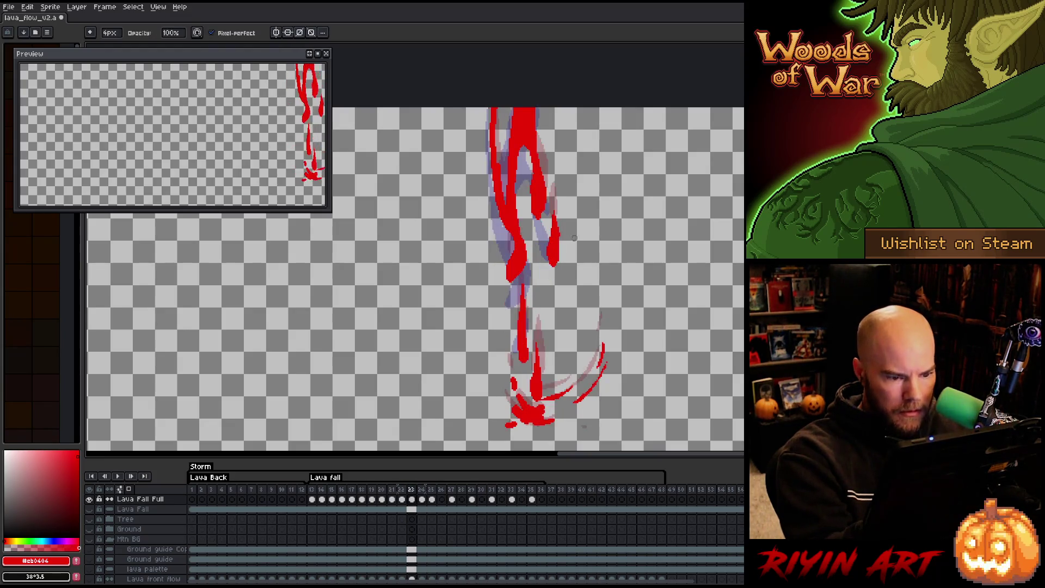
key(Right)
key(Left)
key(ctrl+z)
key(ctrl+z)
key(ctrl+z)
key(e)
Outline a teardrop drip below the stream and fill it solid red.
mouse_move(523, 397)
mouse_down()
mouse_move(521, 321)
mouse_move(529, 381)
mouse_up()
key(ctrl+z)
key(ctrl+z)
key(ctrl+z)
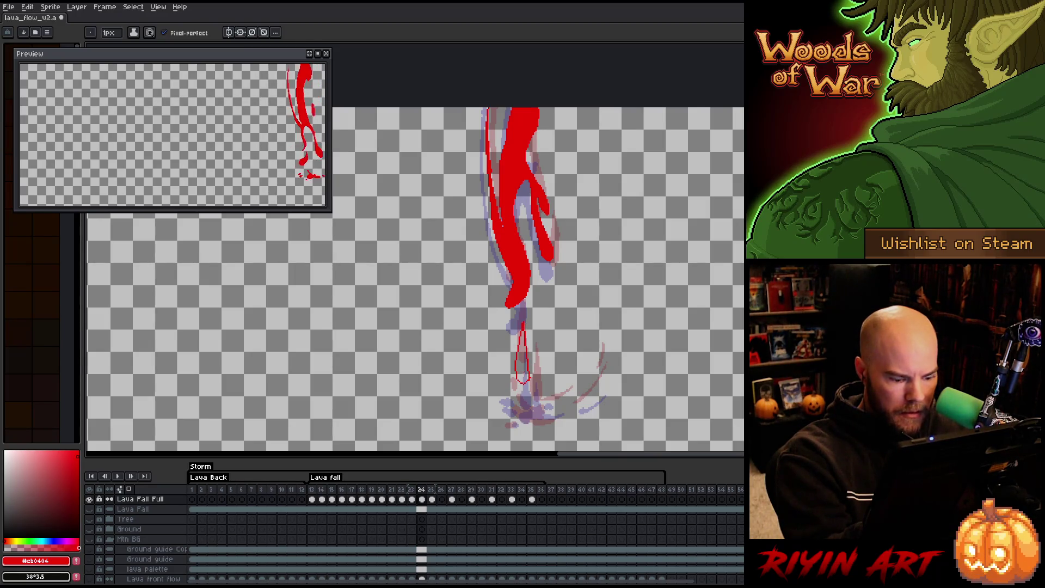
key(g)
click(522, 368)
key(b)
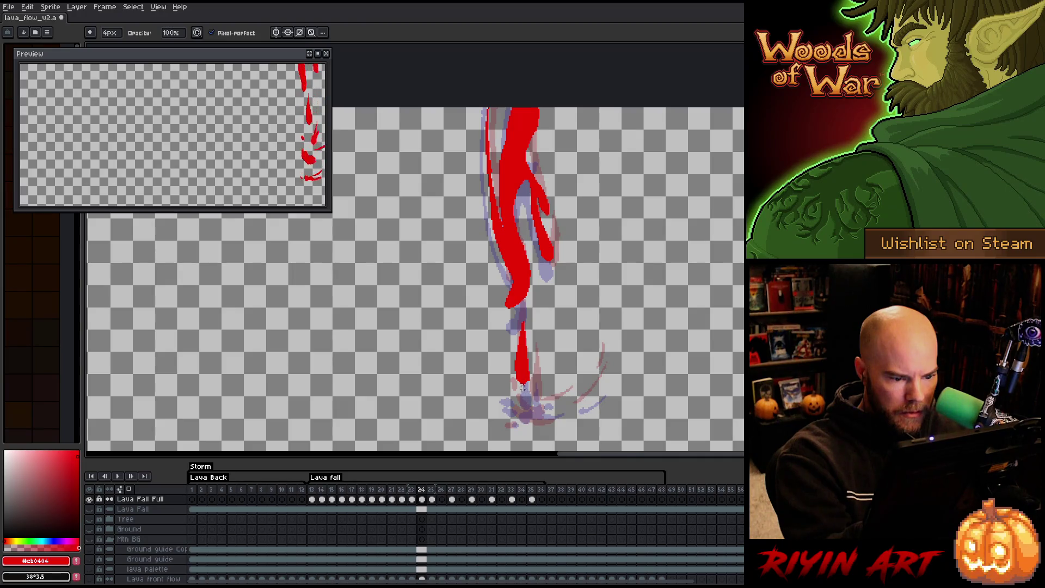
key(e)
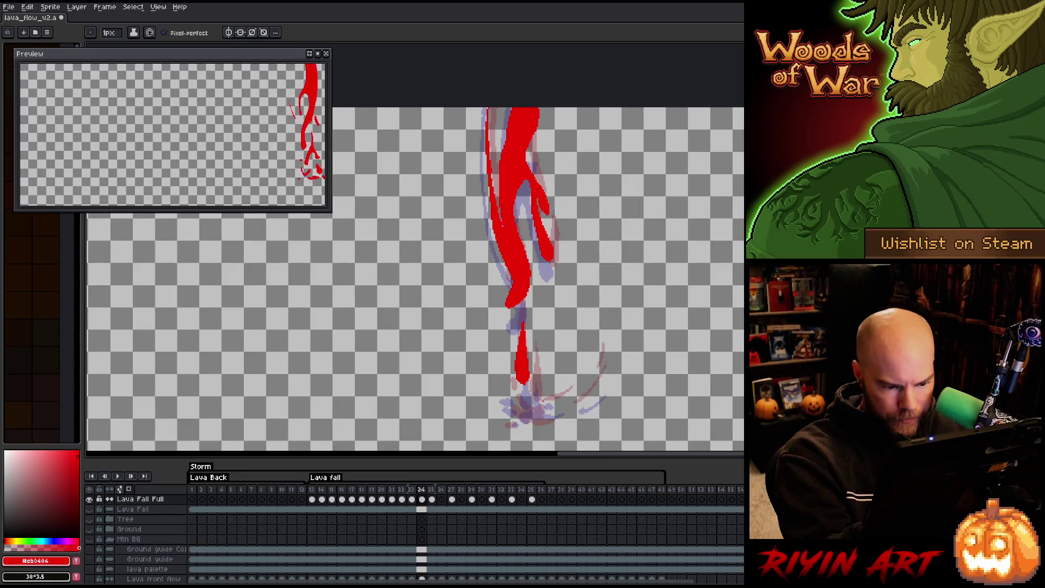
Paint a new lower drip and curved red splash strokes at the bottom right.
drag(542, 397, 534, 410)
drag(538, 371, 538, 413)
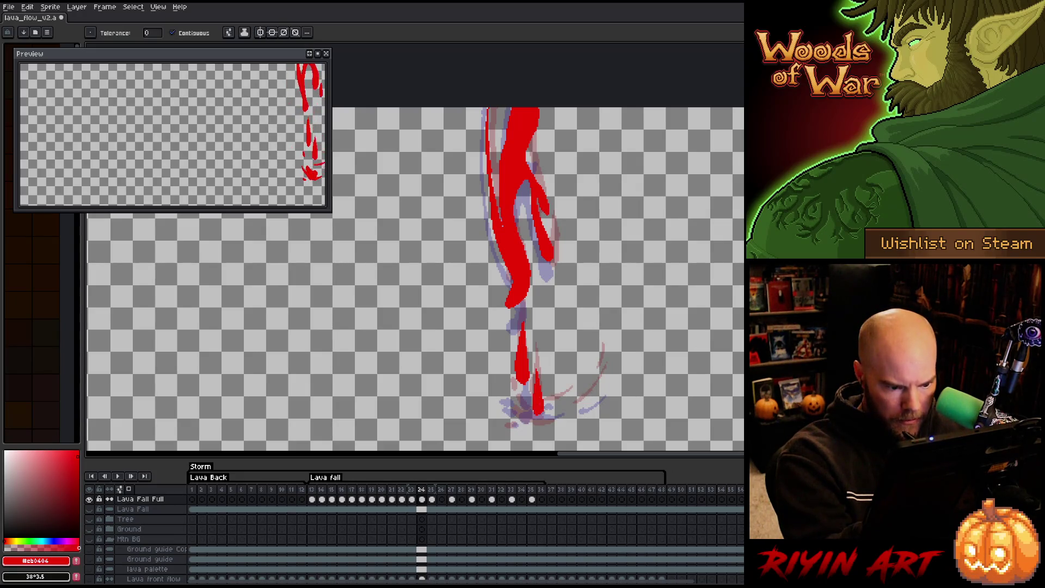
drag(601, 384, 574, 408)
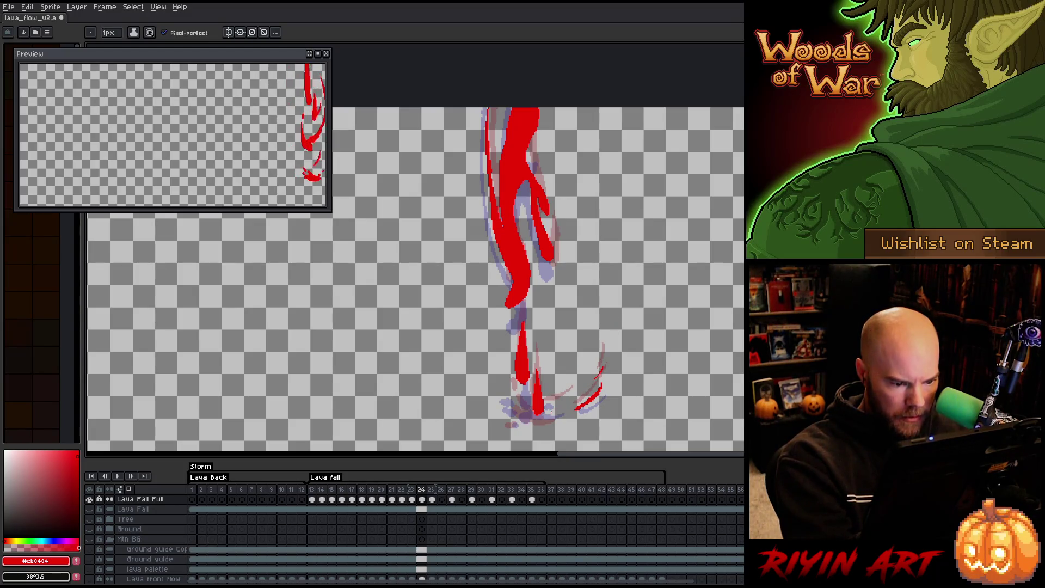
drag(566, 406, 544, 414)
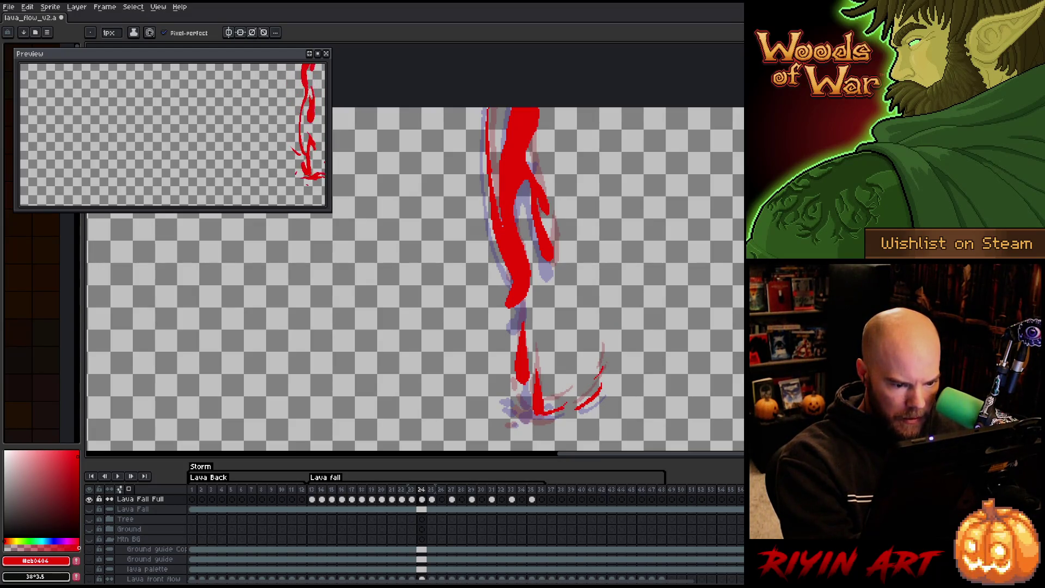
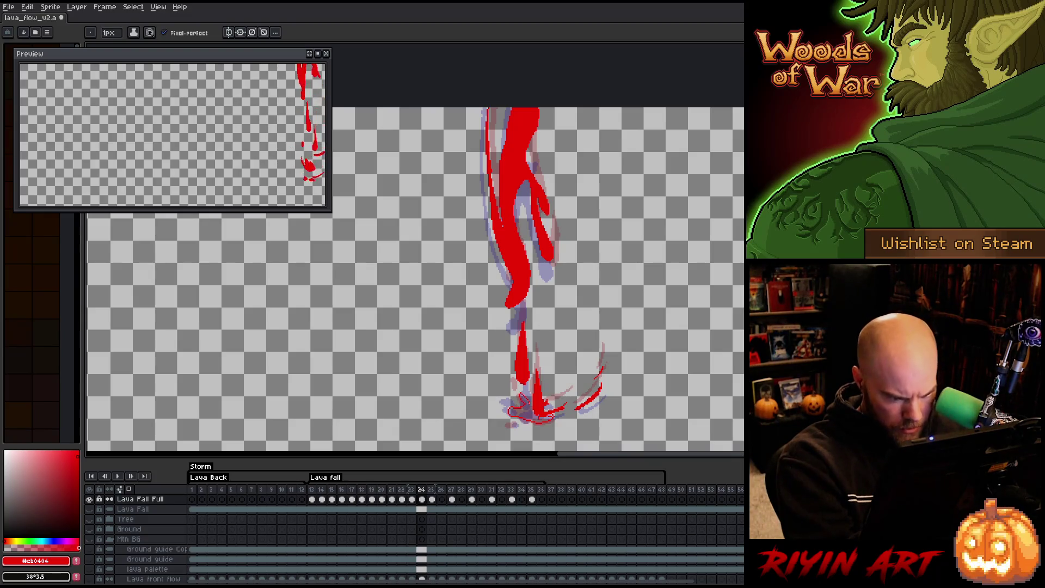
Fill the splash shapes at the lava's base solid red, undoing a stray full-canvas fill.
key(g)
click(518, 396)
key(ctrl+z)
click(524, 399)
click(529, 412)
key(b)
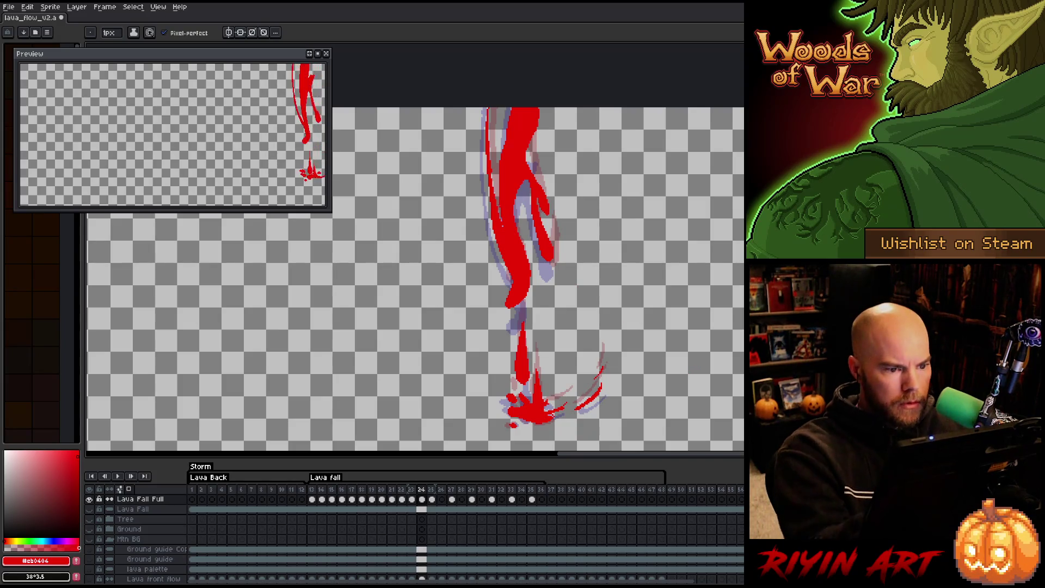
Step forward to the next animation frame.
key(Right)
key(Left)
key(Right)
key(Right)
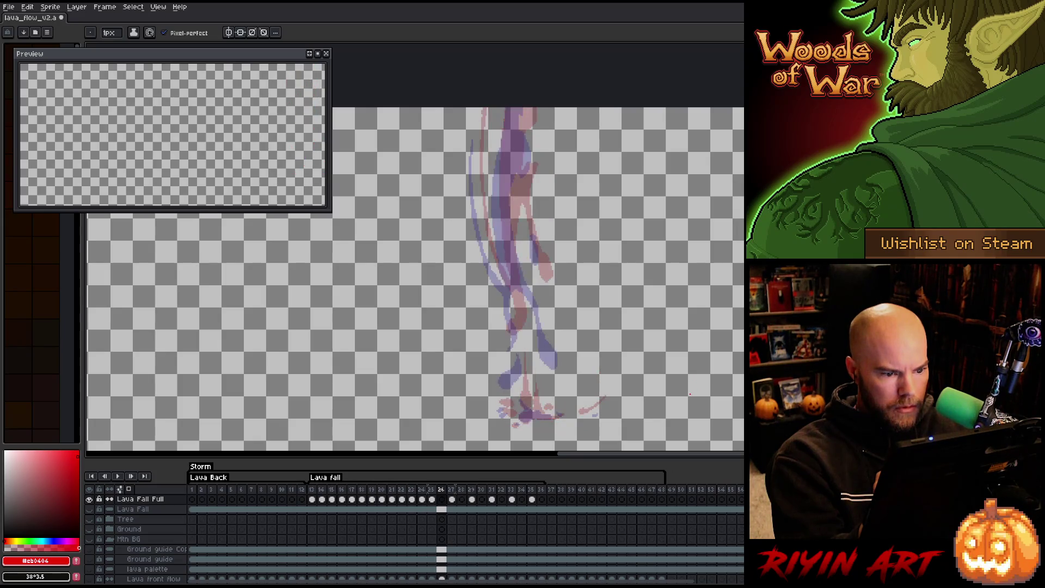
Trace the falling lava stream's outline with 1px red lines, down to its lower loop.
drag(527, 107, 524, 220)
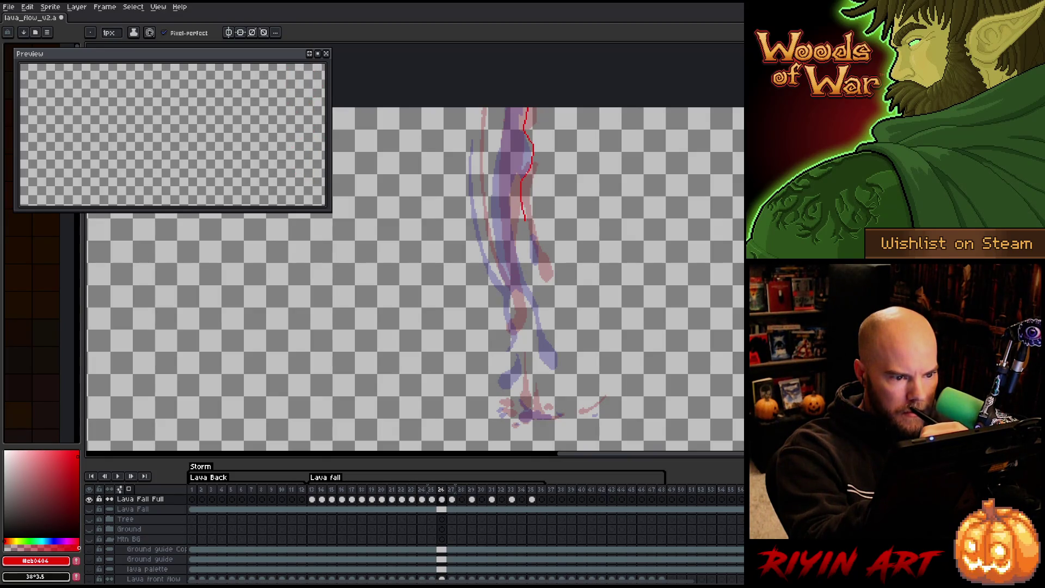
key(ctrl+z)
drag(522, 180, 531, 238)
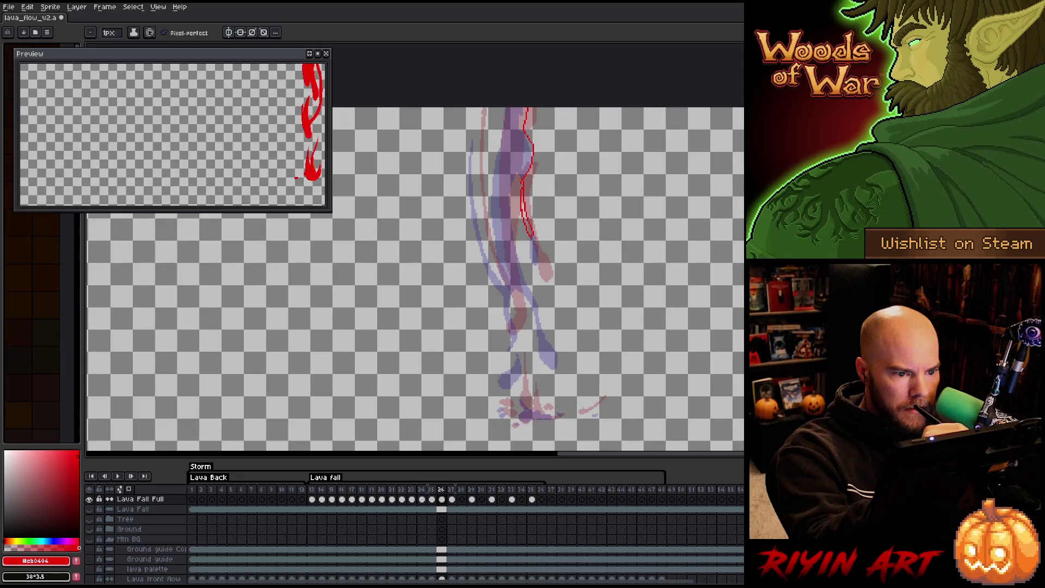
mouse_move(520, 175)
mouse_down()
mouse_move(510, 244)
mouse_move(536, 321)
mouse_move(521, 346)
mouse_move(521, 284)
mouse_up()
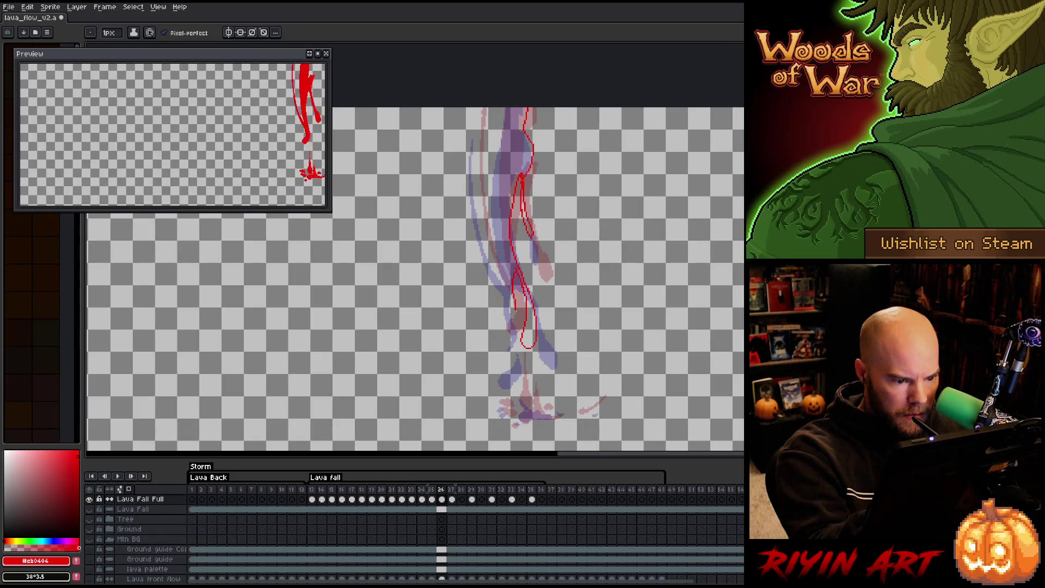
key(ctrl+z)
mouse_move(522, 300)
mouse_down()
mouse_move(515, 315)
mouse_move(521, 286)
mouse_up()
Fill the lava's lower loop red and fill the gap along its left edge.
key(g)
click(528, 329)
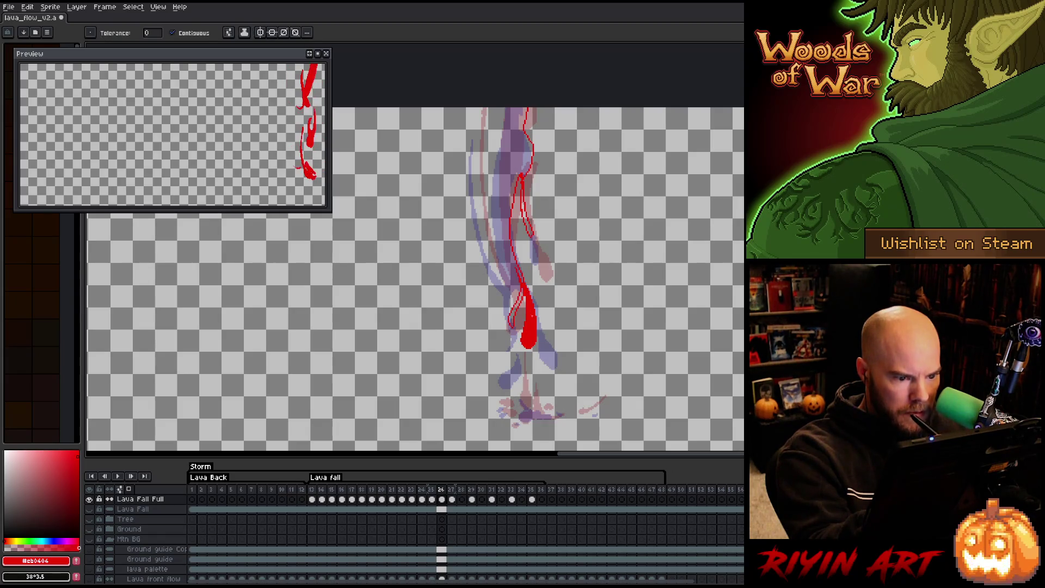
key(b)
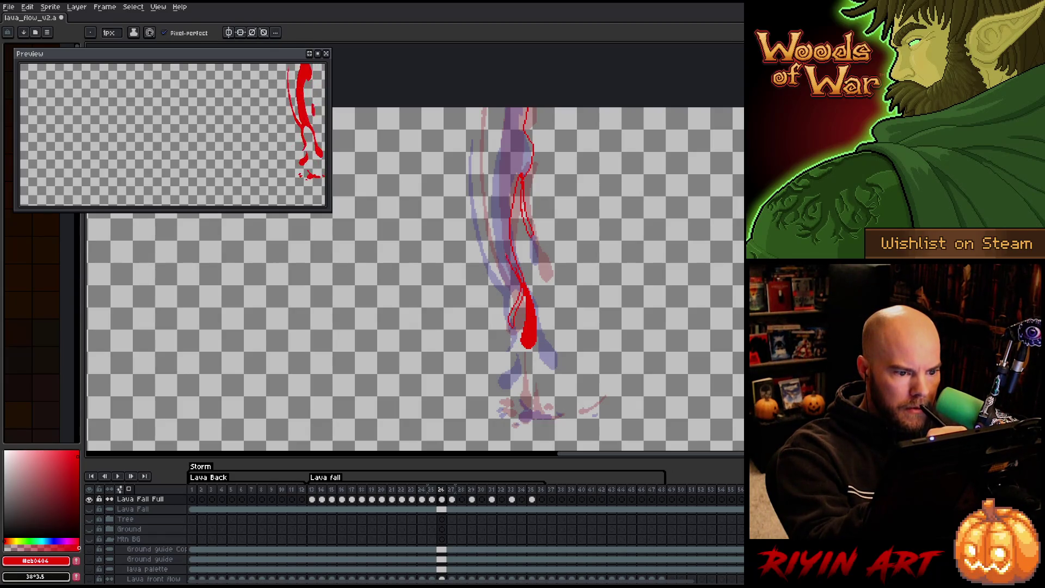
mouse_move(512, 276)
mouse_down()
mouse_move(497, 199)
mouse_move(504, 124)
mouse_move(479, 108)
mouse_move(482, 232)
mouse_move(509, 290)
mouse_move(473, 210)
mouse_move(477, 107)
mouse_up()
key(ctrl+z)
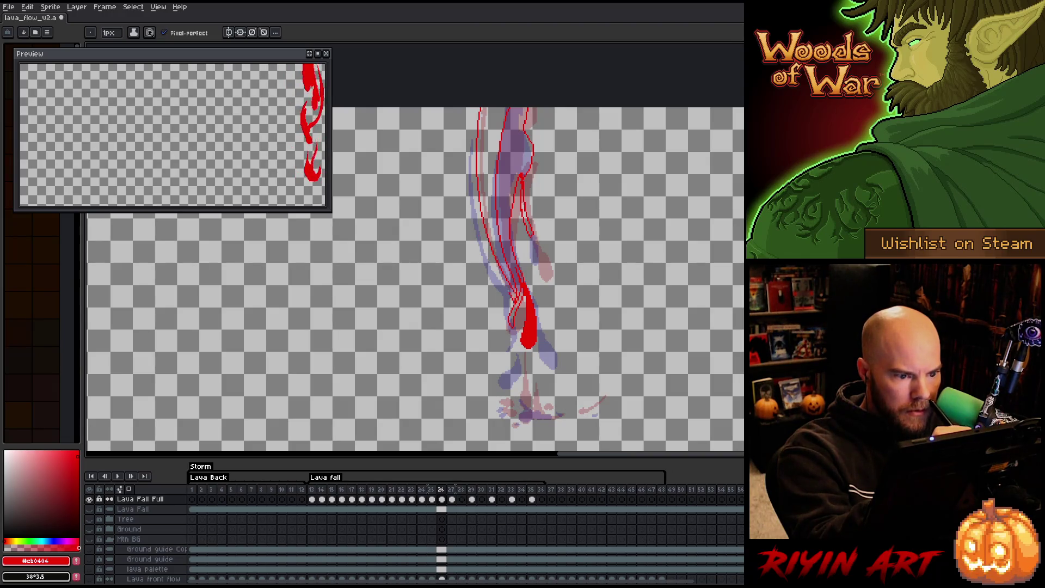
key(g)
click(479, 217)
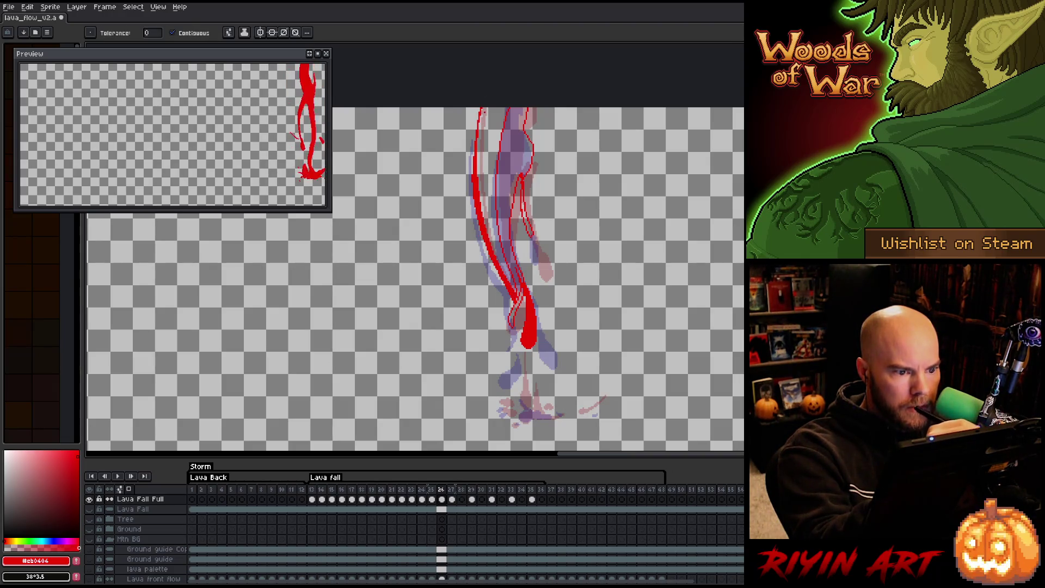
key(b)
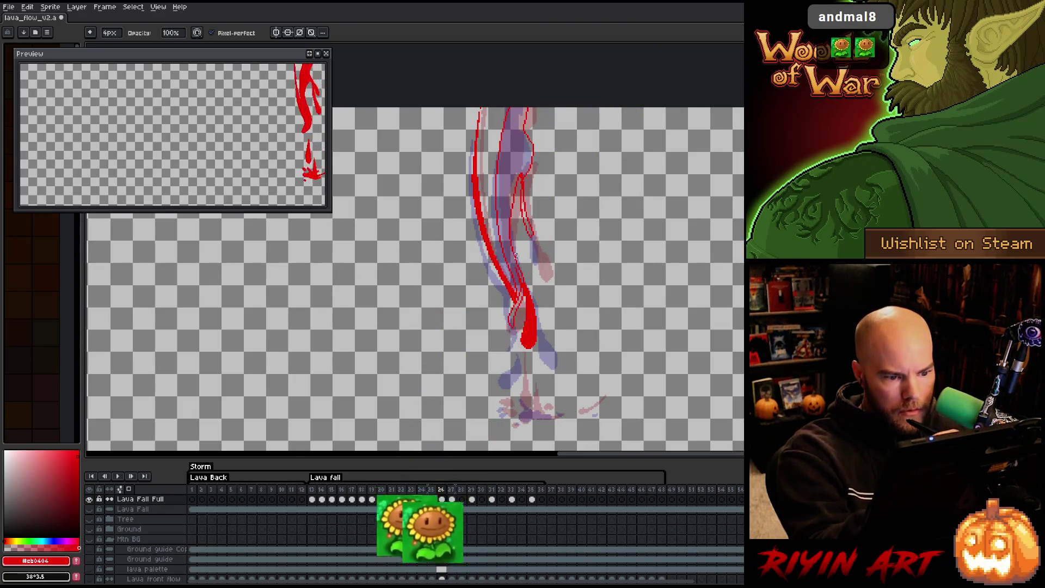
Fill the lava stream's interior solid red, undoing a misplaced drip and a full-canvas fill.
key(g)
click(525, 180)
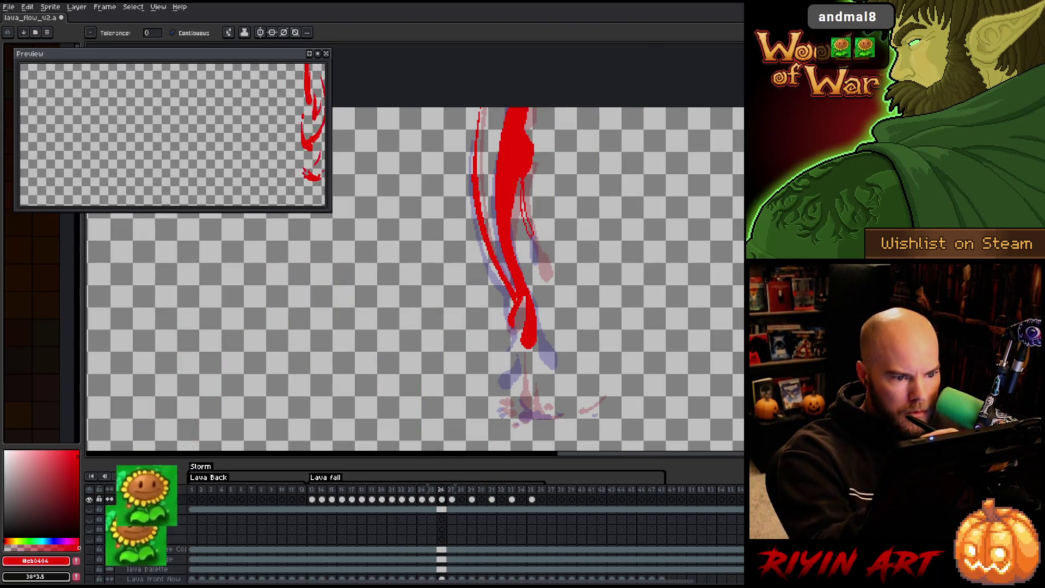
key(b)
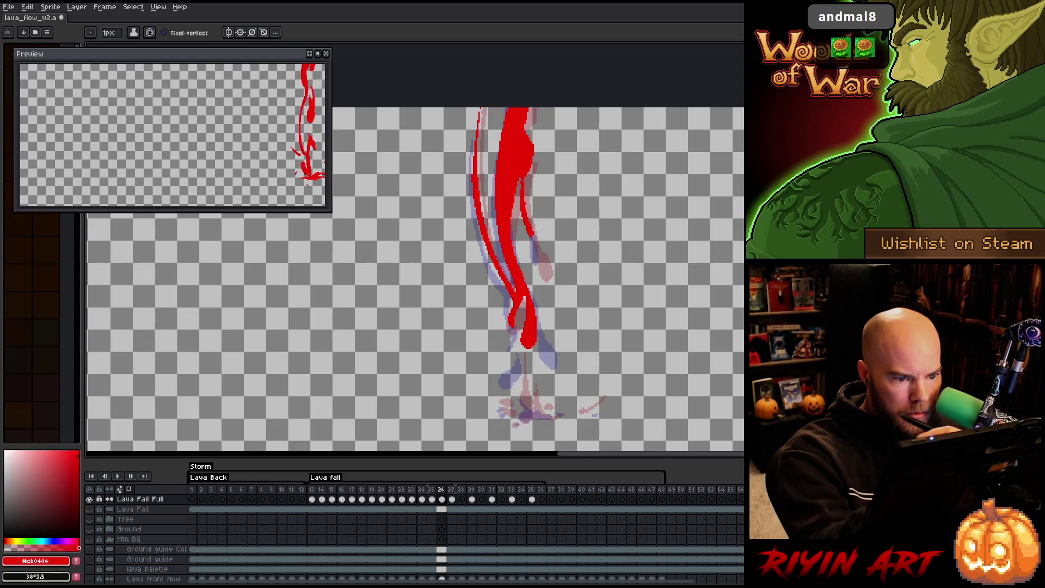
drag(532, 234, 539, 270)
key(ctrl+z)
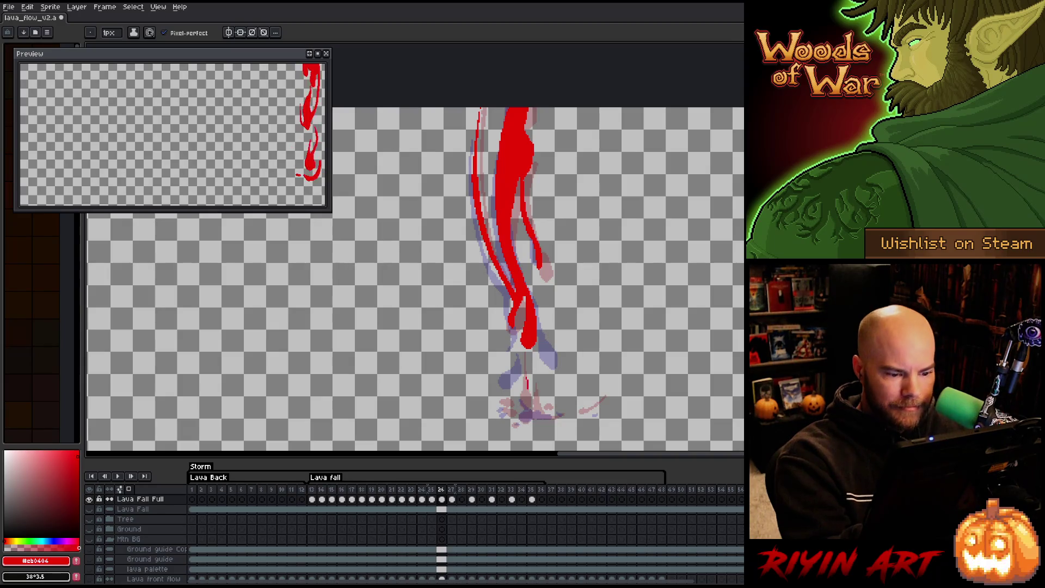
key(g)
click(529, 383)
key(ctrl+z)
key(b)
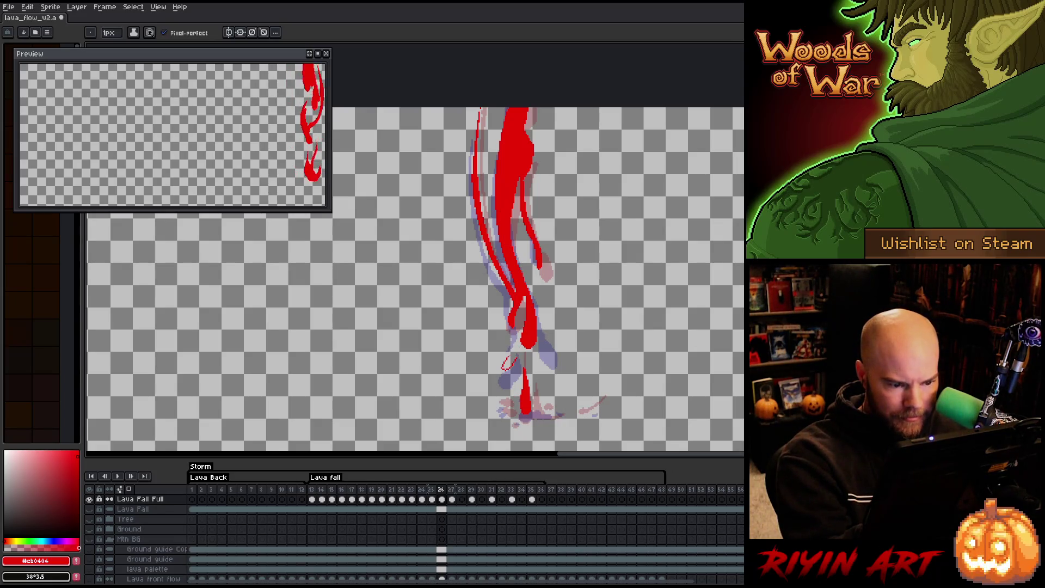
Fill the small drip loop red and paint the splash at the lava's base.
key(g)
click(510, 349)
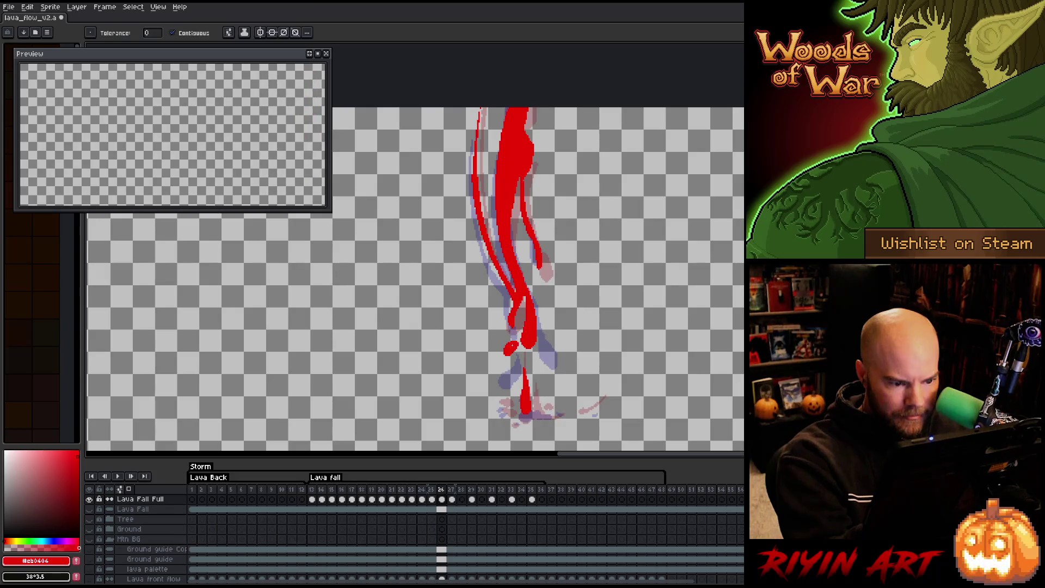
key(Left)
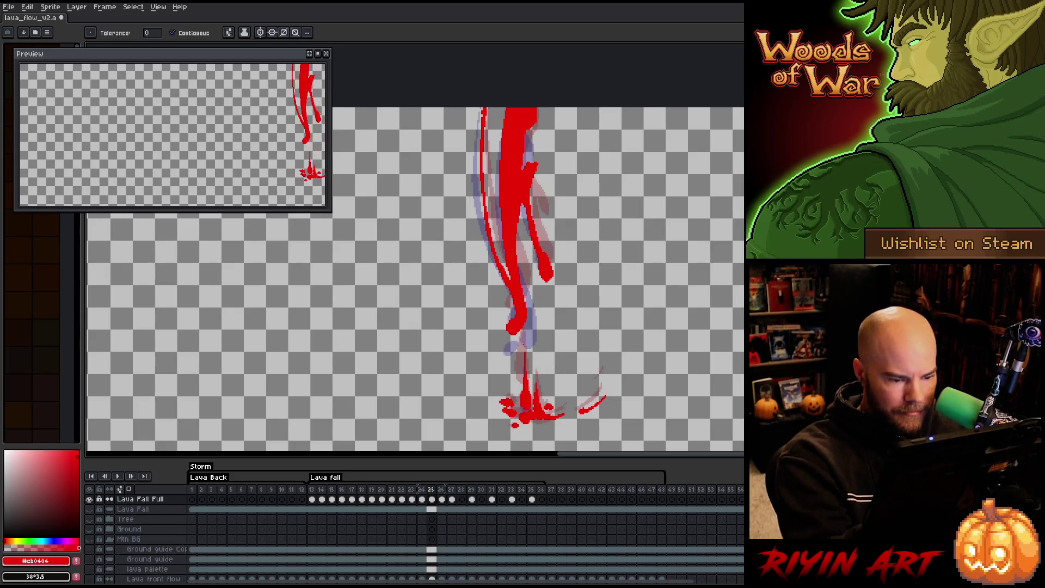
key(Right)
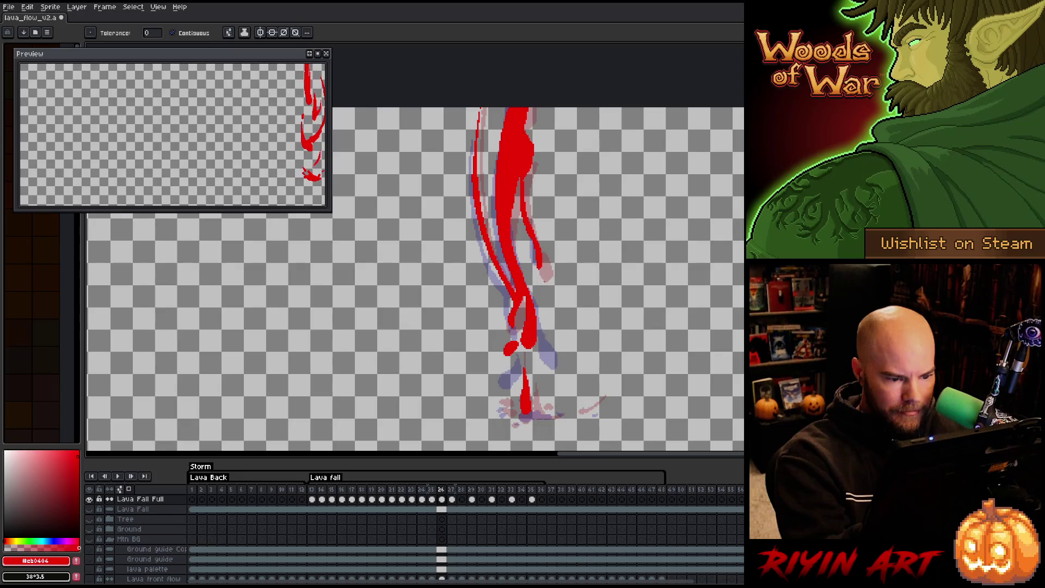
key(b)
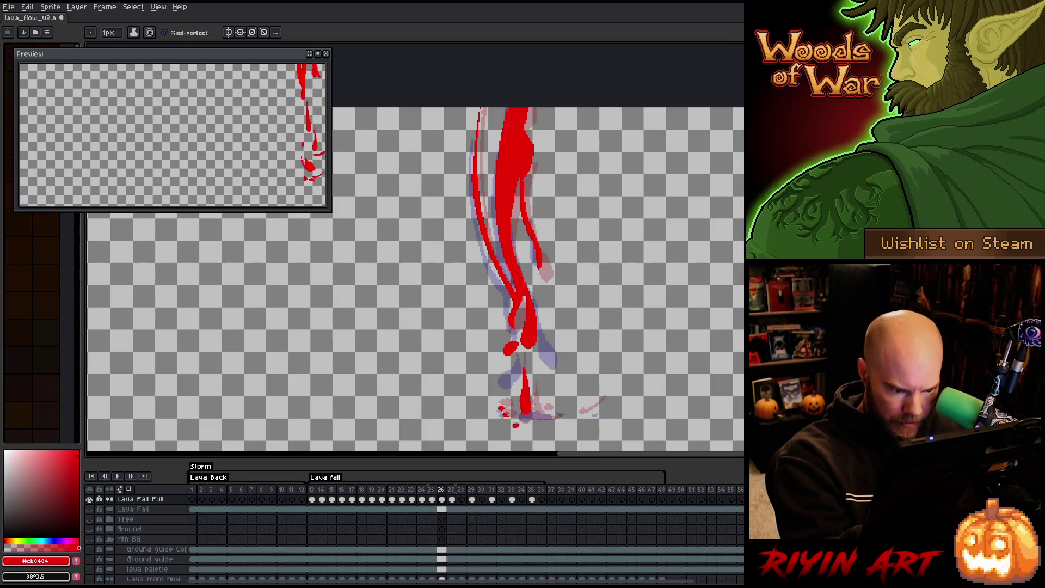
drag(537, 407, 550, 415)
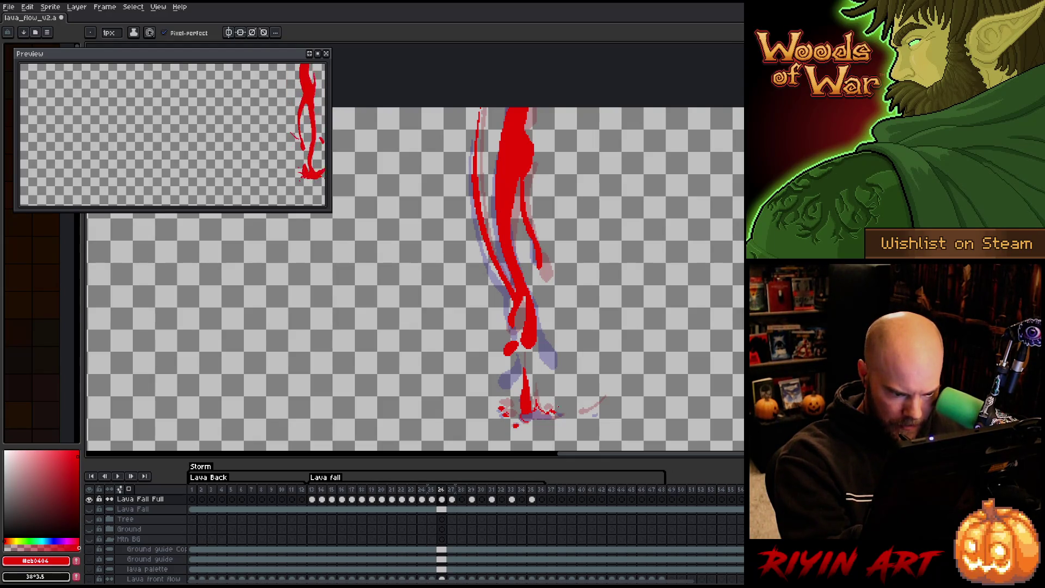
drag(534, 418, 598, 409)
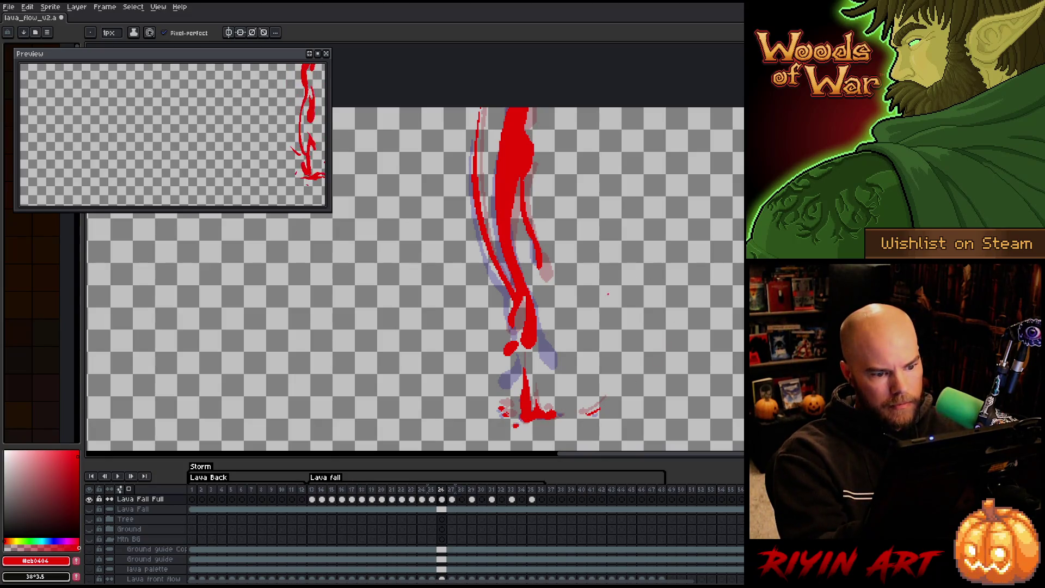
Flip between frames to check the motion, then move to the next empty frame.
key(comma)
key(period)
key(comma)
key(period)
key(period)
key(period)
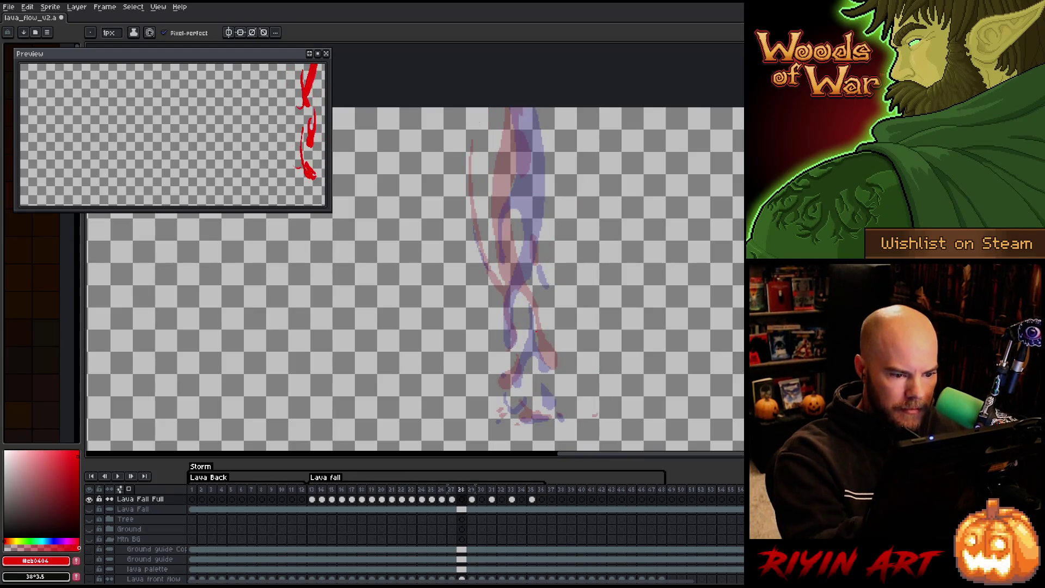
Outline the new lava stream's right and left edges, then fill its top, middle and bottom red.
drag(528, 108, 533, 237)
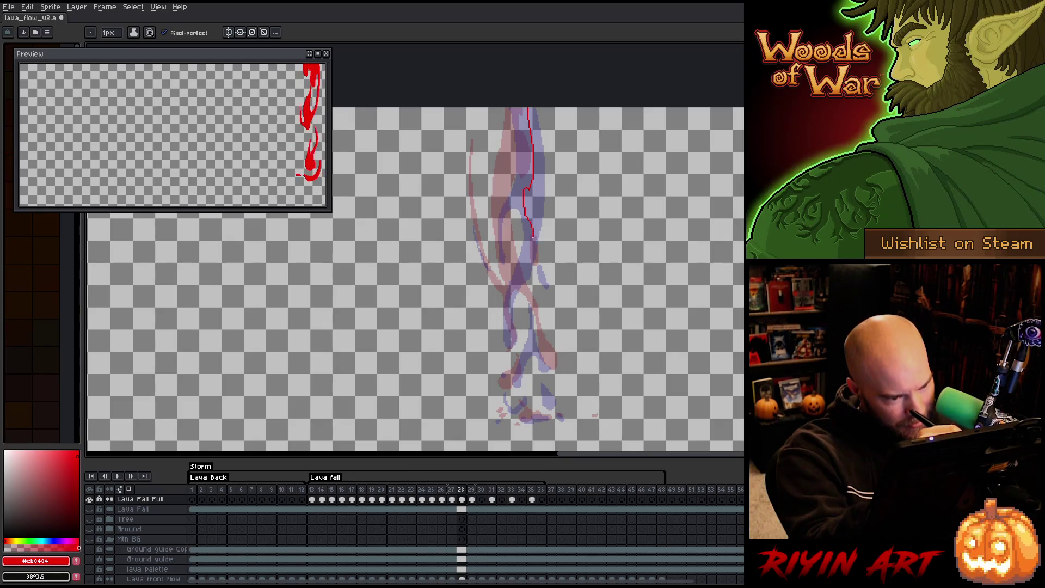
mouse_move(523, 289)
mouse_down()
mouse_move(541, 348)
mouse_move(528, 344)
mouse_move(518, 311)
mouse_move(522, 279)
mouse_up()
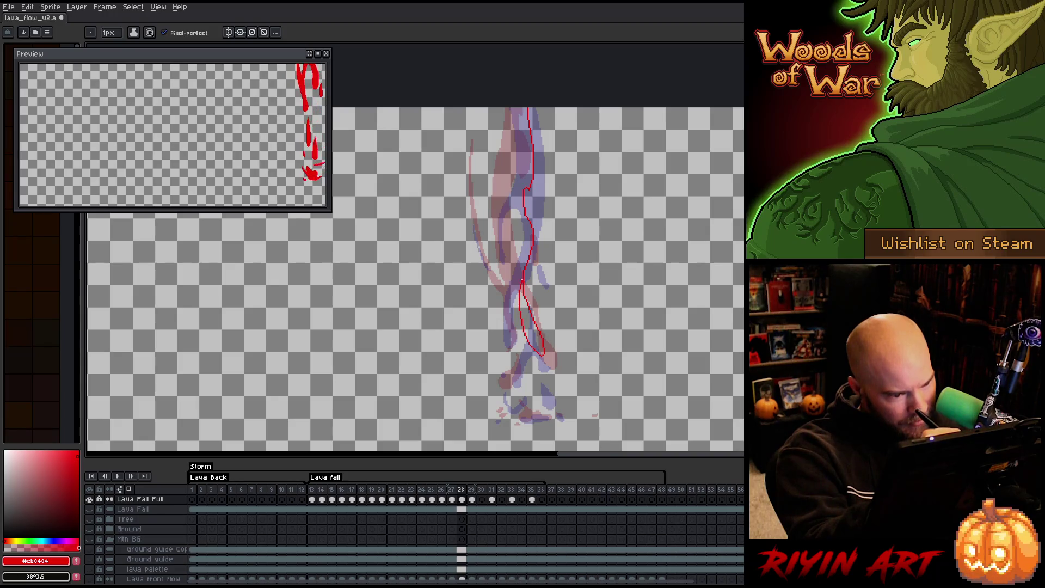
drag(515, 211, 521, 231)
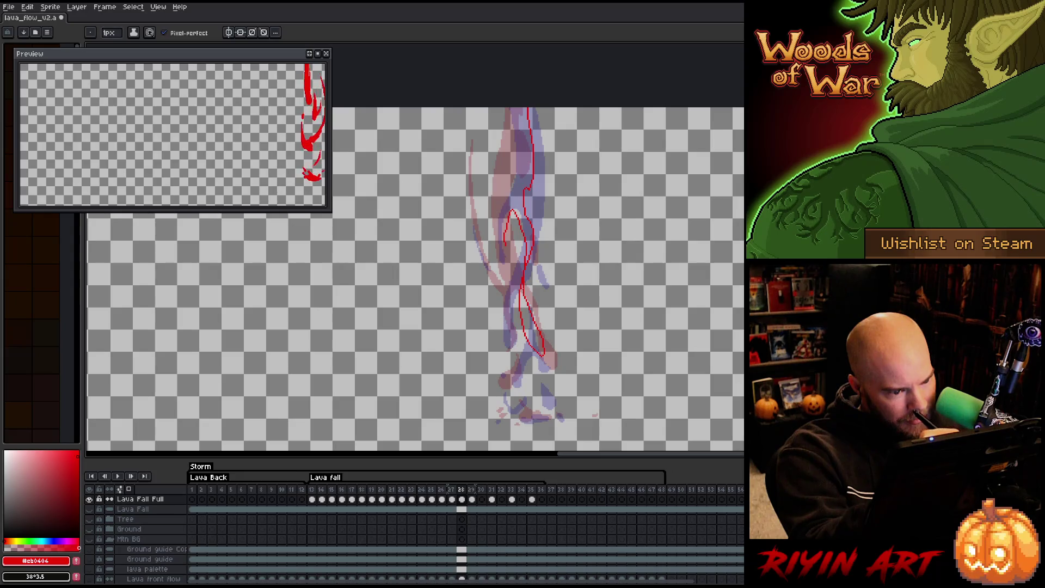
mouse_move(520, 291)
mouse_down()
mouse_move(505, 226)
mouse_move(512, 97)
mouse_up()
click(518, 164)
click(515, 251)
click(531, 321)
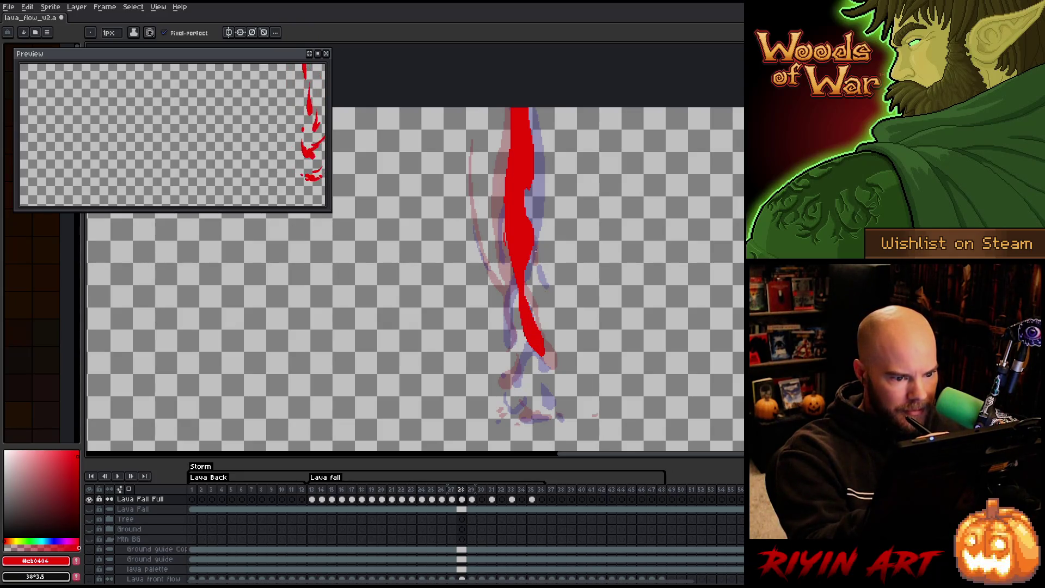
Widen the lava stream's left edge and fill it red.
drag(537, 249, 543, 276)
key(plus)
key(plus)
key(plus)
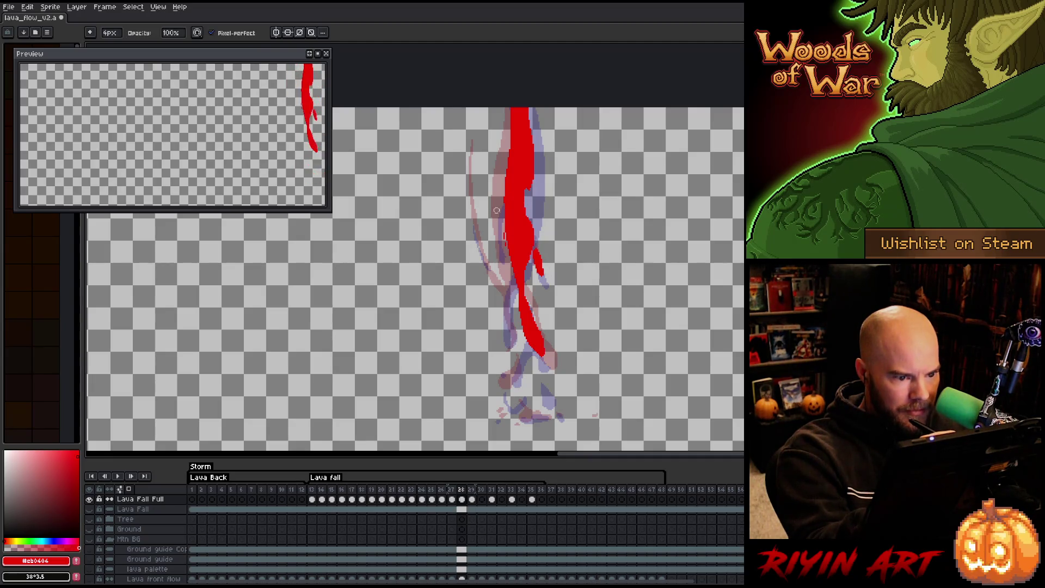
key(e)
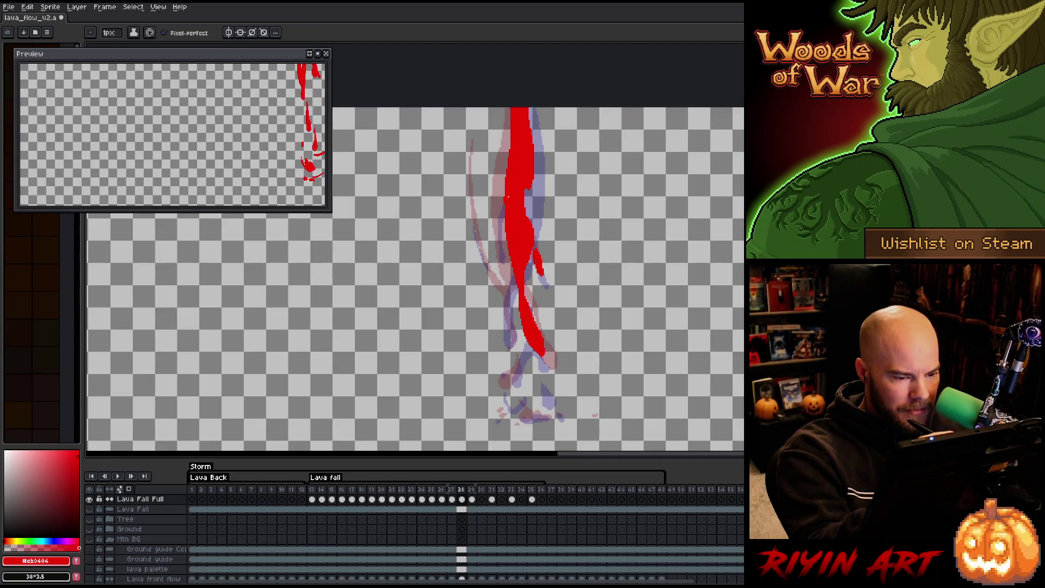
mouse_move(505, 181)
mouse_down()
mouse_move(497, 245)
mouse_move(503, 220)
mouse_up()
key(g)
click(502, 212)
key(b)
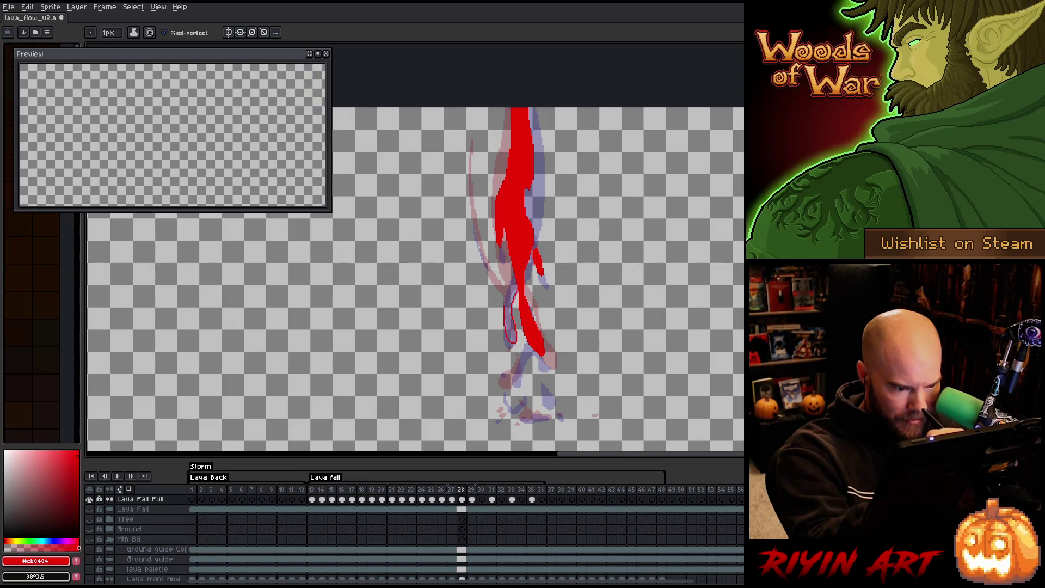
Fill the left lava branch red and add a thin stroke along its edge.
key(g)
click(509, 318)
key(b)
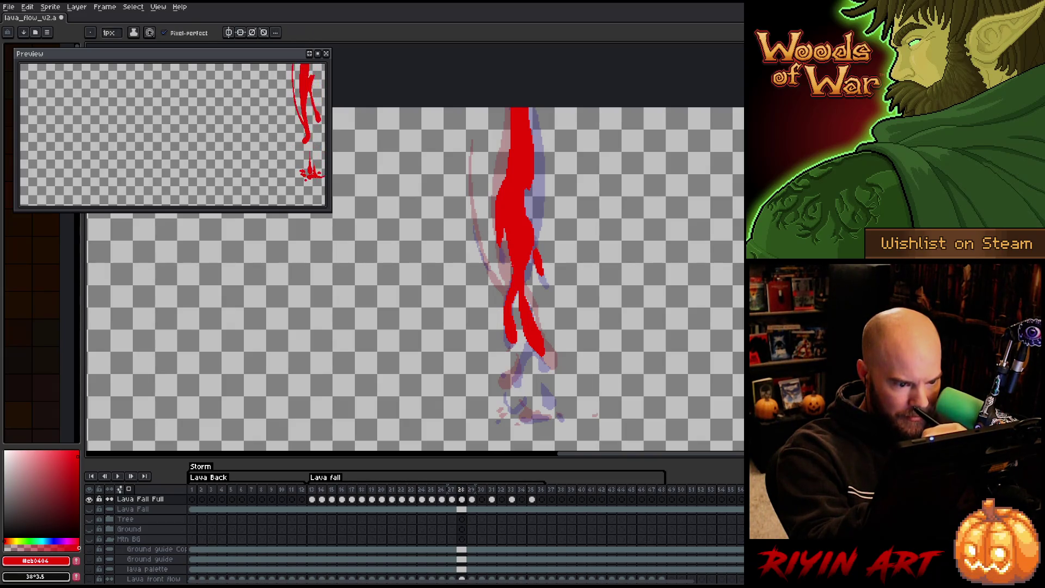
drag(509, 280, 504, 228)
key(g)
key(b)
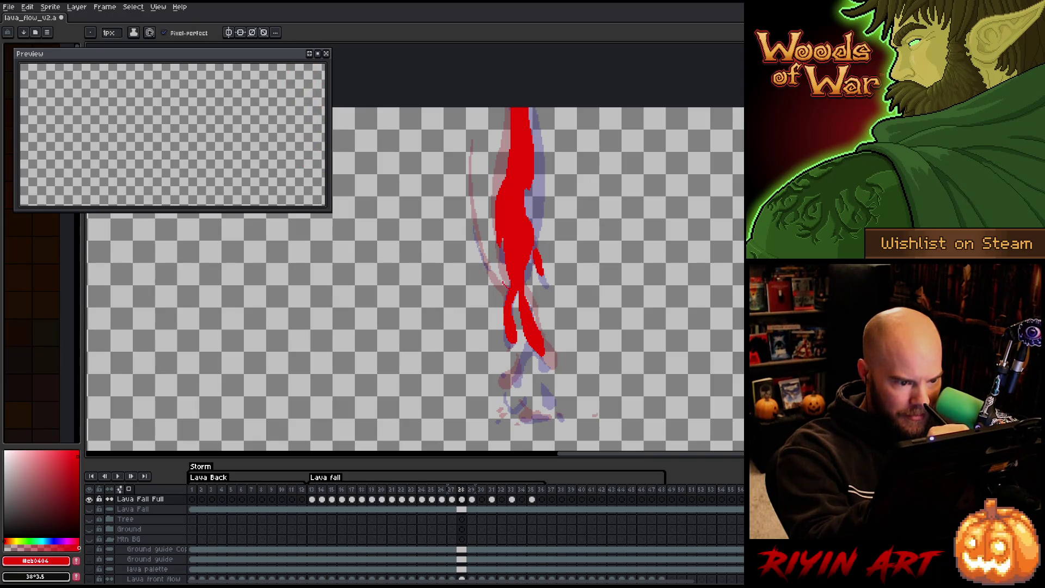
Draw a thin red strand down the lava's left side.
drag(471, 200, 497, 284)
drag(479, 237, 501, 286)
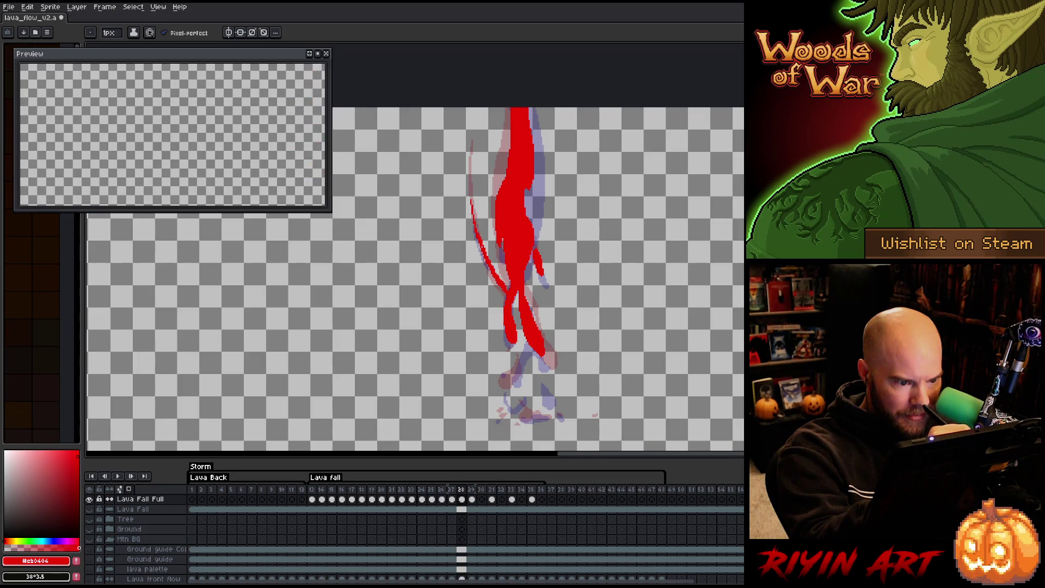
key(q)
mouse_move(471, 185)
mouse_down()
mouse_move(507, 294)
mouse_move(496, 267)
mouse_up()
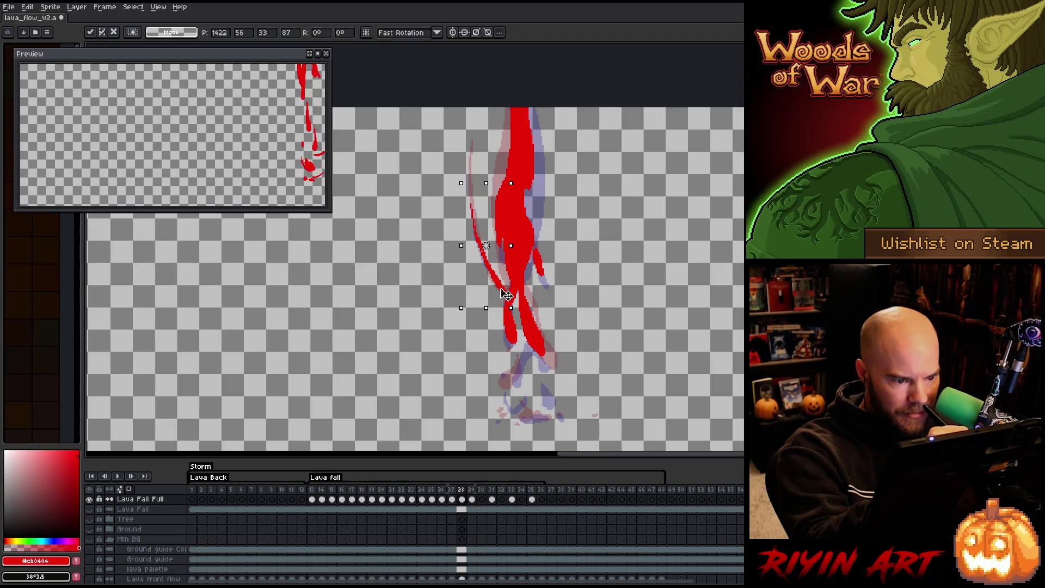
key(ctrl+d)
key(b)
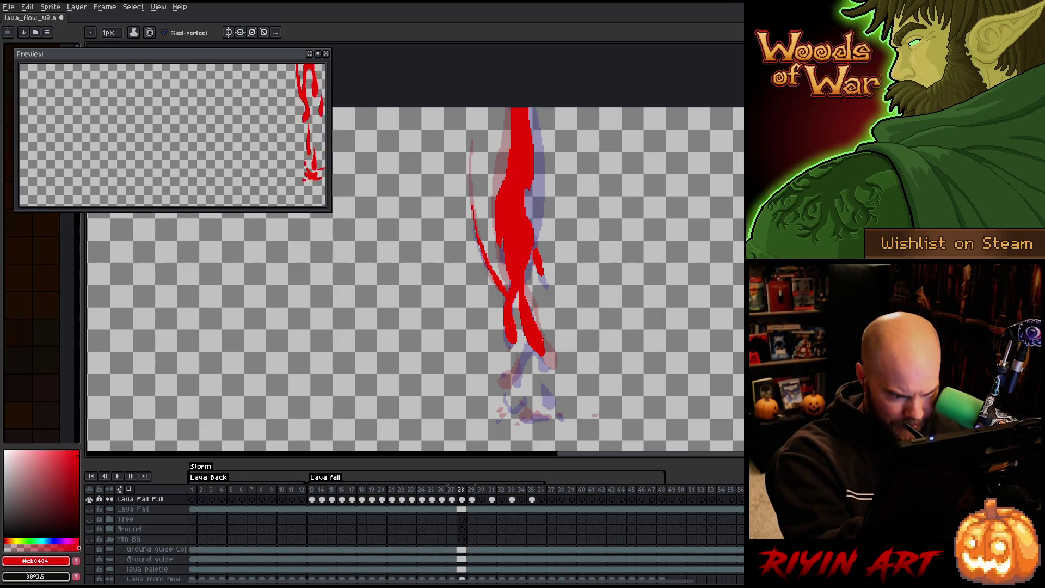
Add filled red drips and a curved splash at the lava's base.
drag(547, 355, 541, 366)
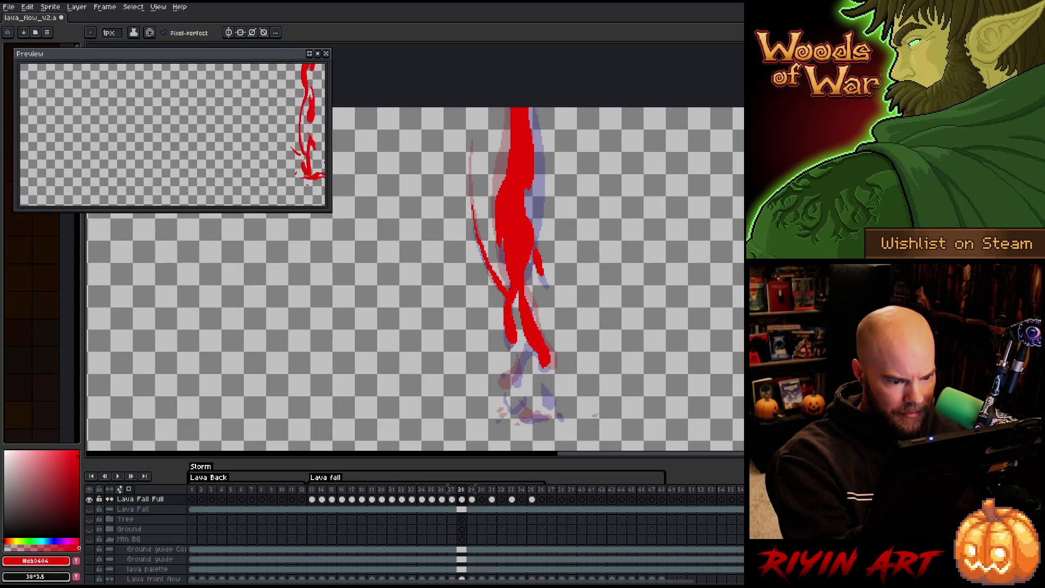
mouse_move(526, 346)
mouse_down()
mouse_move(522, 373)
mouse_move(510, 370)
mouse_move(525, 347)
mouse_up()
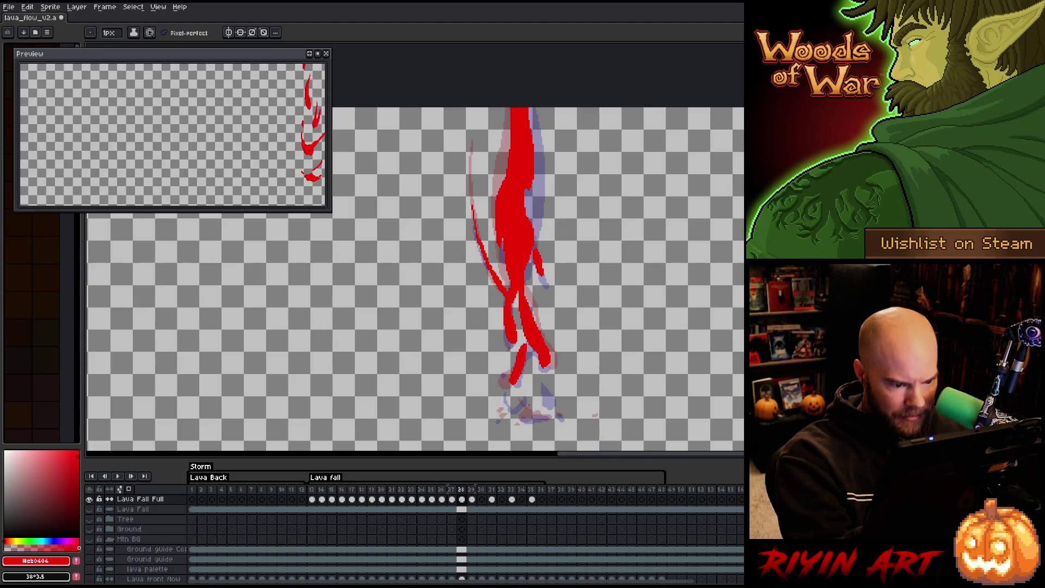
key(ctrl+z)
drag(521, 414, 525, 420)
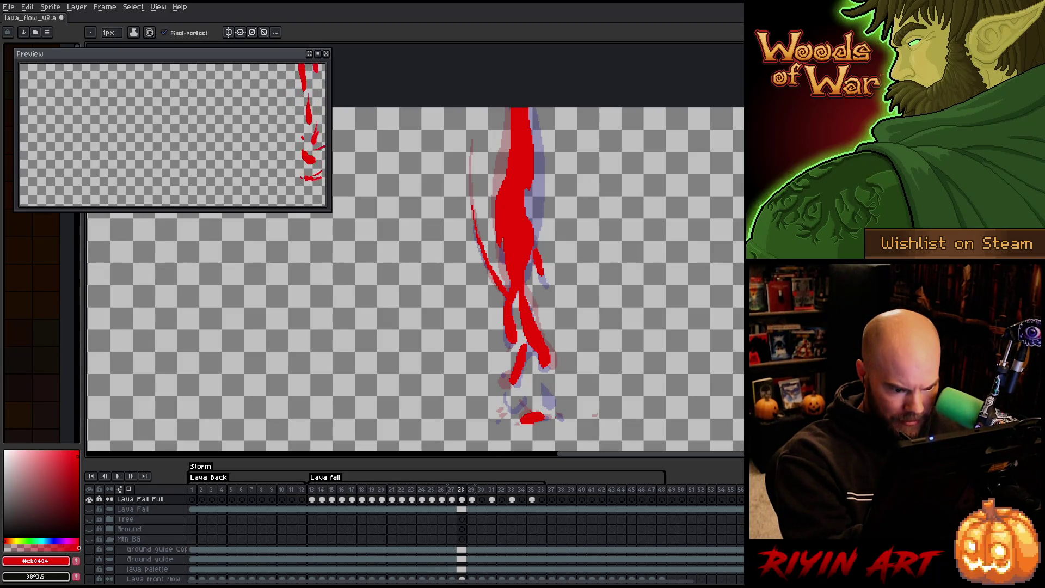
click(546, 388)
click(514, 383)
click(510, 381)
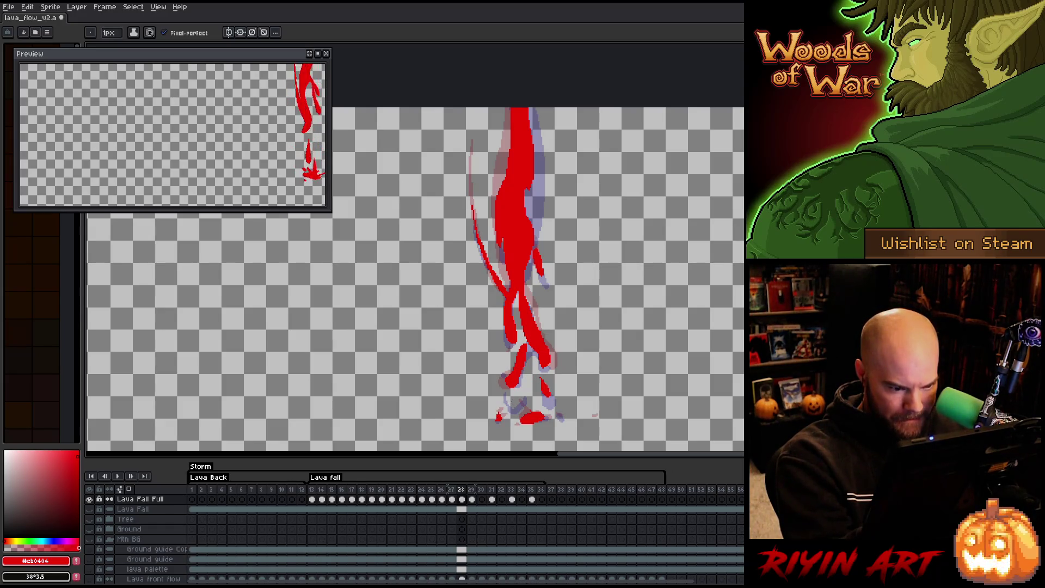
mouse_move(504, 389)
mouse_down()
mouse_move(520, 396)
mouse_move(510, 394)
mouse_up()
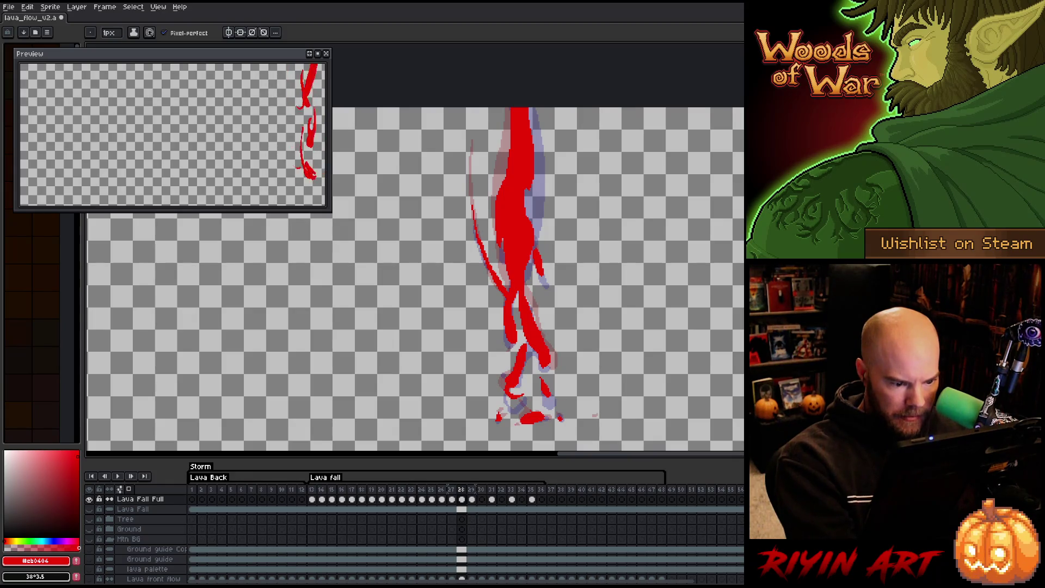
Step through frame 29 to the empty frame 30.
key(m)
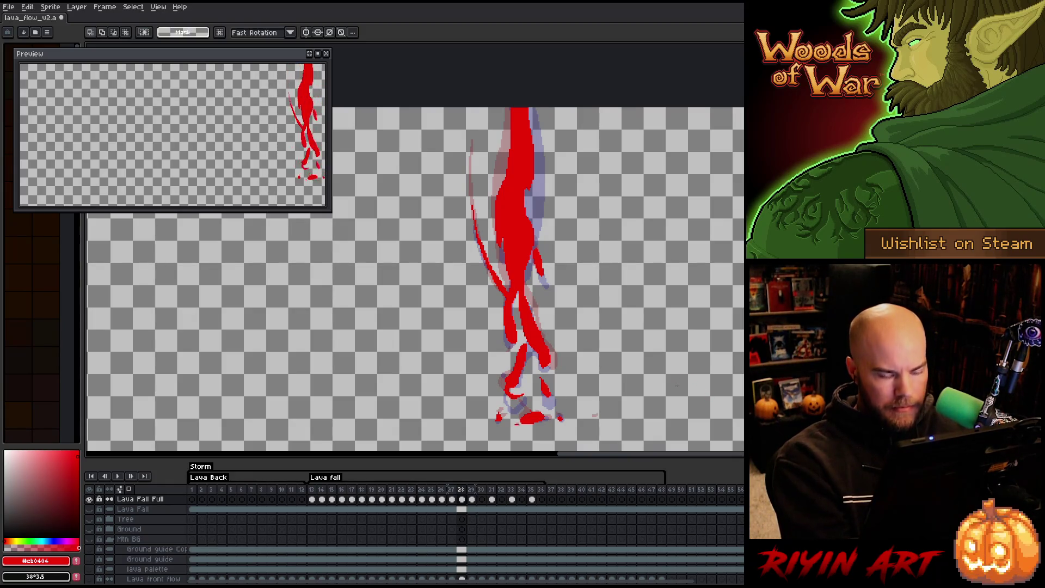
key(Left)
key(Right)
key(Right)
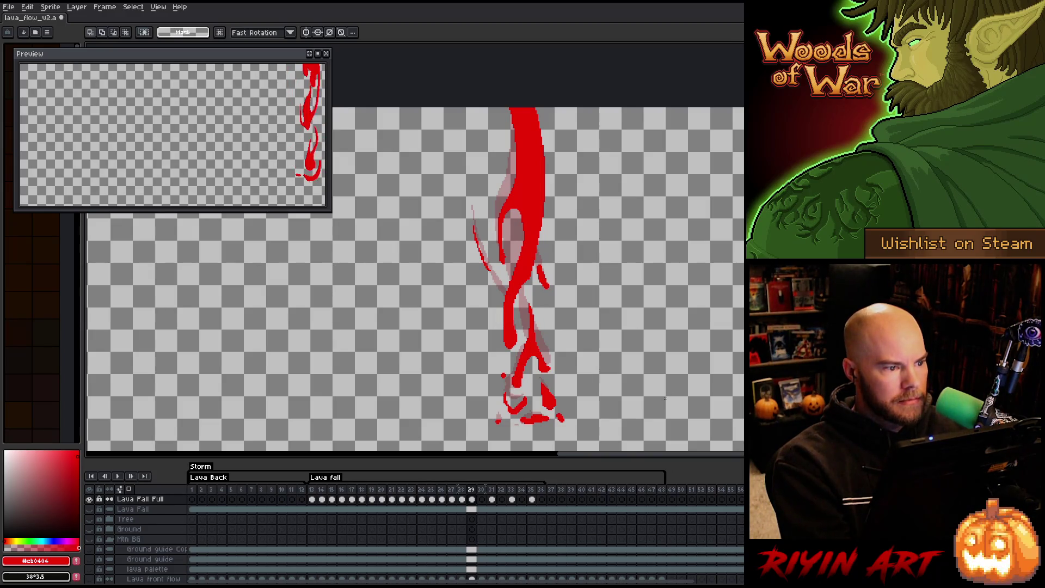
key(Right)
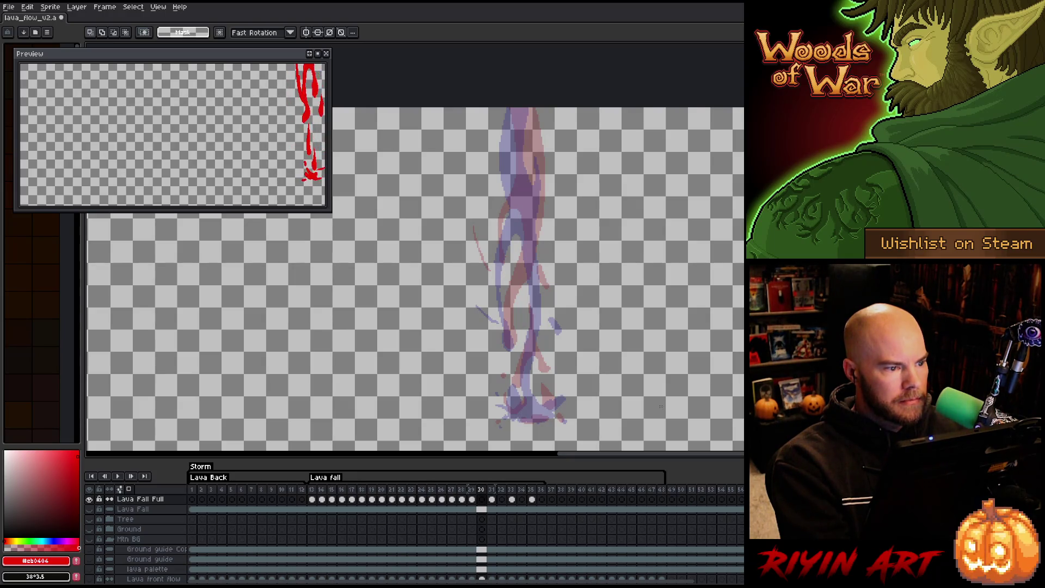
On frame 30, outline the new lava stream from the top down toward the base.
key(Left)
key(Right)
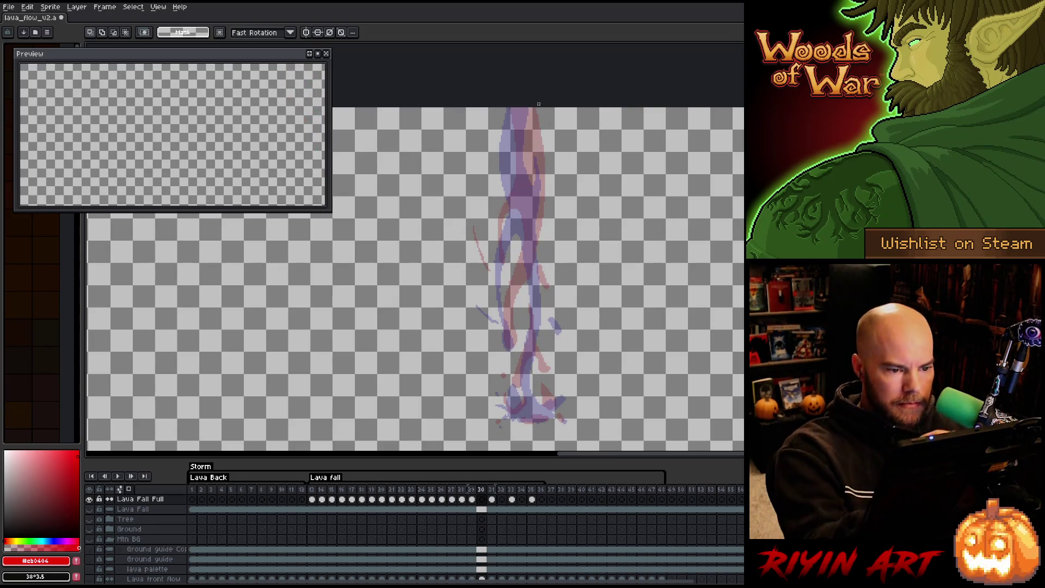
key(b)
mouse_move(528, 109)
mouse_down()
mouse_move(542, 188)
mouse_move(532, 248)
mouse_up()
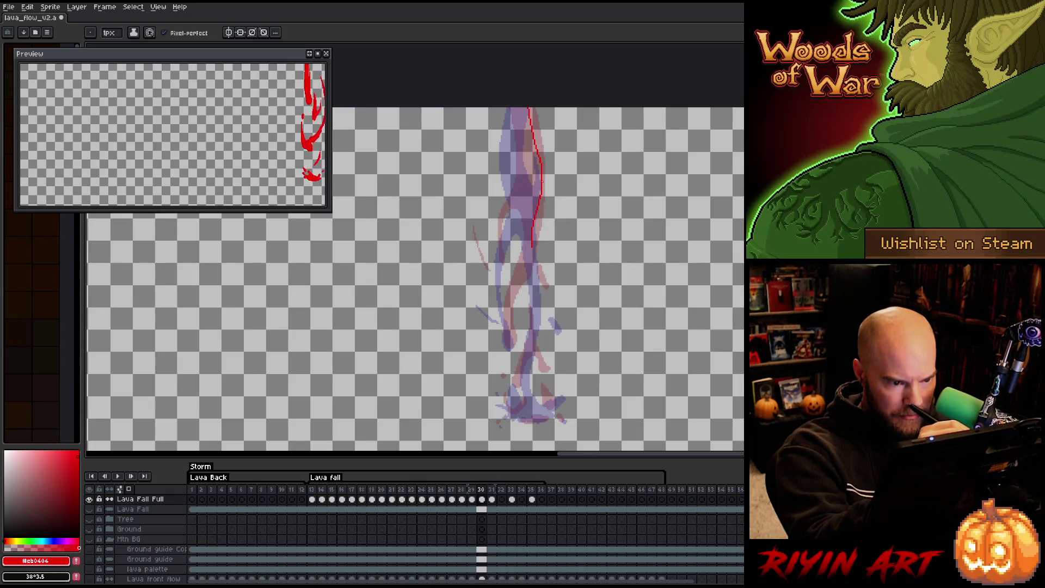
drag(539, 152, 541, 188)
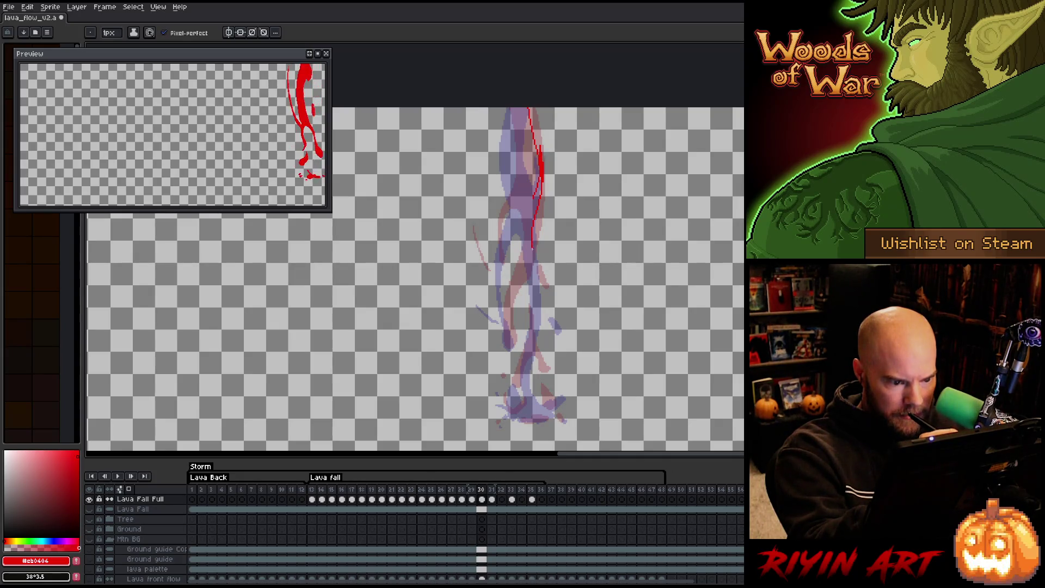
drag(536, 267, 540, 285)
key(ctrl+z)
key(ctrl+z)
drag(532, 248, 527, 358)
key(ctrl+z)
key(ctrl+z)
mouse_move(533, 247)
mouse_down()
mouse_move(537, 304)
mouse_move(525, 369)
mouse_move(536, 405)
mouse_move(518, 381)
mouse_move(527, 238)
mouse_move(512, 291)
mouse_move(512, 348)
mouse_move(504, 316)
mouse_move(519, 198)
mouse_up()
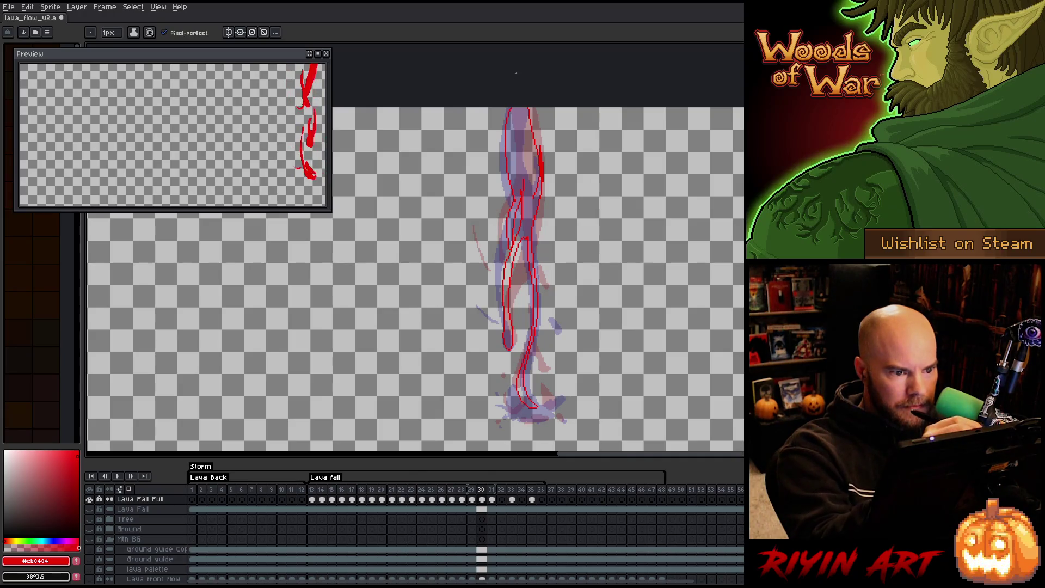
Fill the outlined lava stream's upper and lower parts solid red.
key(g)
click(533, 225)
click(528, 352)
key(b)
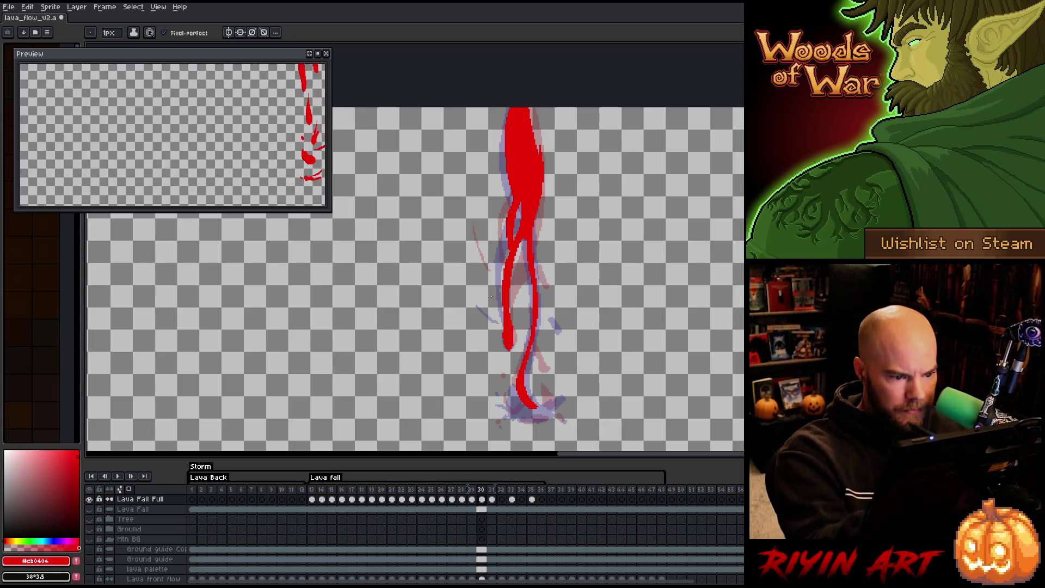
Add thin flying strands on both sides of the lava and a filled red blob at its base.
drag(495, 308, 471, 275)
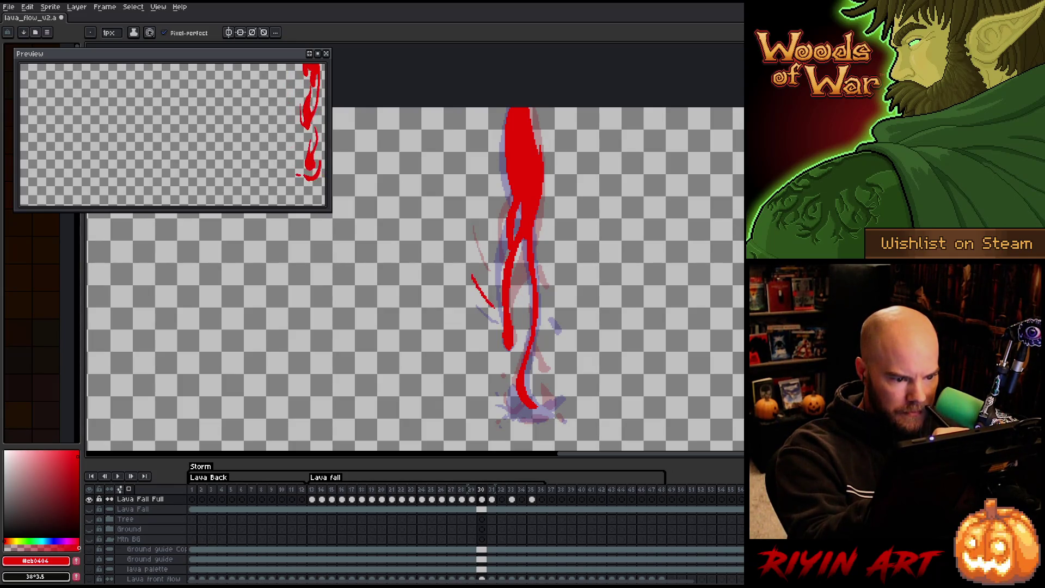
drag(544, 293, 552, 309)
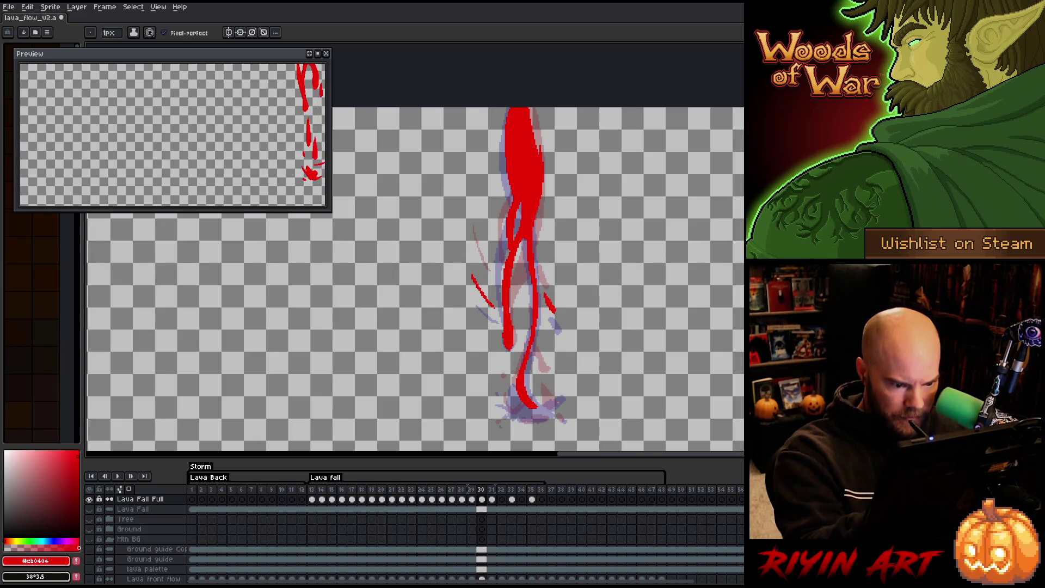
mouse_move(542, 394)
mouse_down()
mouse_move(557, 397)
mouse_move(539, 405)
mouse_up()
key(g)
click(551, 400)
key(b)
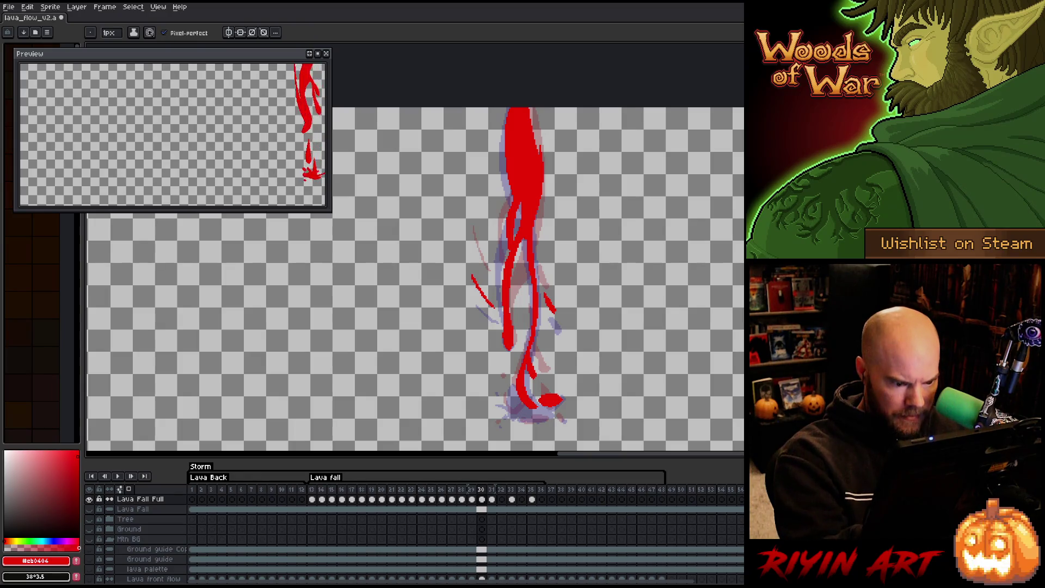
Add a droplet and a filled red curved splash at the base, then advance a frame.
click(500, 384)
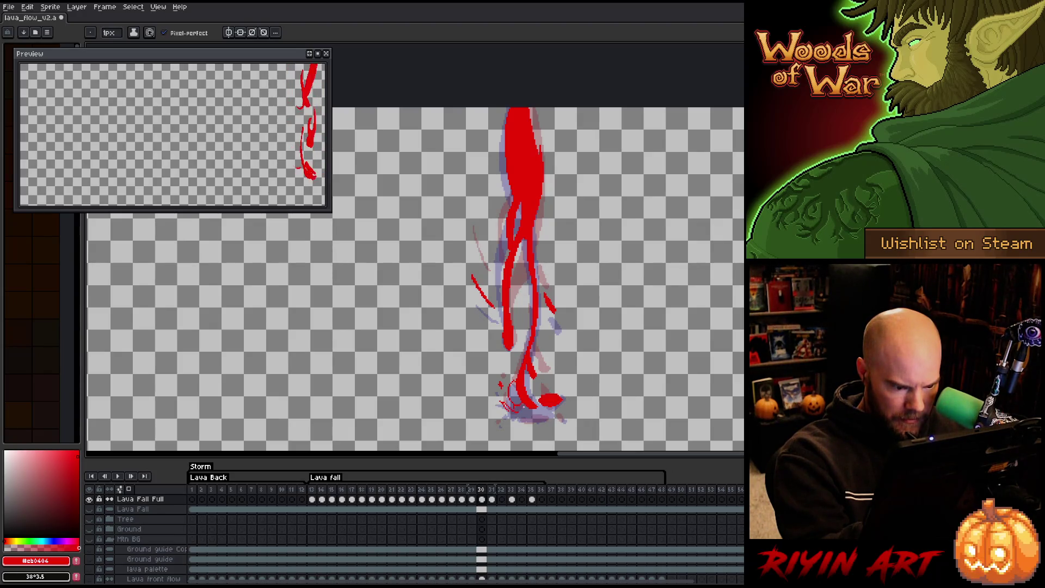
drag(526, 422, 545, 414)
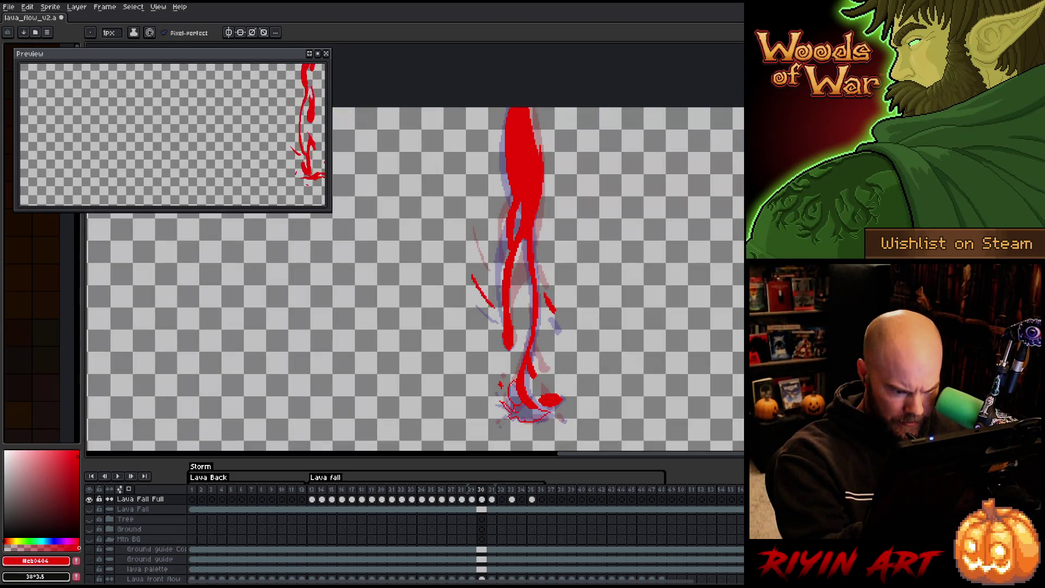
click(525, 411)
click(515, 392)
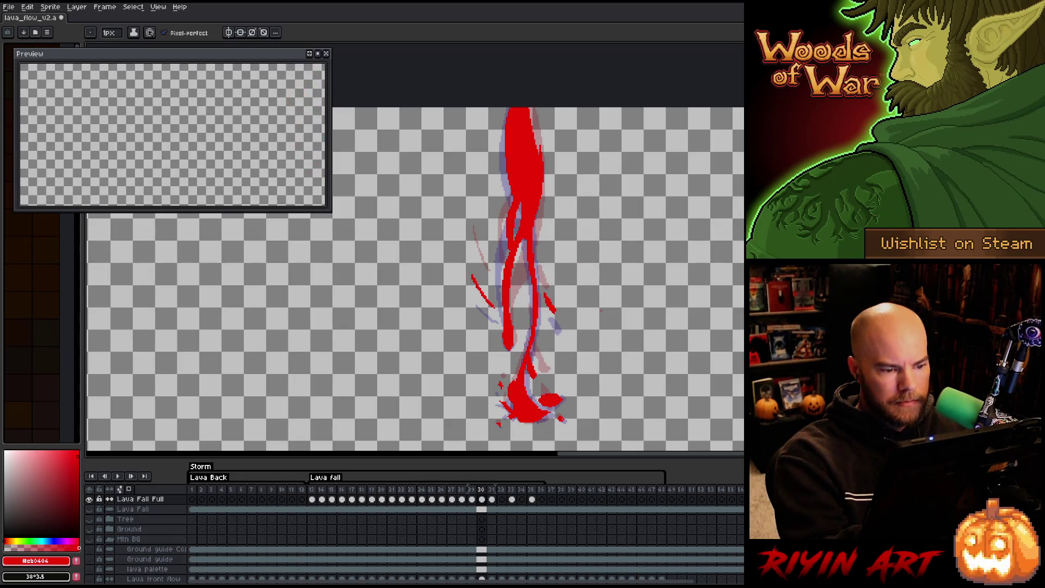
key(Right)
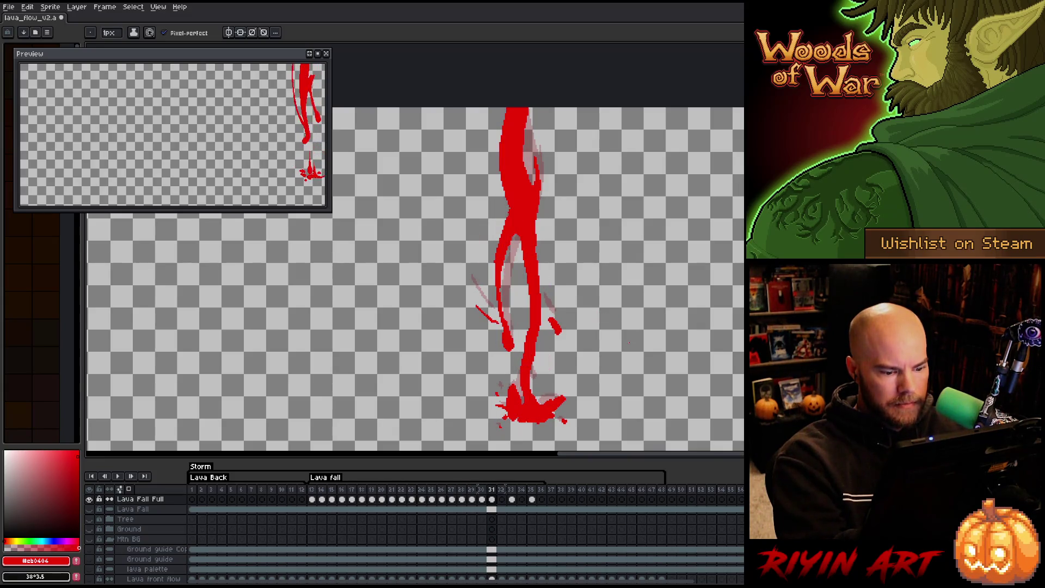
On frame 32, outline the top of the lava stream and fill it solid red.
key(Right)
drag(535, 108, 536, 122)
key(ctrl+z)
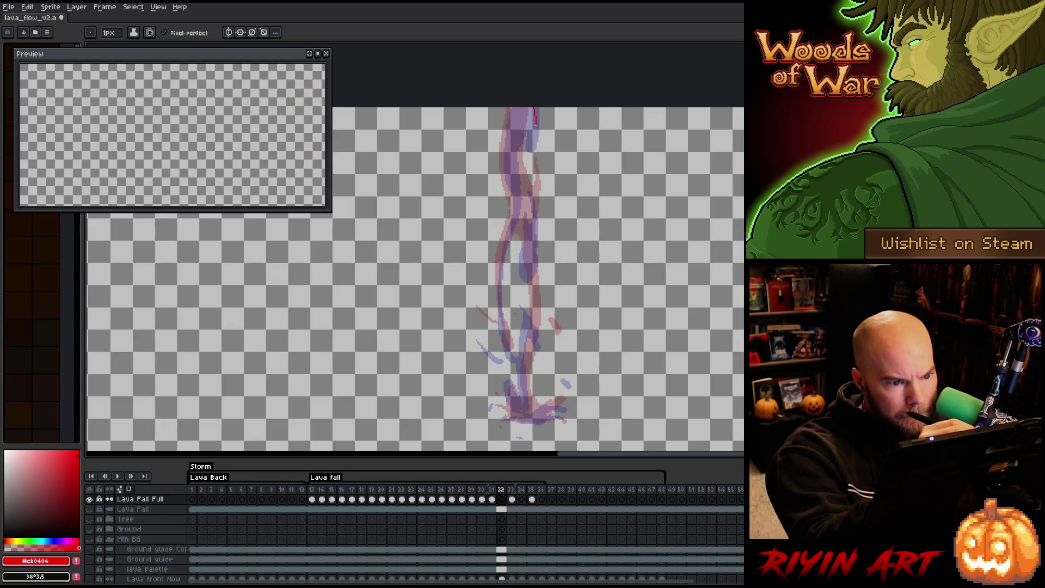
mouse_move(526, 137)
mouse_down()
mouse_move(521, 160)
mouse_move(540, 215)
mouse_move(523, 259)
mouse_move(521, 218)
mouse_move(506, 254)
mouse_move(513, 334)
mouse_move(499, 313)
mouse_move(497, 259)
mouse_move(515, 211)
mouse_move(508, 111)
mouse_up()
key(g)
click(521, 217)
key(b)
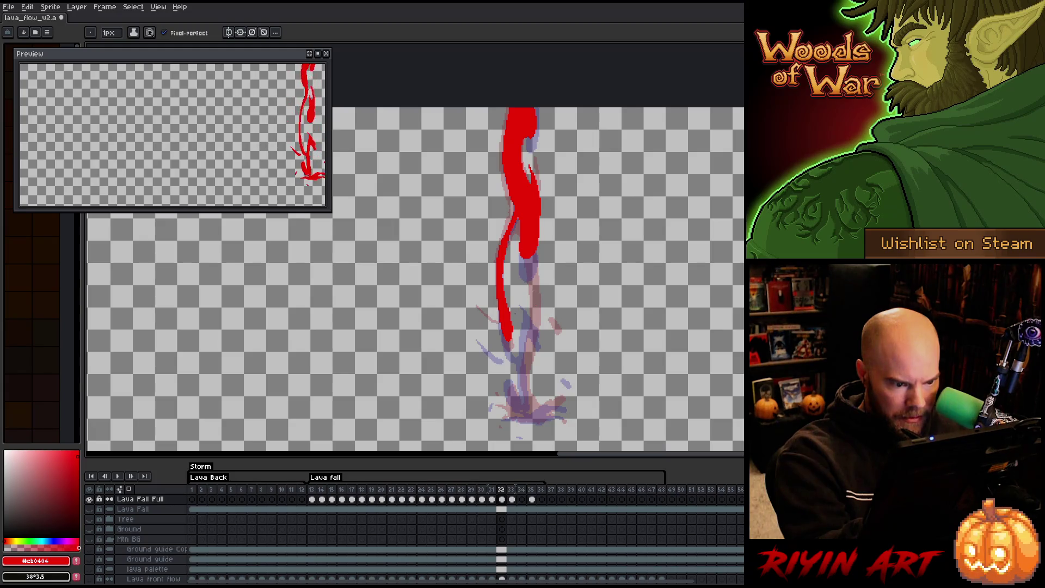
Outline the lower stream and bottom splash, then fill both red.
mouse_move(524, 297)
mouse_down()
mouse_move(540, 323)
mouse_move(529, 396)
mouse_move(560, 402)
mouse_move(547, 409)
mouse_move(562, 417)
mouse_move(509, 419)
mouse_up()
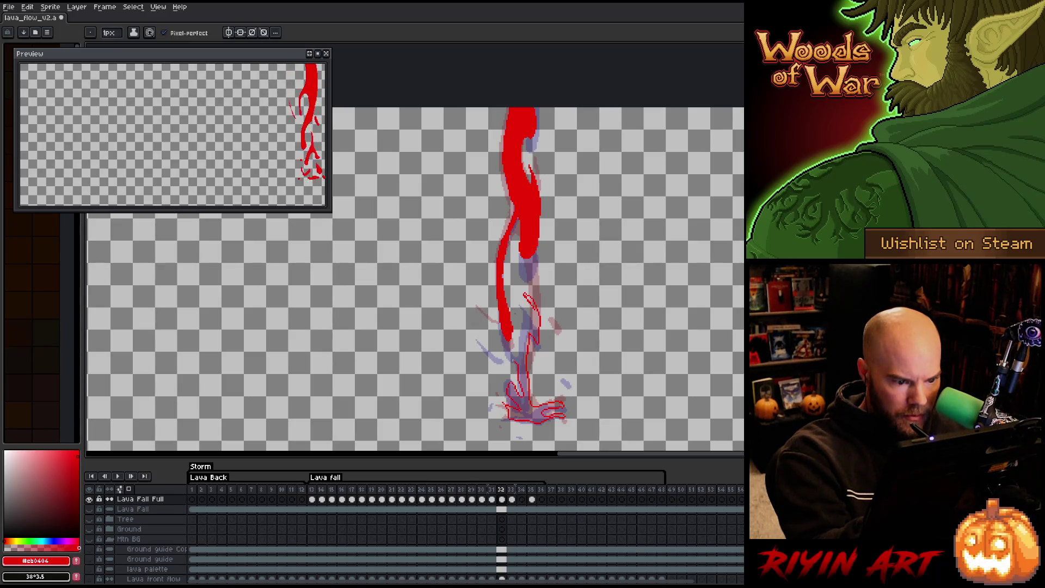
drag(523, 342, 531, 321)
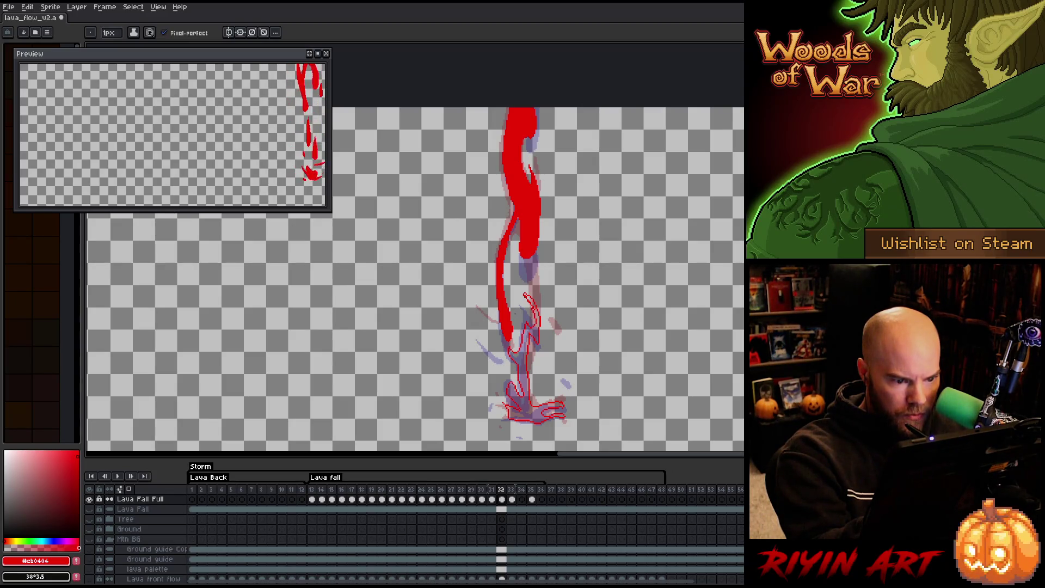
key(g)
click(522, 406)
click(530, 302)
key(b)
Scatter small red droplets around the stream and splash, then move to frame 33.
drag(555, 344, 561, 355)
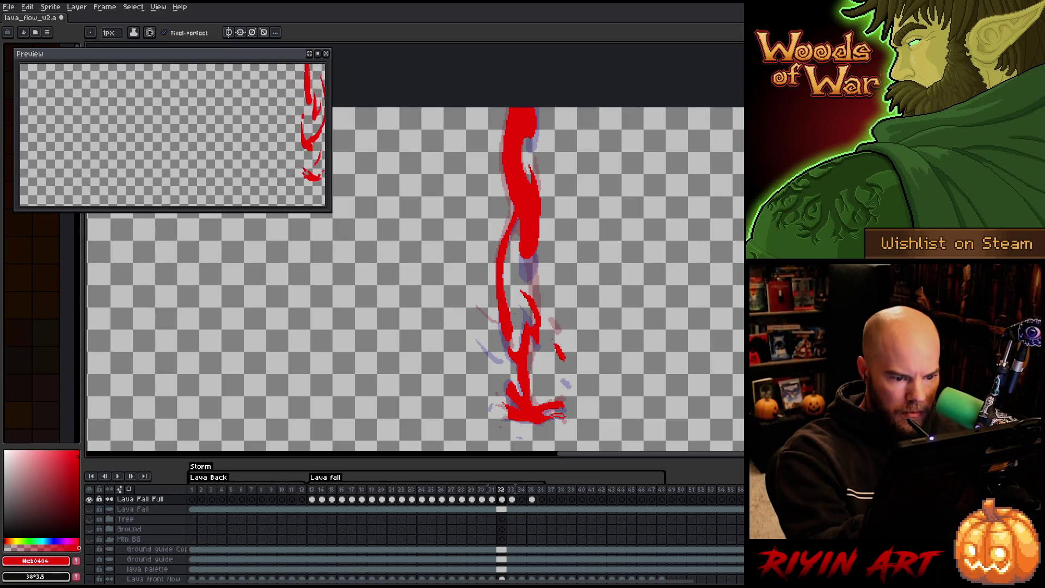
drag(478, 326, 494, 342)
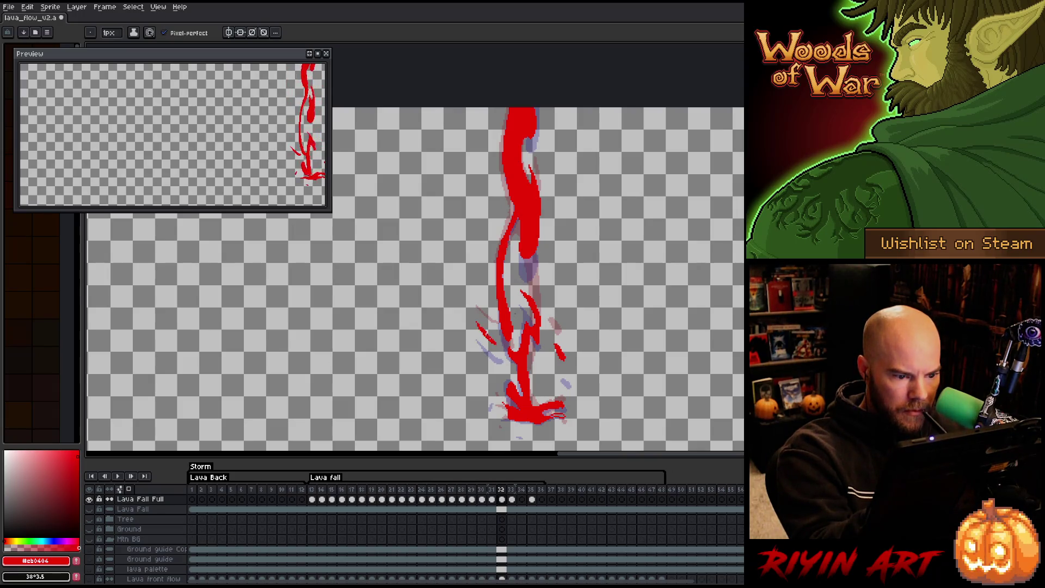
click(494, 400)
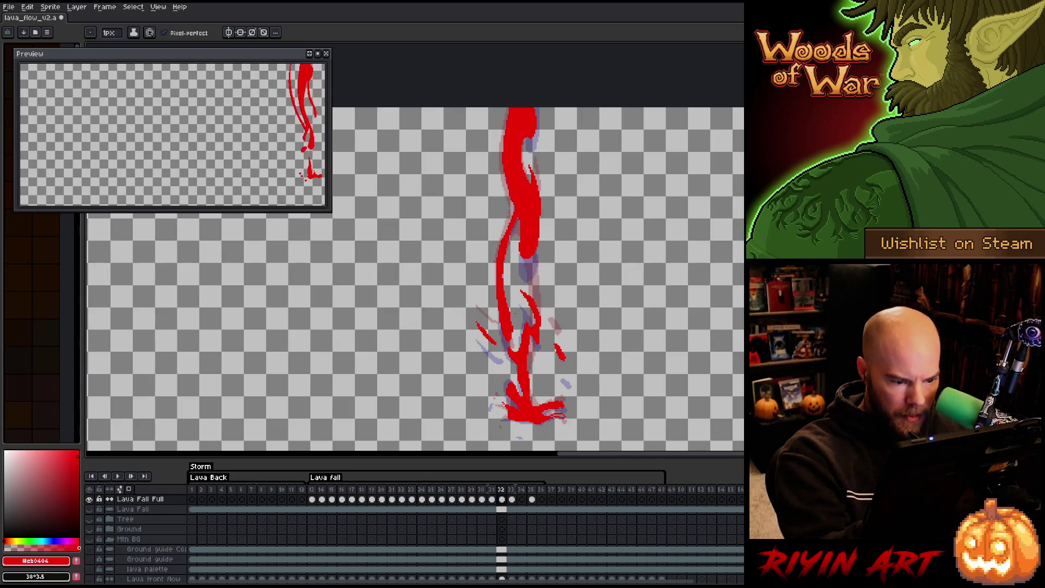
click(509, 434)
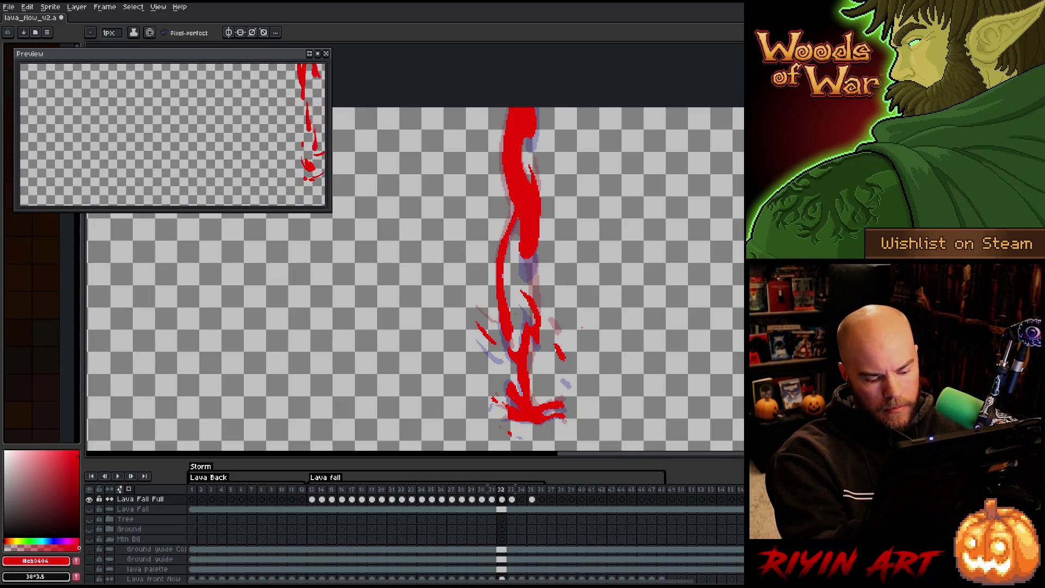
key(period)
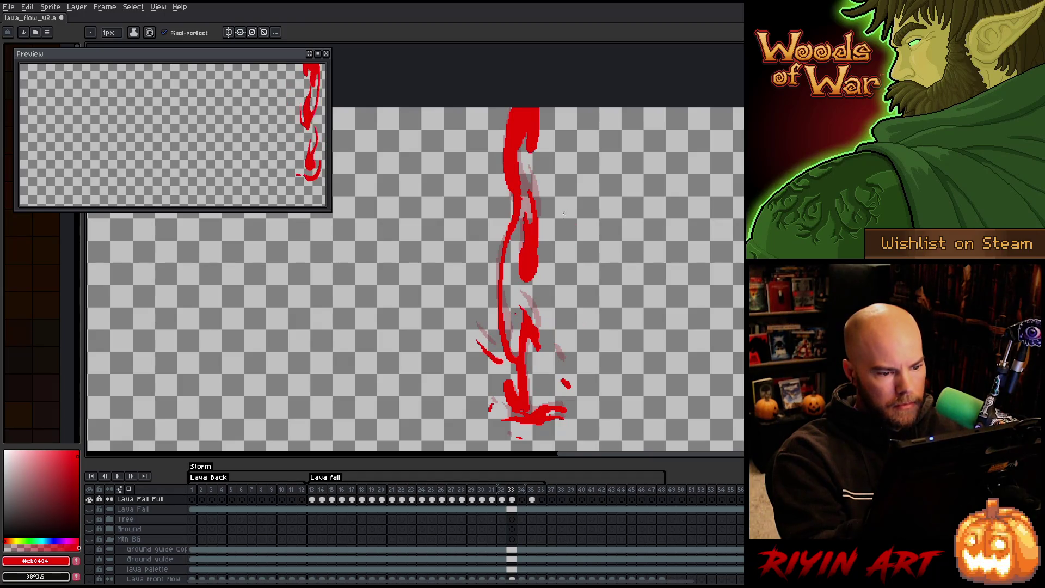
On frame 34, pencil the right and left edges of the lava stream's top.
key(e)
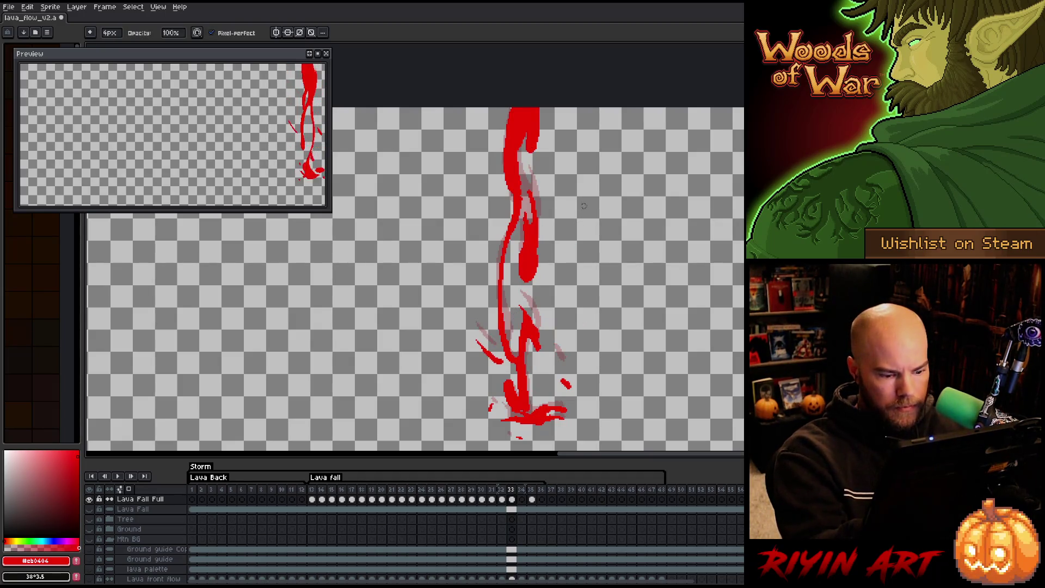
key(period)
key(b)
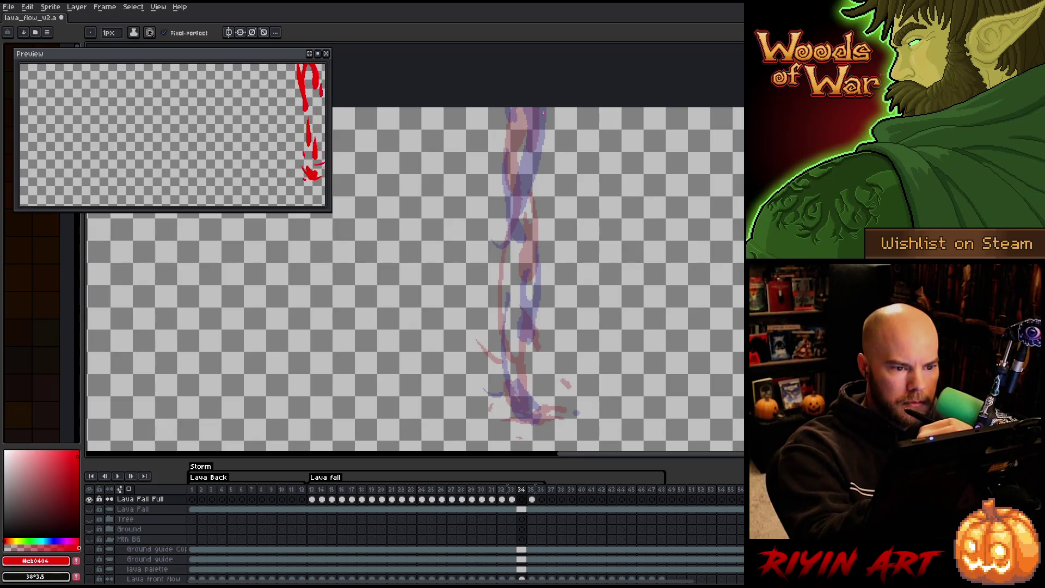
drag(541, 109, 520, 197)
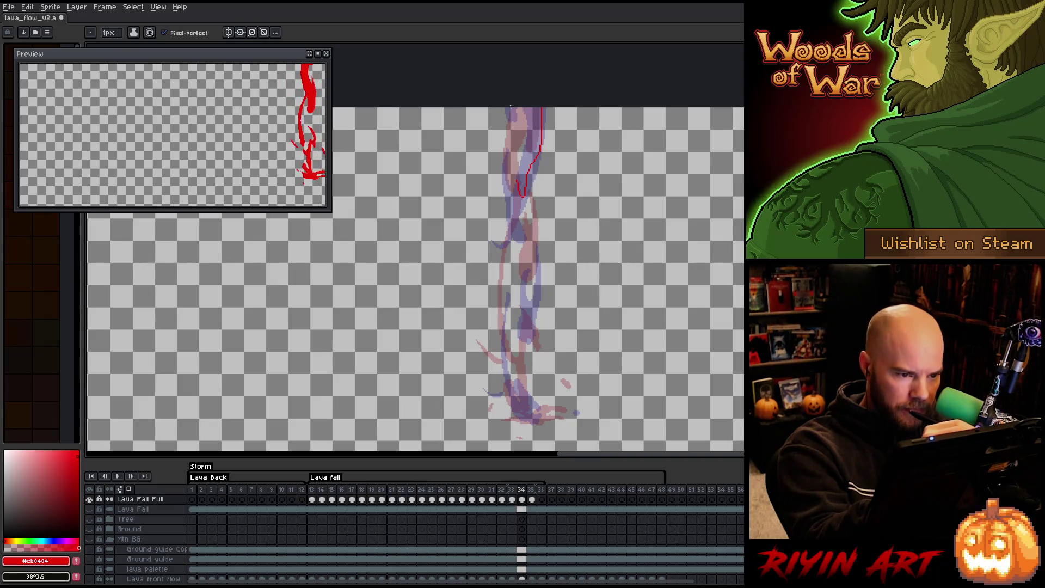
drag(508, 126, 514, 177)
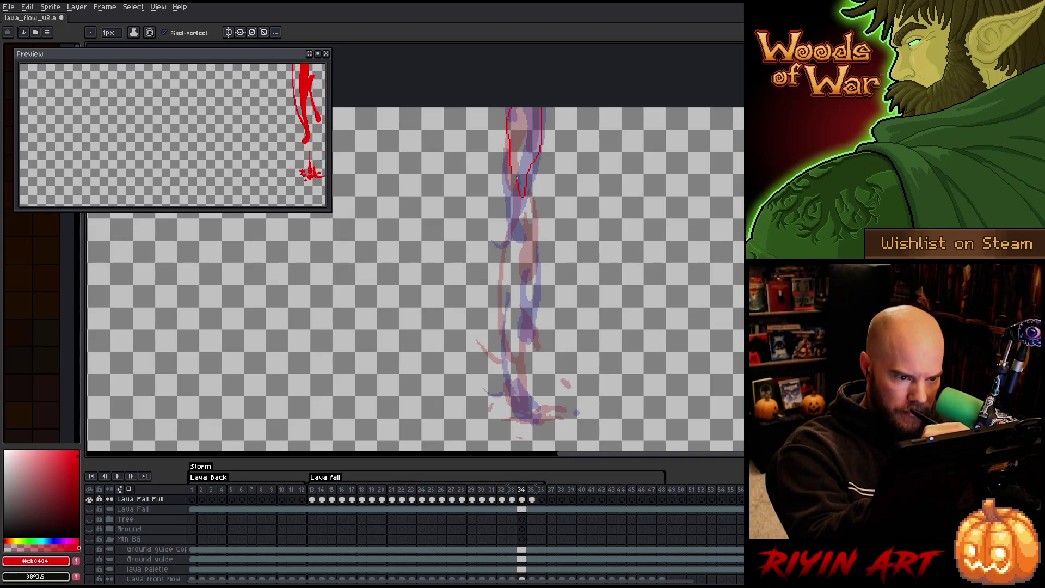
key(ctrl+z)
mouse_move(508, 121)
mouse_down()
mouse_move(517, 134)
mouse_move(507, 202)
mouse_move(513, 196)
mouse_up()
key(ctrl+z)
key(ctrl+z)
key(ctrl+z)
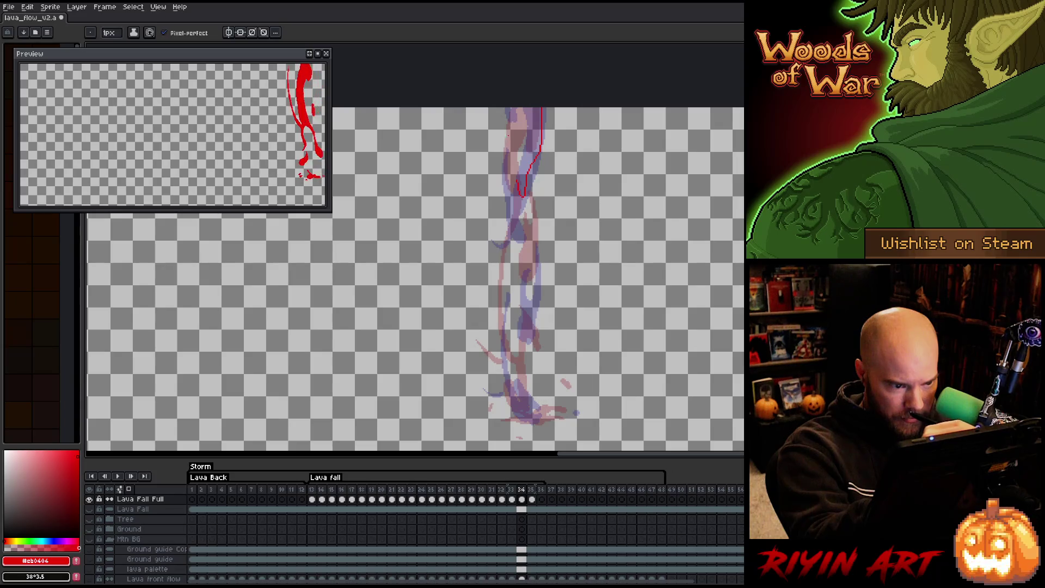
key(ctrl+z)
key(ctrl+y)
key(ctrl+y)
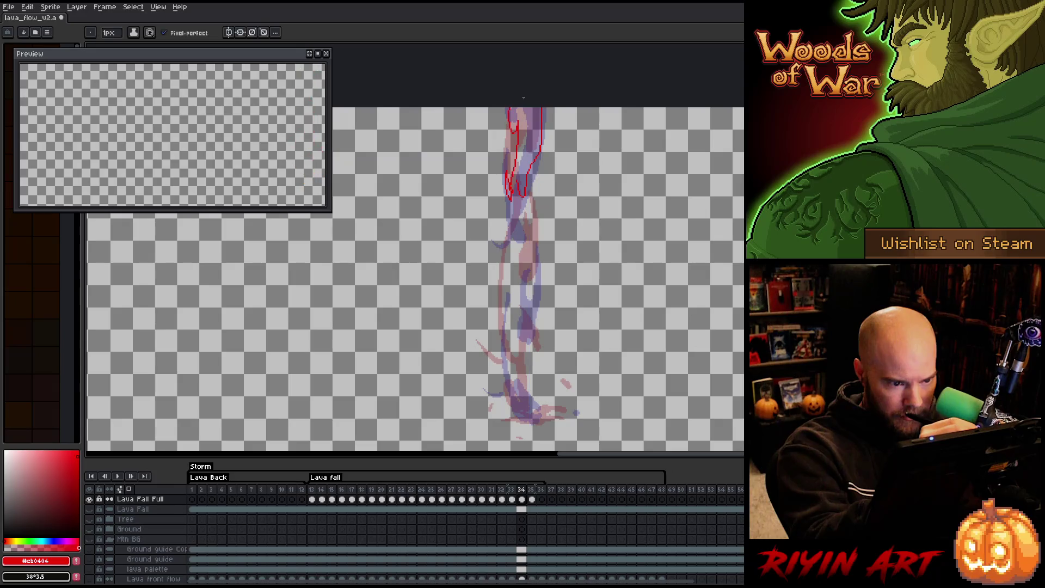
key(ctrl+z)
key(ctrl+z)
key(ctrl+z)
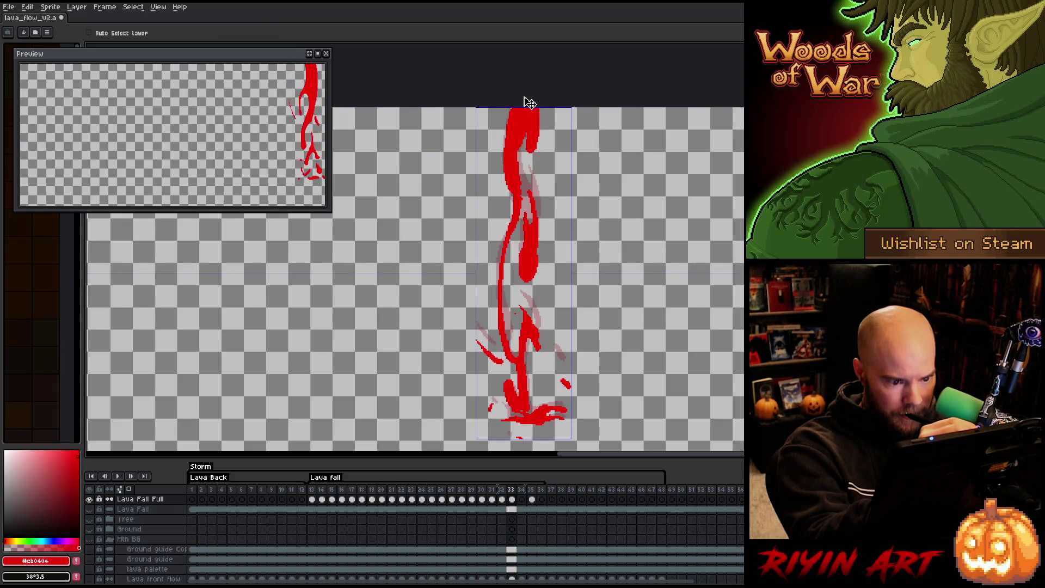
key(ctrl+y)
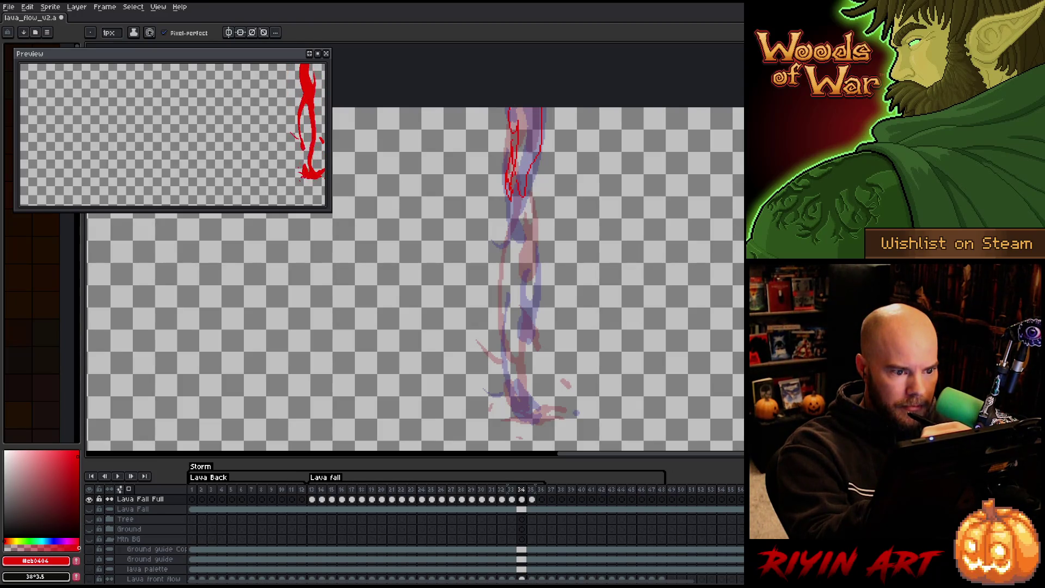
Outline a lava chunk mid-stream and fill it solid red.
drag(526, 201, 532, 269)
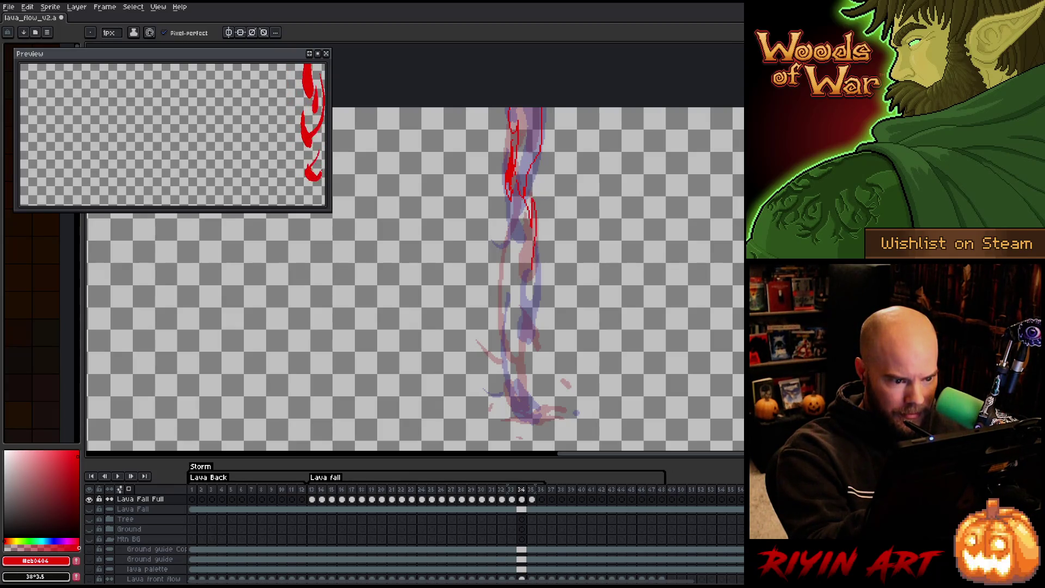
key(ctrl+z)
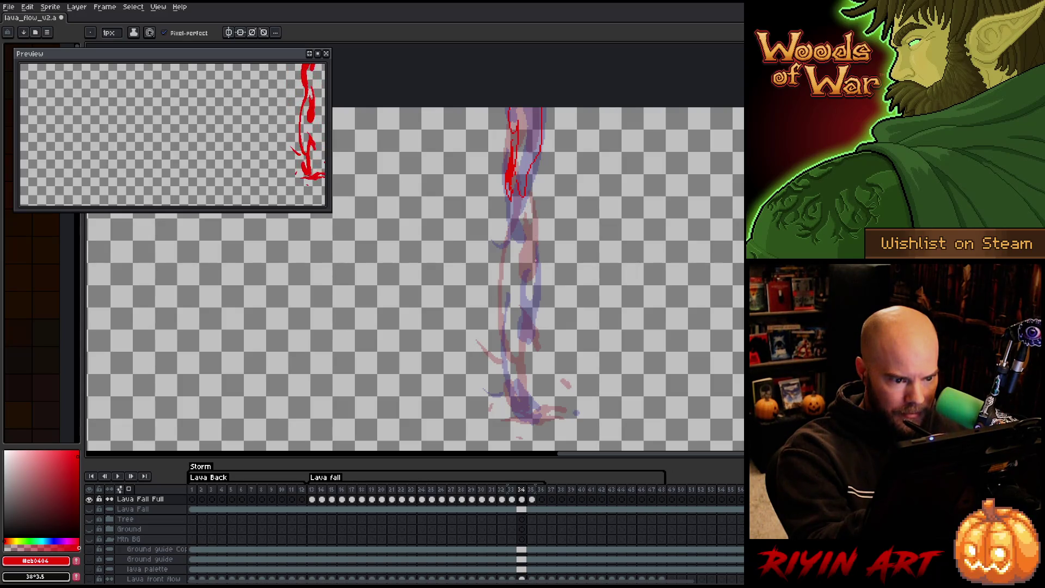
mouse_move(534, 221)
mouse_down()
mouse_move(538, 300)
mouse_move(523, 315)
mouse_move(517, 289)
mouse_up()
key(g)
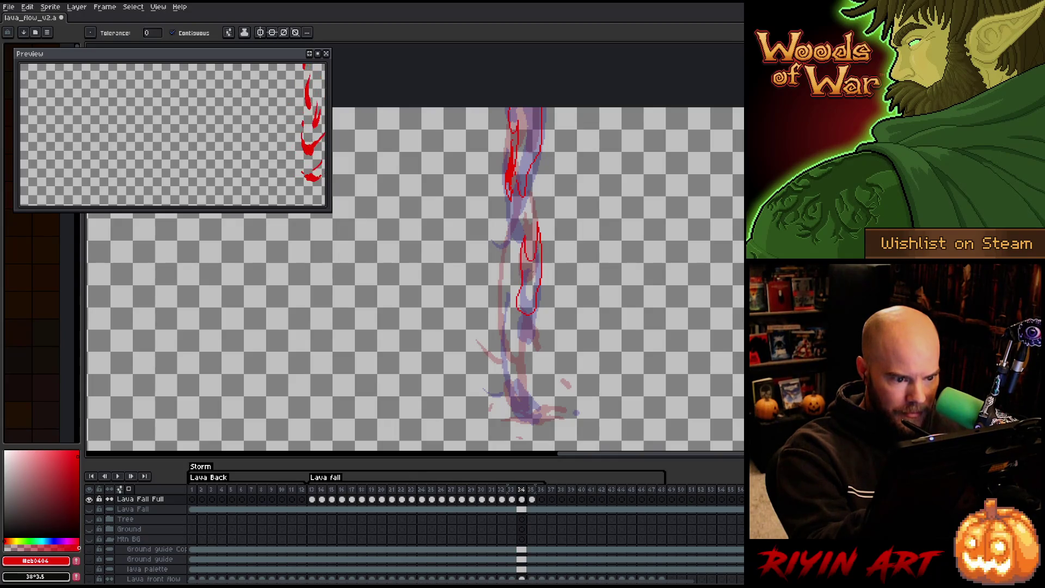
click(525, 261)
key(b)
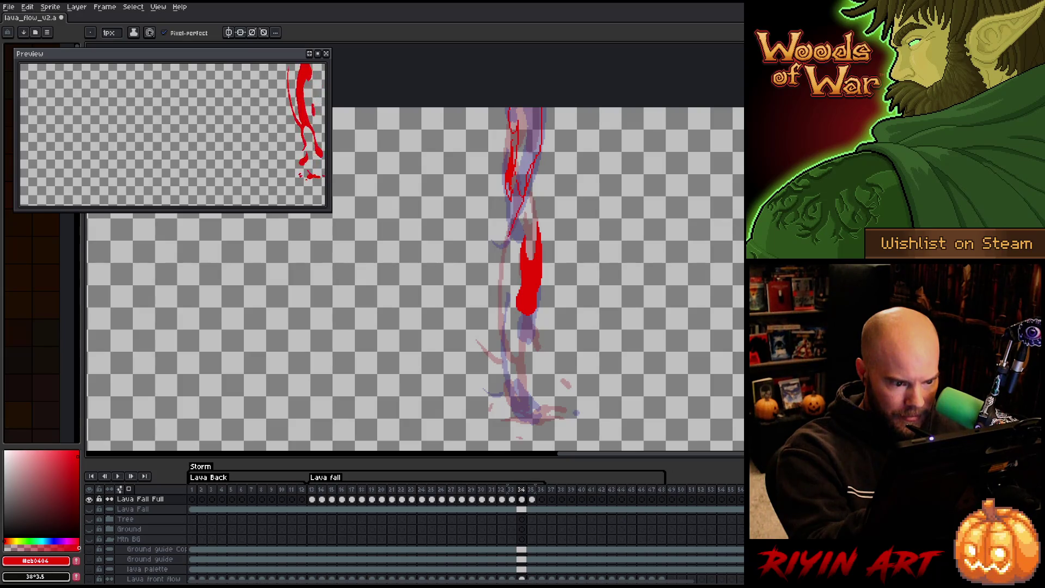
Draw a thin lava strand and fill the top lava shape solid red.
mouse_move(525, 194)
mouse_down()
mouse_move(489, 278)
mouse_move(524, 163)
mouse_up()
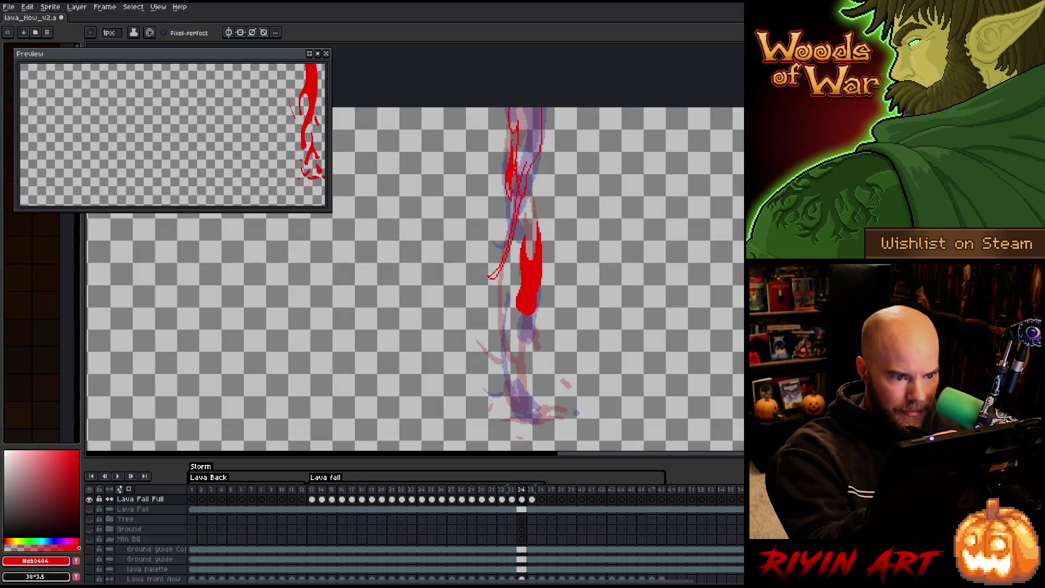
key(g)
click(524, 141)
key(b)
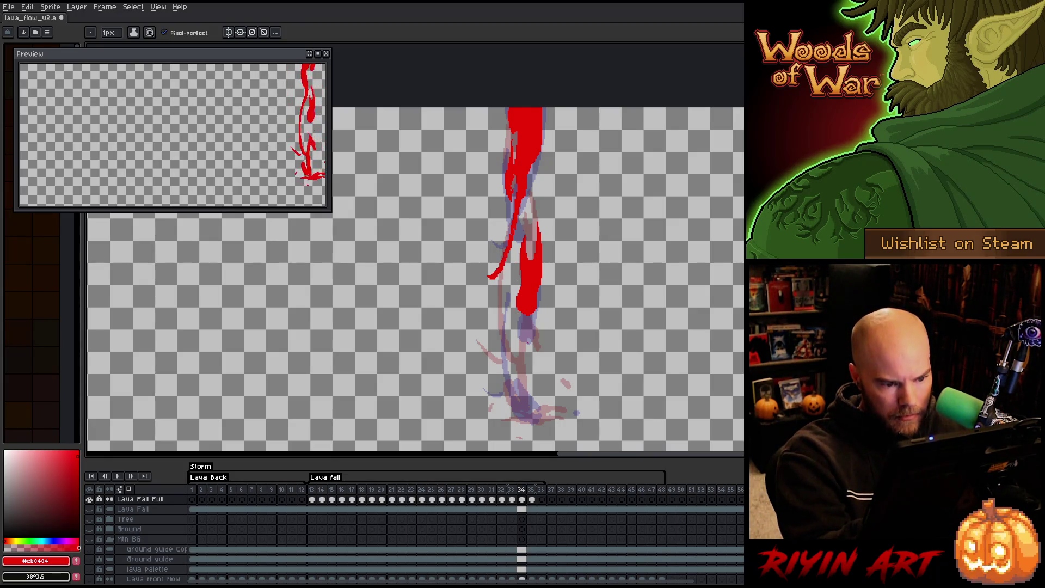
Pencil the lower lava section, with stray streaks and small red marks down the fall.
mouse_move(503, 290)
mouse_down()
mouse_move(520, 397)
mouse_move(499, 343)
mouse_move(502, 289)
mouse_up()
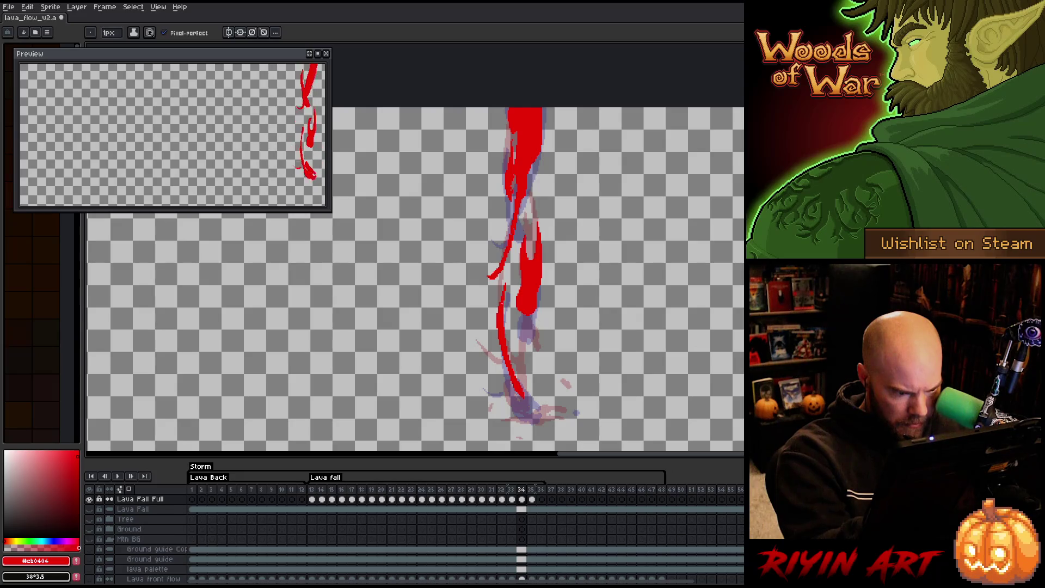
mouse_move(502, 382)
mouse_down()
mouse_move(481, 365)
mouse_move(504, 384)
mouse_up()
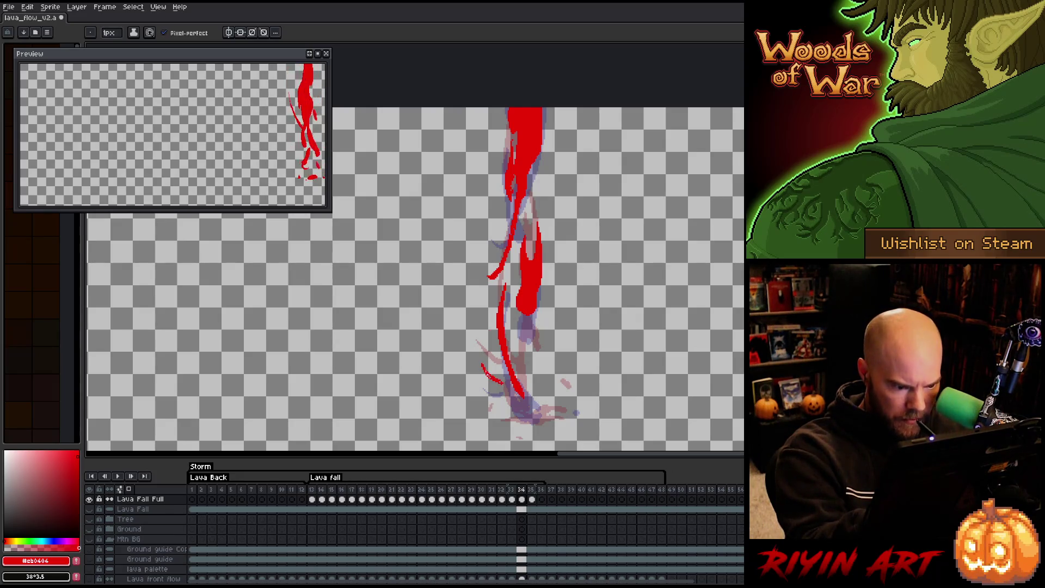
drag(567, 398, 575, 407)
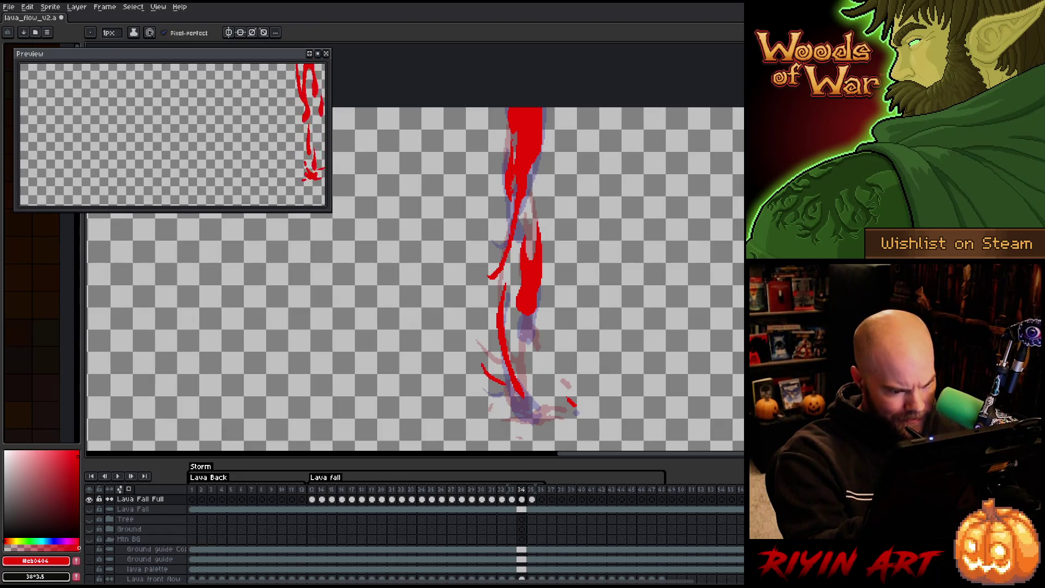
click(524, 340)
click(532, 373)
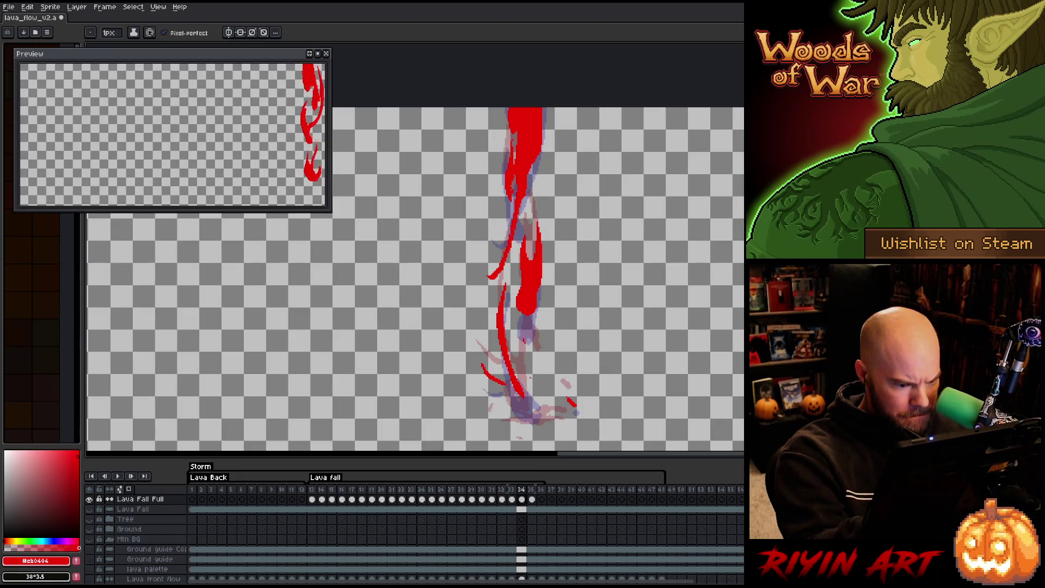
drag(519, 355, 528, 396)
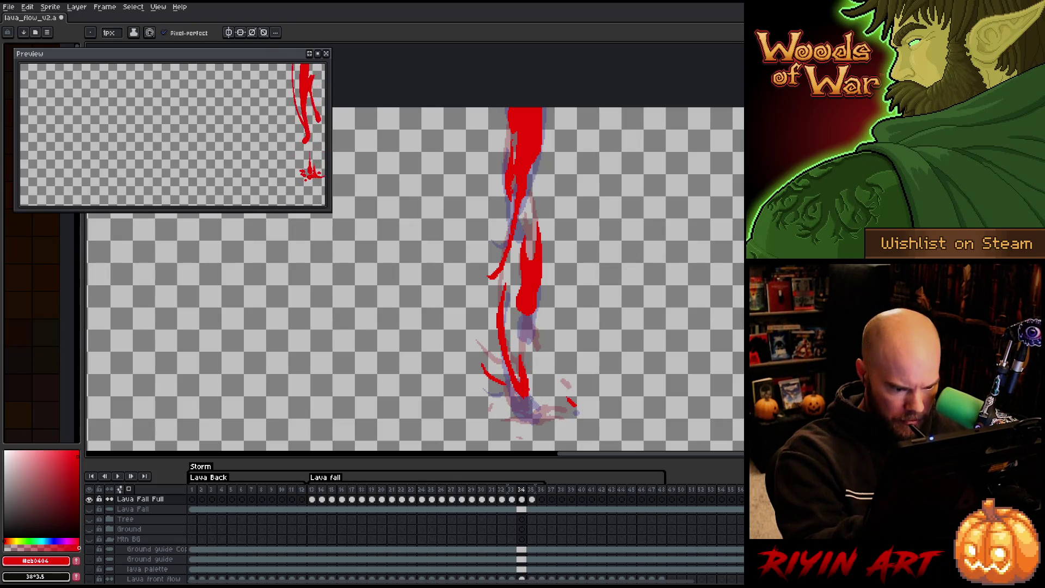
Outline a splash at the lava's base and fill it solid red.
mouse_move(536, 412)
mouse_down()
mouse_move(557, 414)
mouse_move(540, 418)
mouse_up()
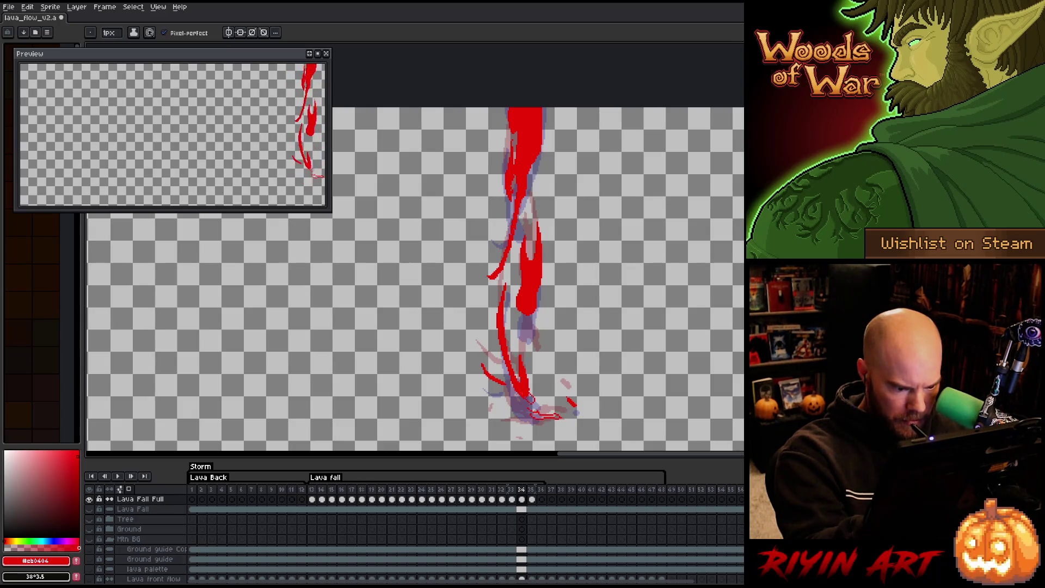
key(g)
click(517, 392)
click(530, 398)
key(b)
key(g)
click(545, 416)
key(b)
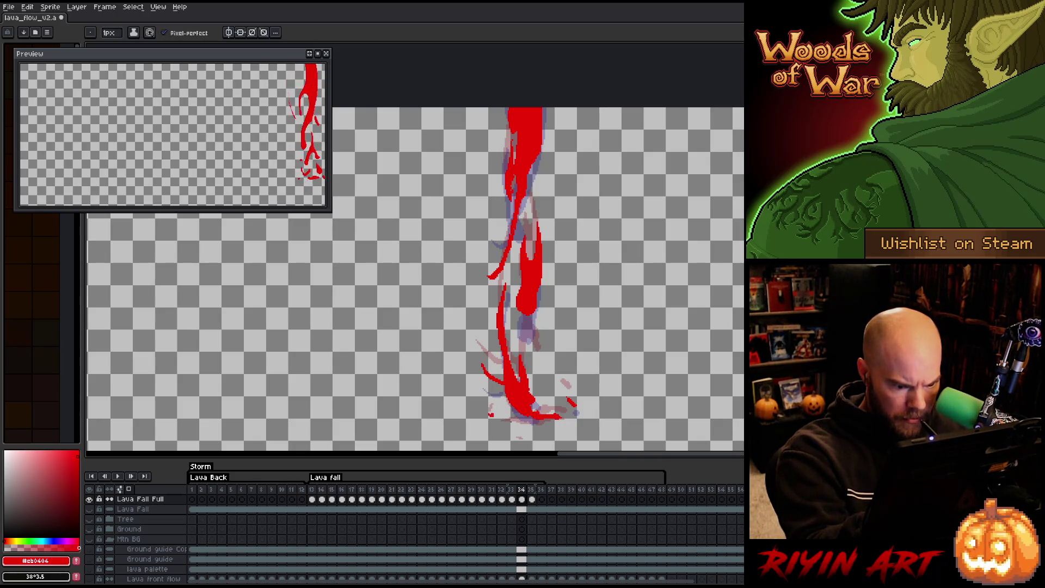
On frame 36, outline the top of the lava stream at the column top and fill it red.
key(period)
key(comma)
key(period)
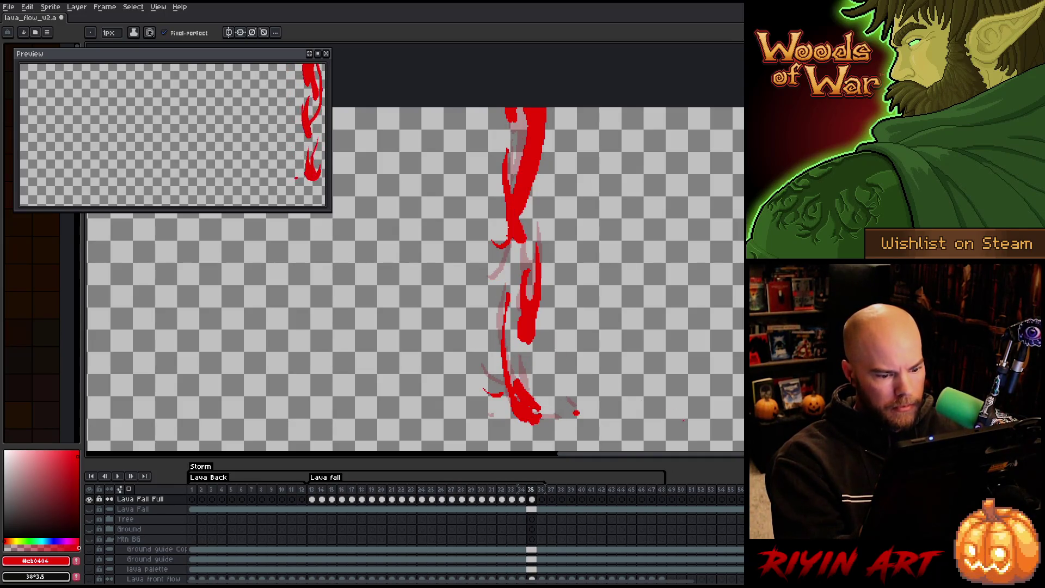
key(period)
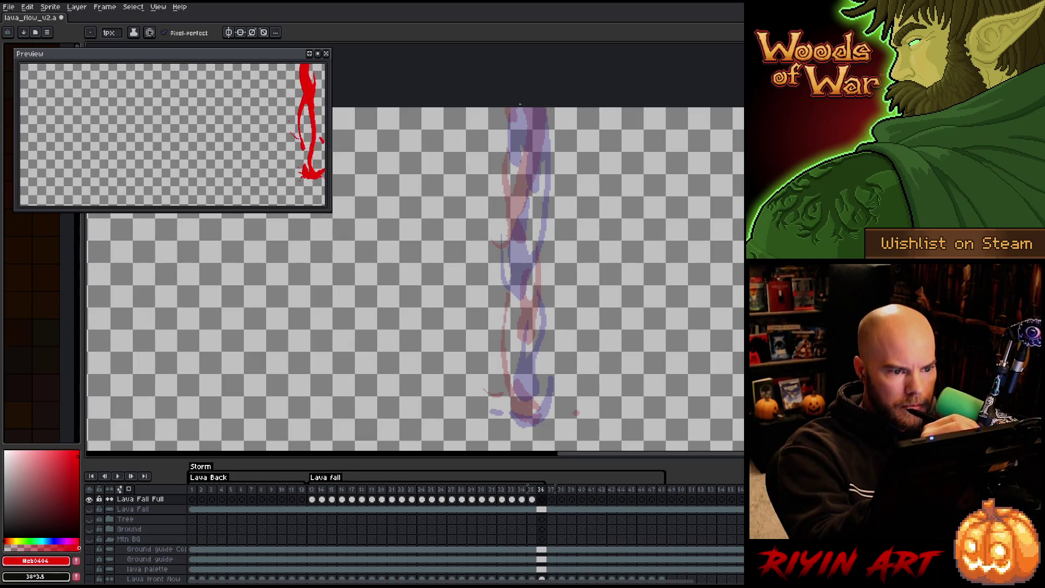
mouse_move(509, 107)
mouse_down()
mouse_move(511, 253)
mouse_move(534, 235)
mouse_move(544, 157)
mouse_up()
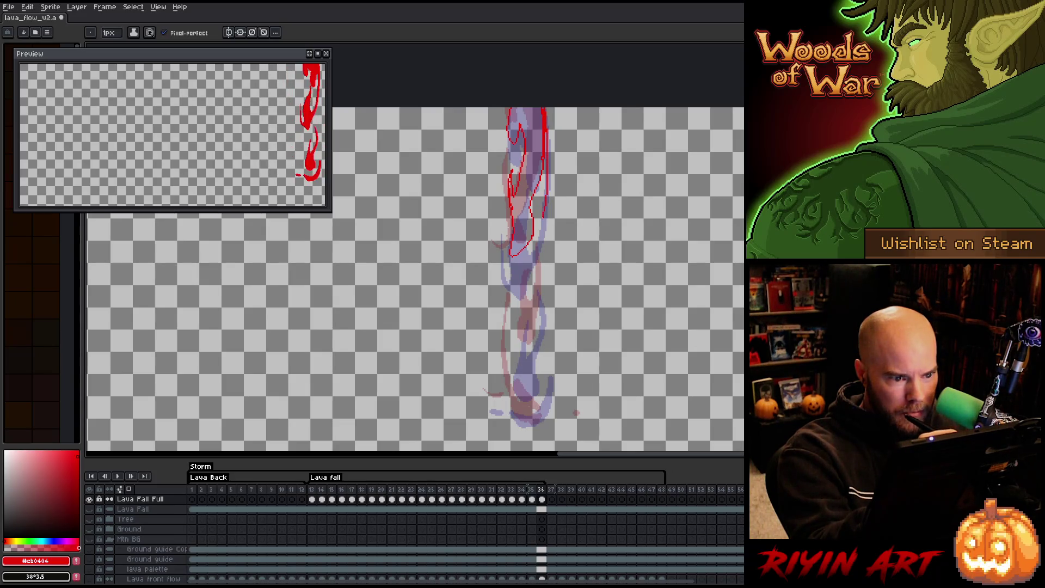
mouse_move(529, 243)
mouse_down()
mouse_move(545, 174)
mouse_move(531, 239)
mouse_up()
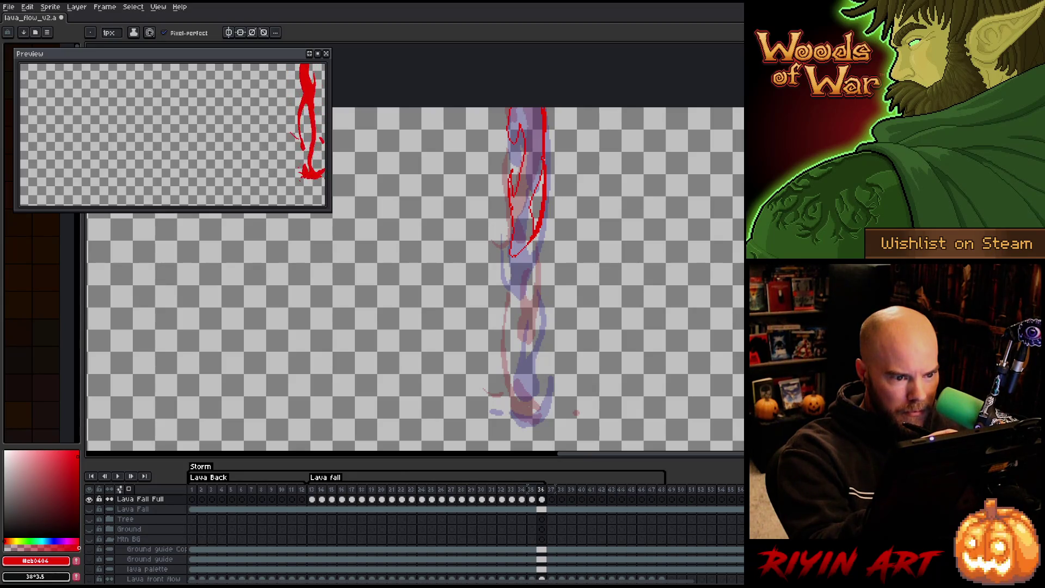
drag(536, 234, 515, 262)
key(g)
click(522, 252)
click(523, 206)
key(b)
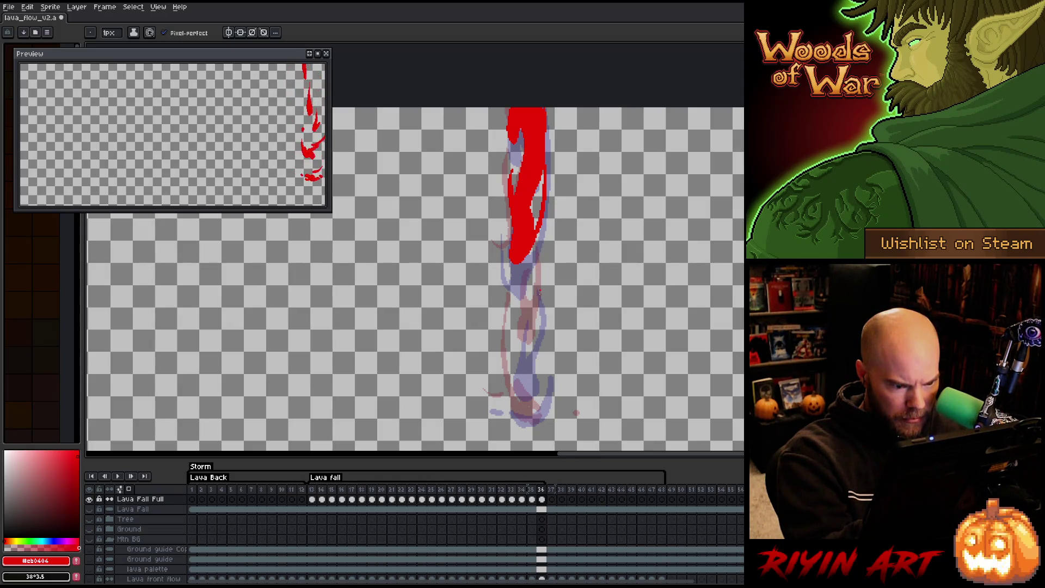
Extend the lava's edges downward as looping lobes and fill them solid red.
drag(540, 271, 539, 344)
mouse_move(540, 274)
mouse_down()
mouse_move(534, 336)
mouse_move(527, 297)
mouse_move(518, 391)
mouse_up()
key(ctrl+z)
drag(520, 338, 531, 388)
key(ctrl+z)
mouse_move(520, 343)
mouse_down()
mouse_move(531, 387)
mouse_move(541, 342)
mouse_up()
key(g)
click(529, 359)
key(b)
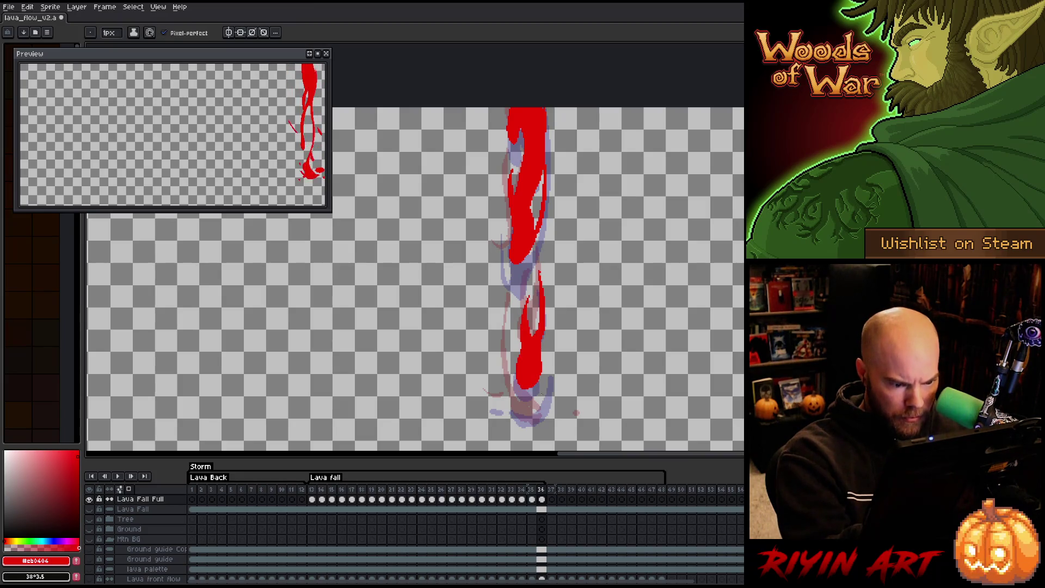
Outline and fill the loops at the lava's base, adding a splash flick on the left.
mouse_move(547, 390)
mouse_down()
mouse_move(533, 407)
mouse_move(545, 412)
mouse_move(505, 374)
mouse_move(504, 348)
mouse_move(527, 408)
mouse_up()
key(g)
click(524, 406)
key(b)
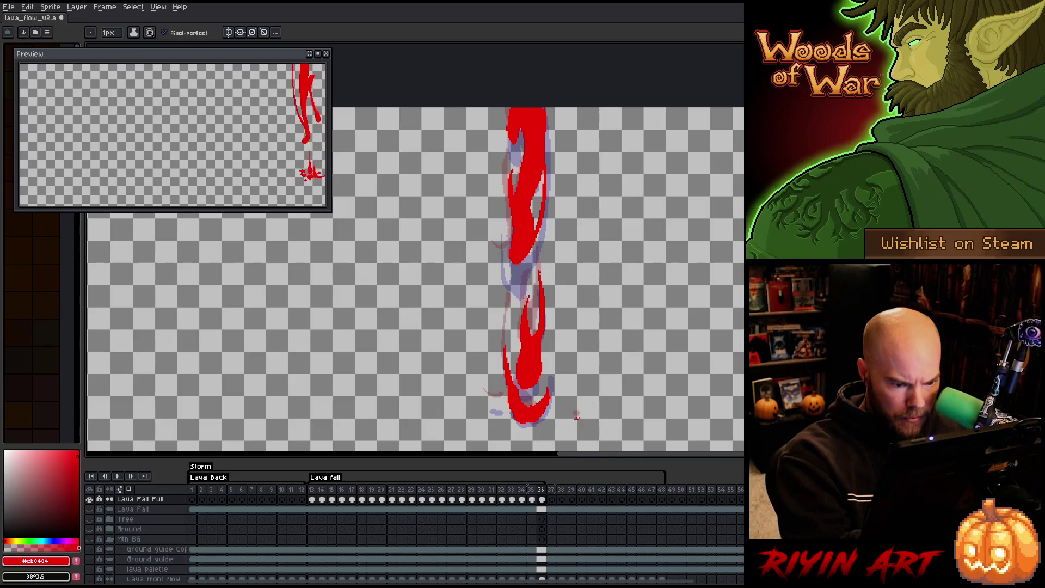
drag(487, 400, 498, 408)
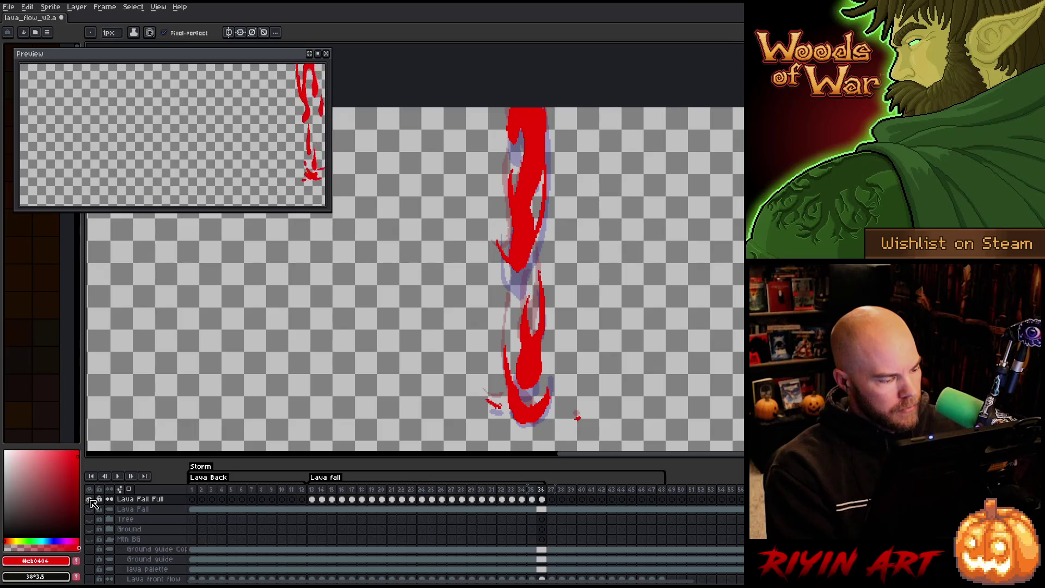
Show the background scene layers and play the animation over them.
alt+click(89, 499)
key(Return)
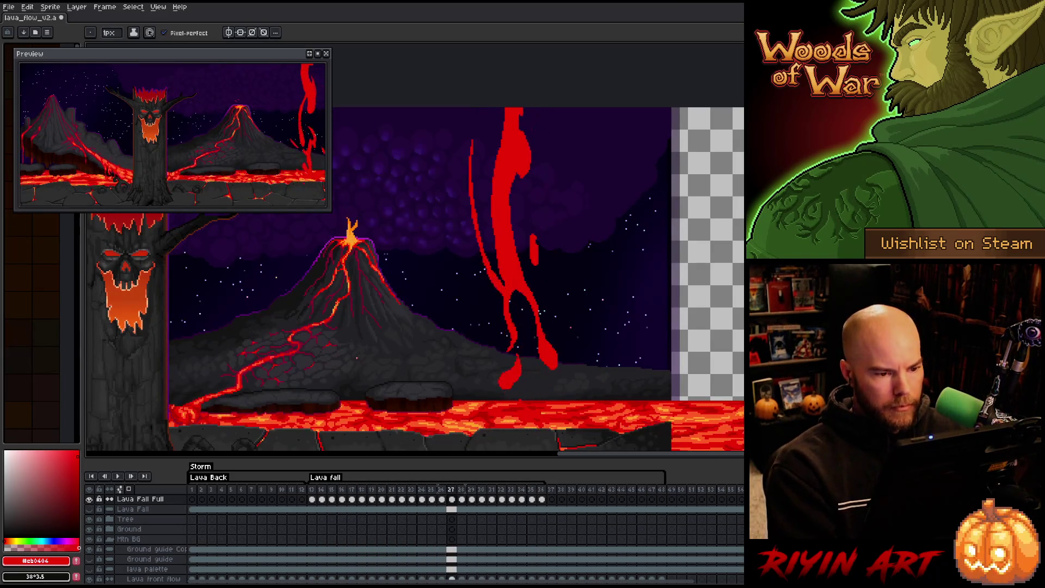
key(Return)
On frame 24, lasso the detached lava drip and move it down-right.
key(Right)
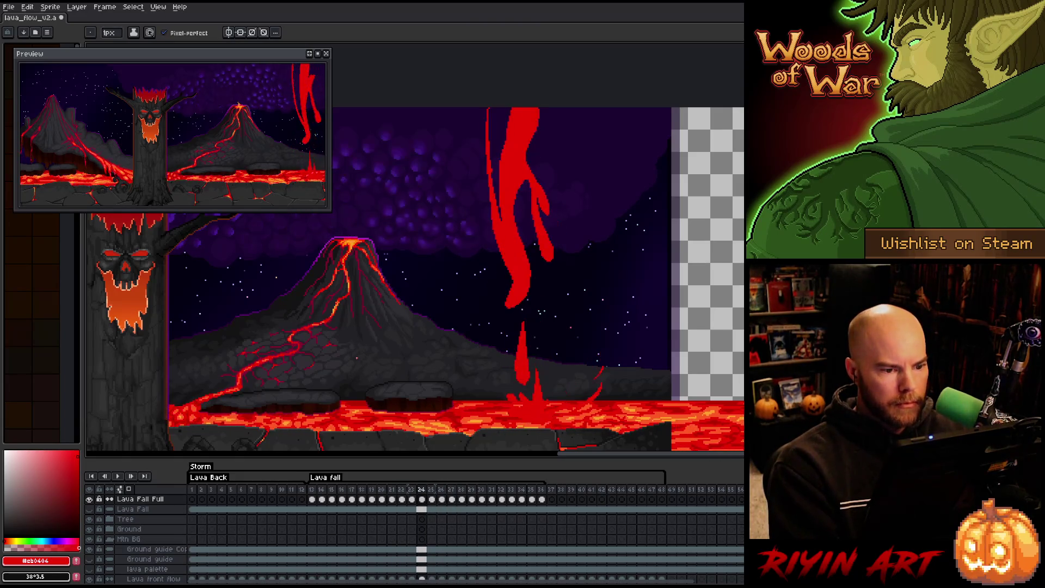
key(Right)
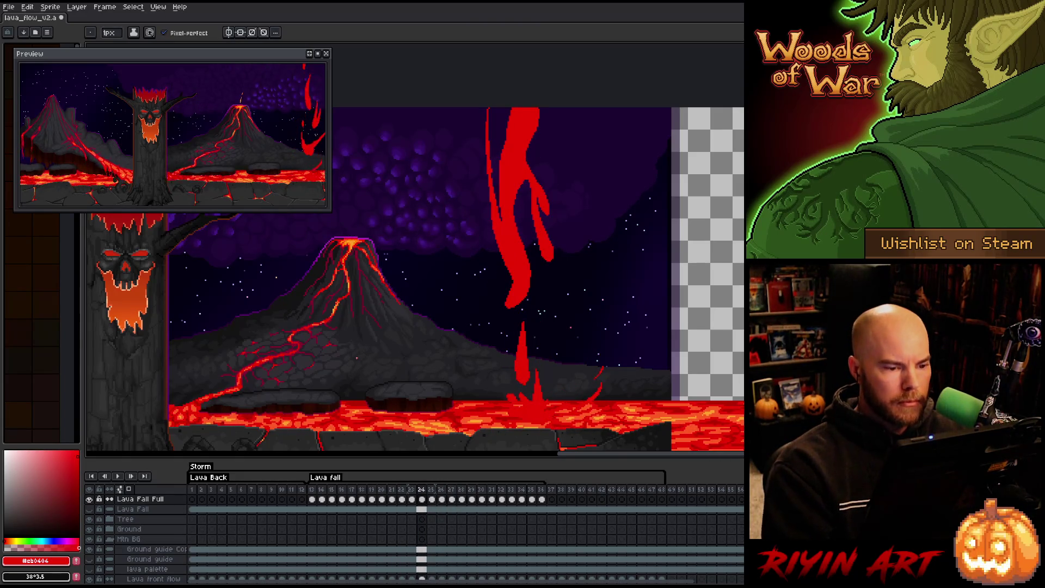
key(m)
mouse_move(530, 237)
mouse_down()
mouse_move(528, 193)
mouse_move(555, 239)
mouse_move(546, 250)
mouse_move(580, 291)
mouse_move(567, 283)
mouse_up()
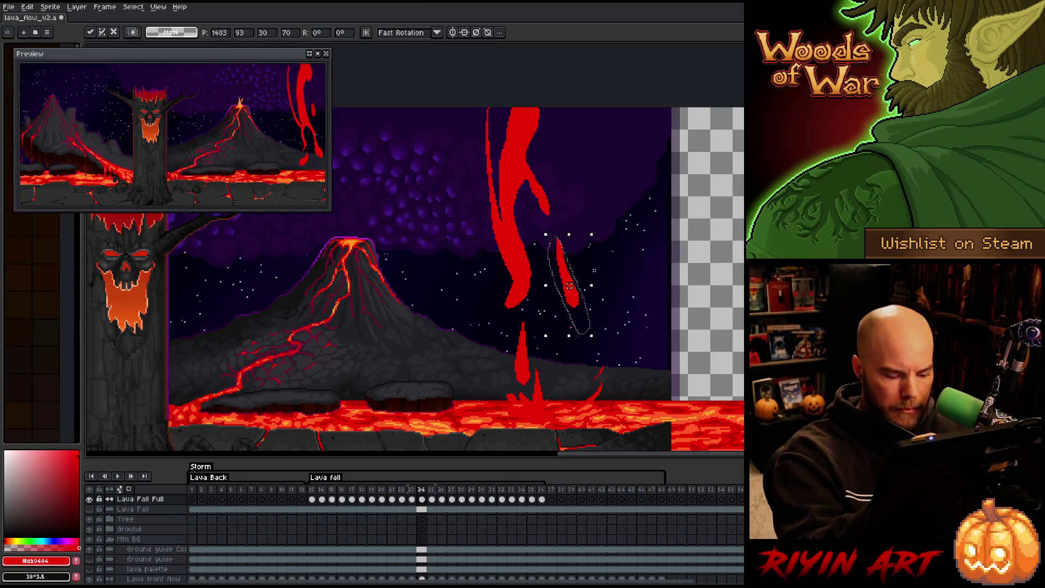
key(Return)
key(Right)
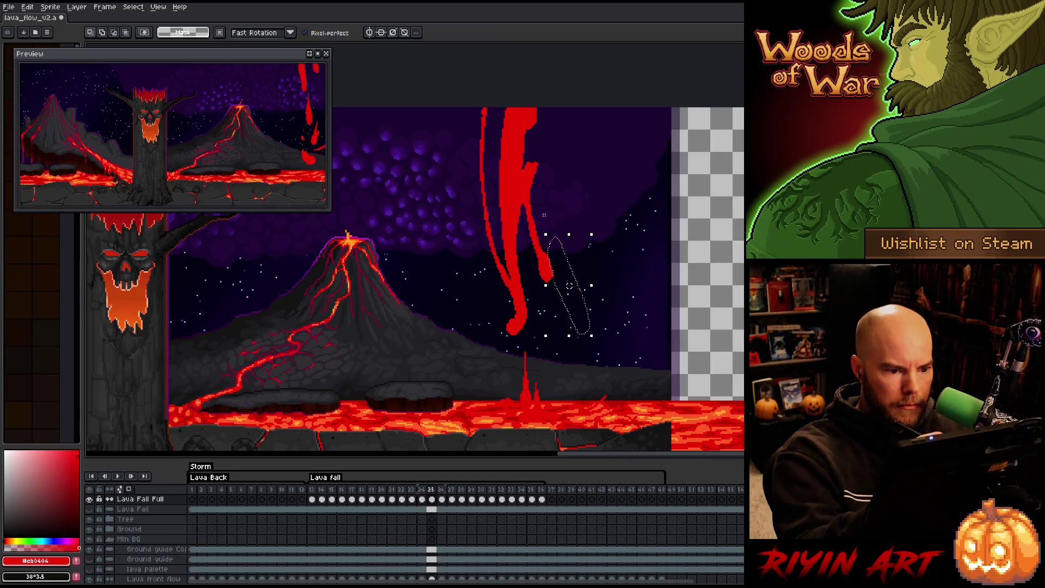
key(ctrl+d)
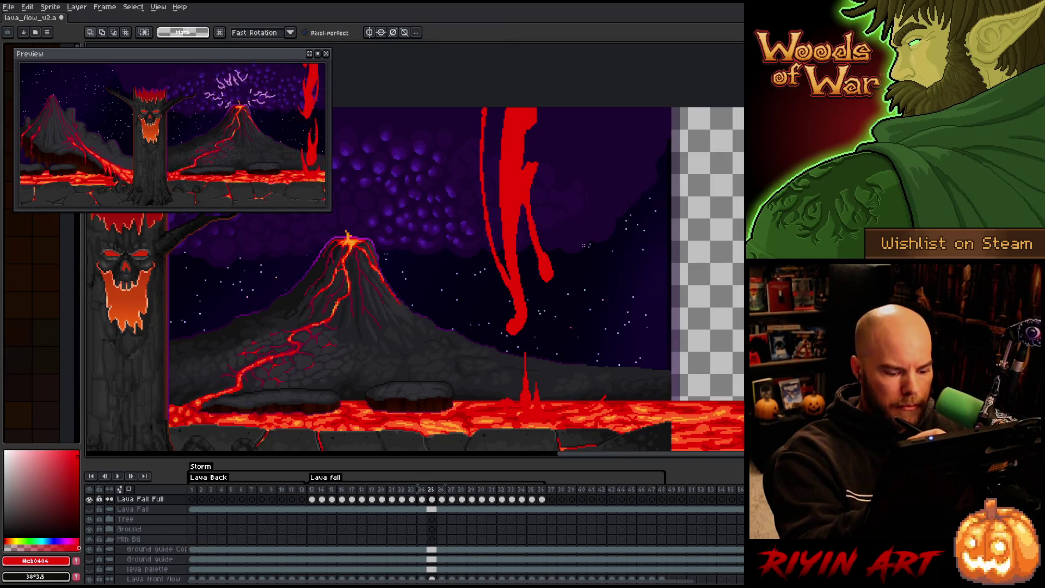
key(Left)
Outline a gap in frame 24's lava fall and fill it red.
key(b)
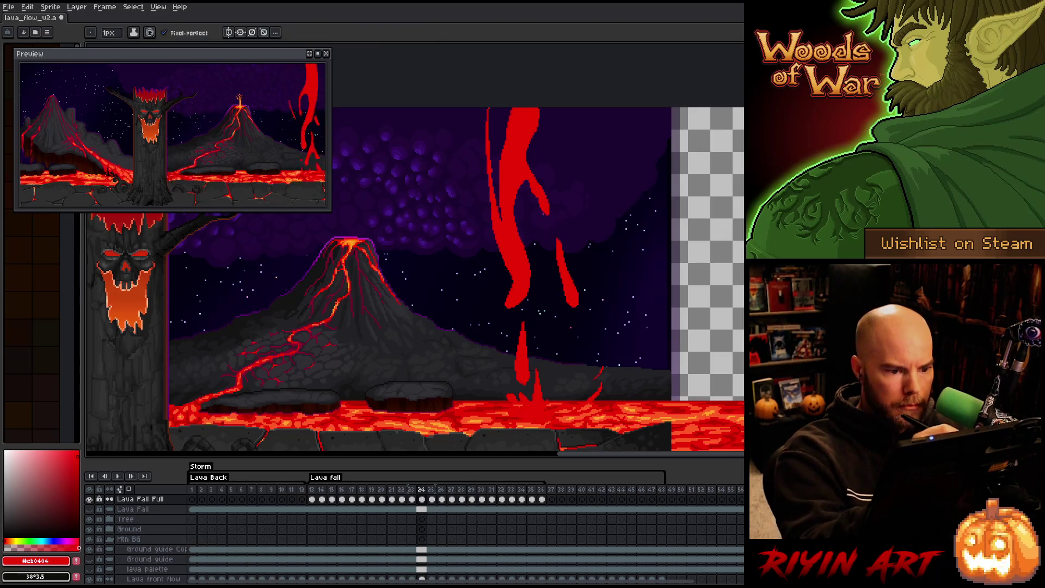
drag(536, 197, 549, 233)
key(g)
click(542, 224)
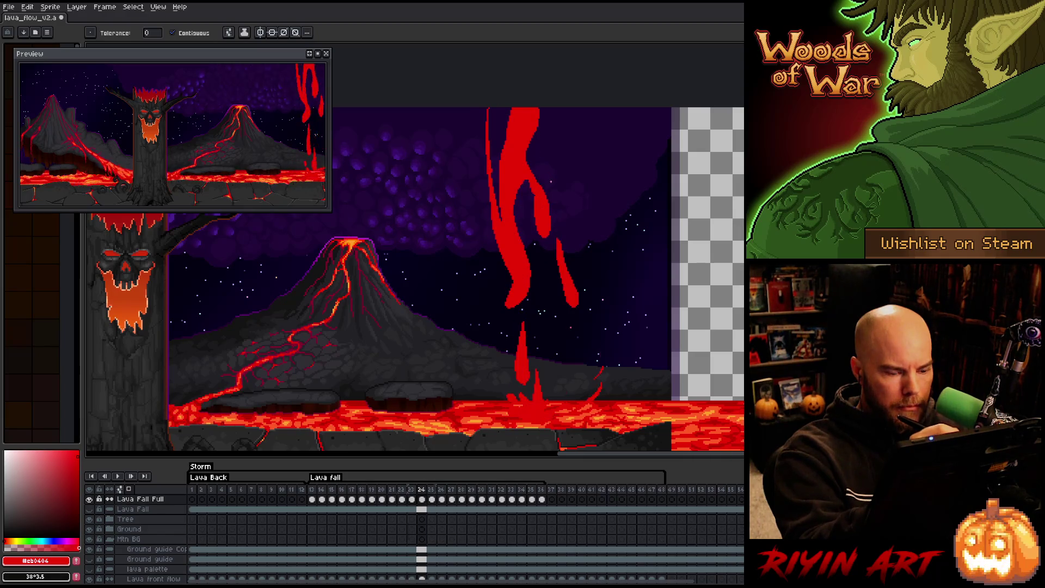
Erase the top of the small red drip on frame 24 to shorten it.
key(comma)
key(comma)
key(period)
key(period)
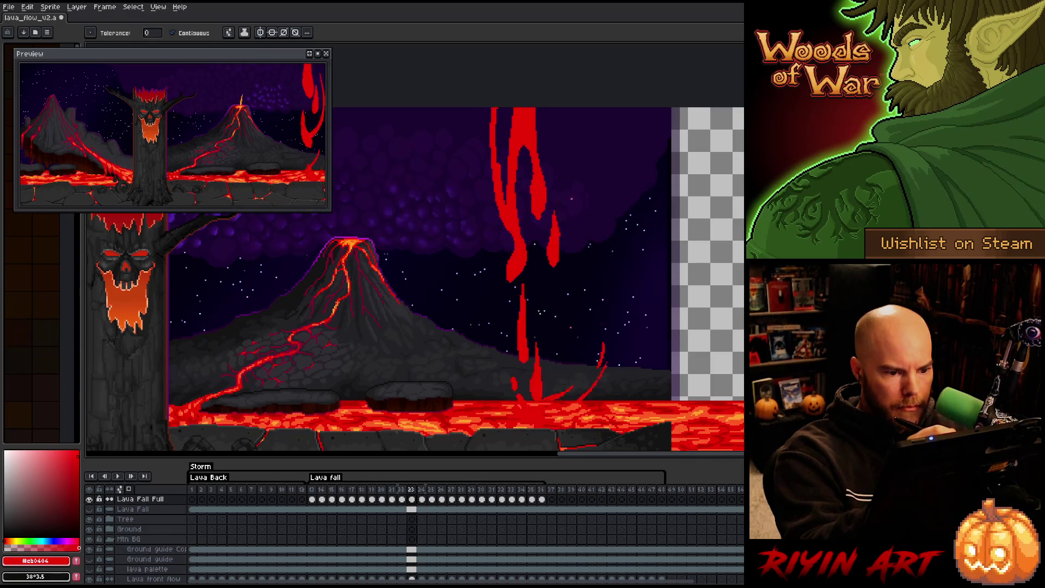
key(b)
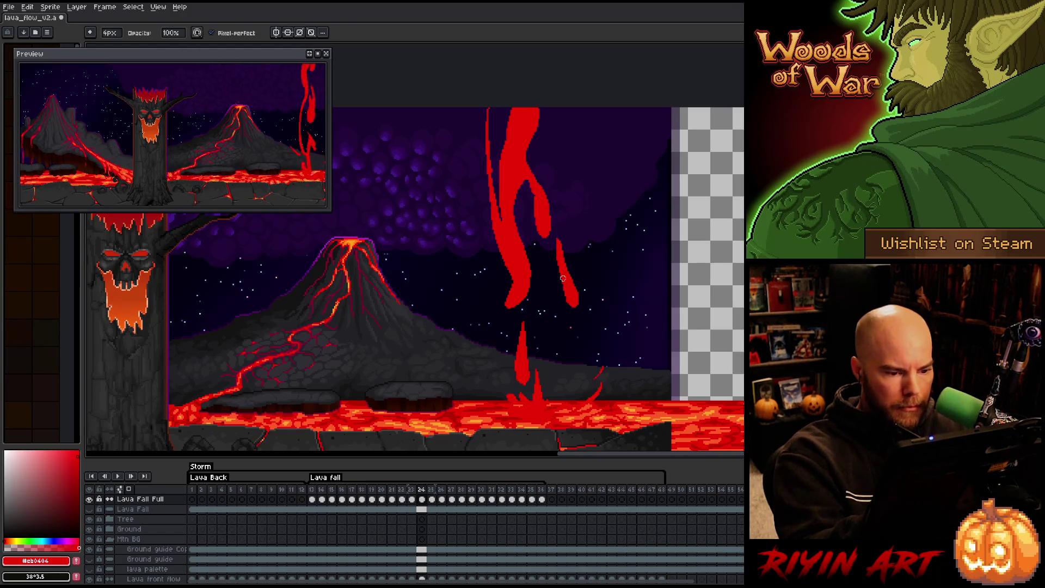
mouse_move(582, 279)
mouse_down()
mouse_move(561, 245)
mouse_move(570, 270)
mouse_up()
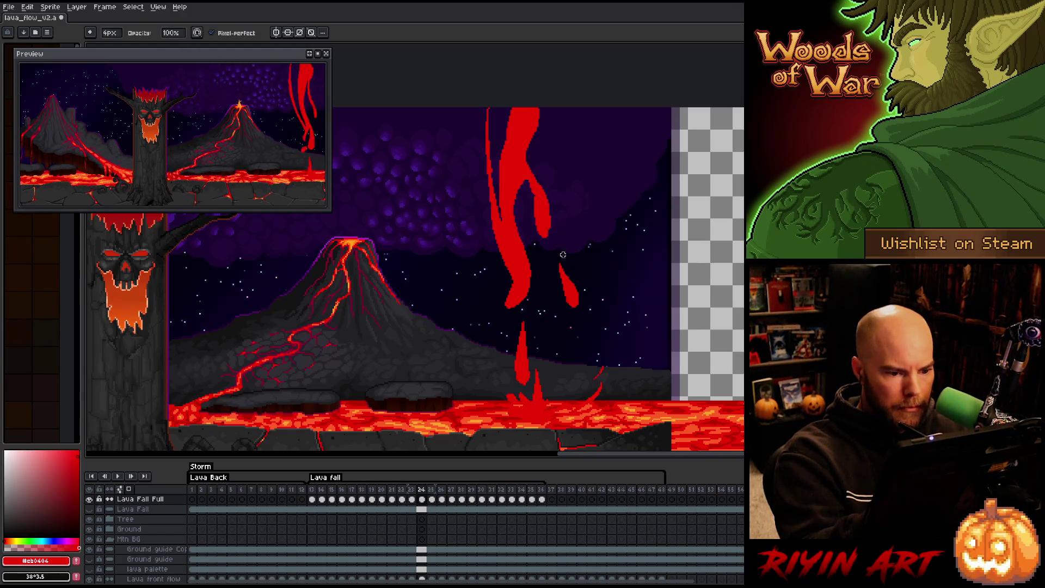
key(e)
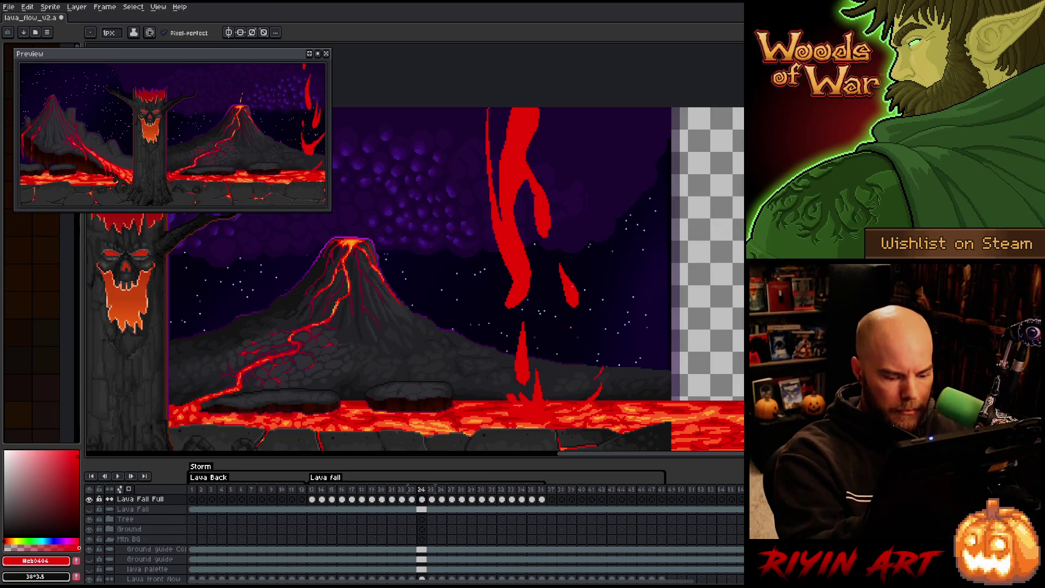